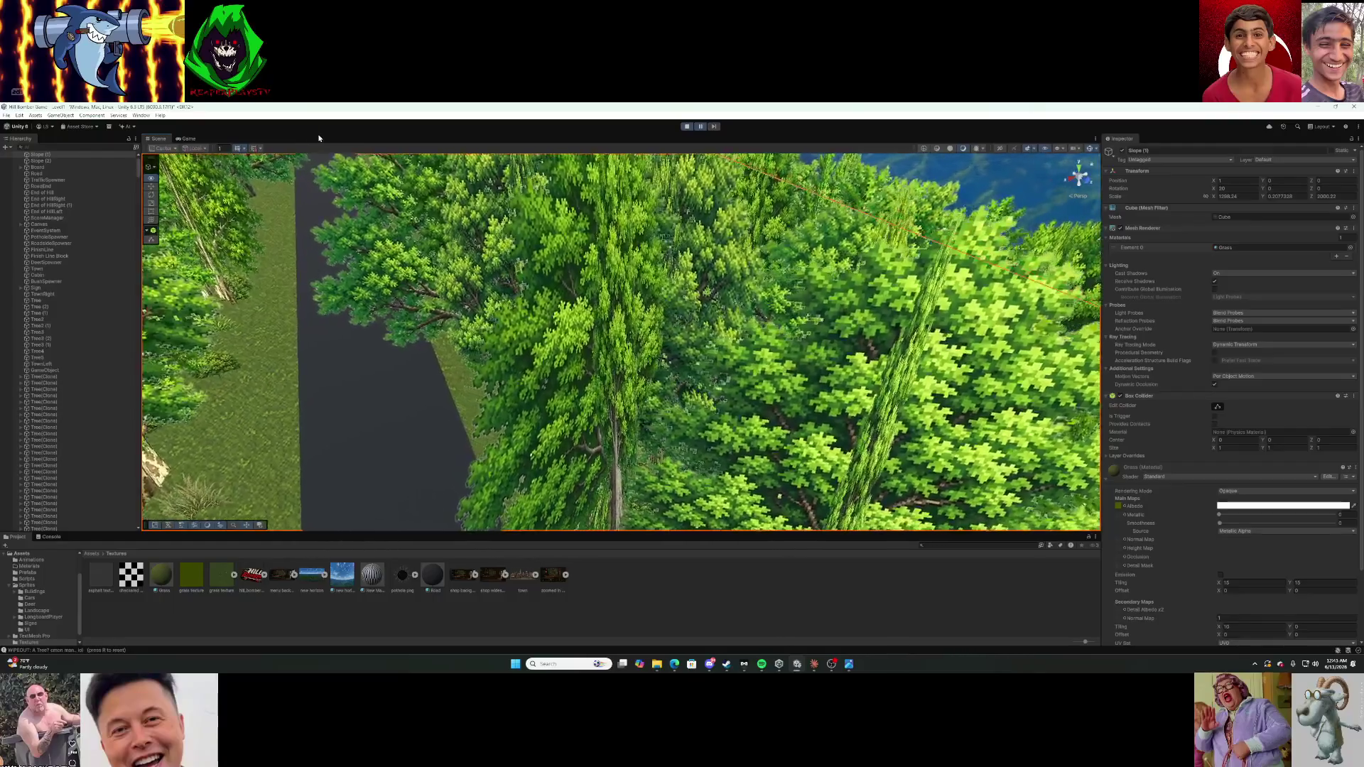
Frame the forest road and Hilltown backdrop in the Scene view, then bring ChatGPT forward.
{"action": "mouse_move", "coordinate": [330, 158]}
{"action": "left_mouse_down"}
{"action": "mouse_move", "coordinate": [374, 164]}
{"action": "mouse_move", "coordinate": [354, 150]}
{"action": "mouse_move", "coordinate": [137, 665]}
{"action": "mouse_move", "coordinate": [157, 139]}
{"action": "mouse_move", "coordinate": [270, 651]}
{"action": "mouse_move", "coordinate": [250, 651]}
{"action": "mouse_move", "coordinate": [1128, 254]}
{"action": "mouse_move", "coordinate": [1177, 202]}
{"action": "mouse_move", "coordinate": [1128, 247]}
{"action": "mouse_move", "coordinate": [1179, 184]}
{"action": "mouse_move", "coordinate": [1172, 114]}
{"action": "mouse_move", "coordinate": [1172, 668]}
{"action": "mouse_move", "coordinate": [745, 155]}
{"action": "mouse_move", "coordinate": [1214, 124]}
{"action": "mouse_move", "coordinate": [1233, 645]}
{"action": "mouse_move", "coordinate": [1335, 662]}
{"action": "left_mouse_up"}
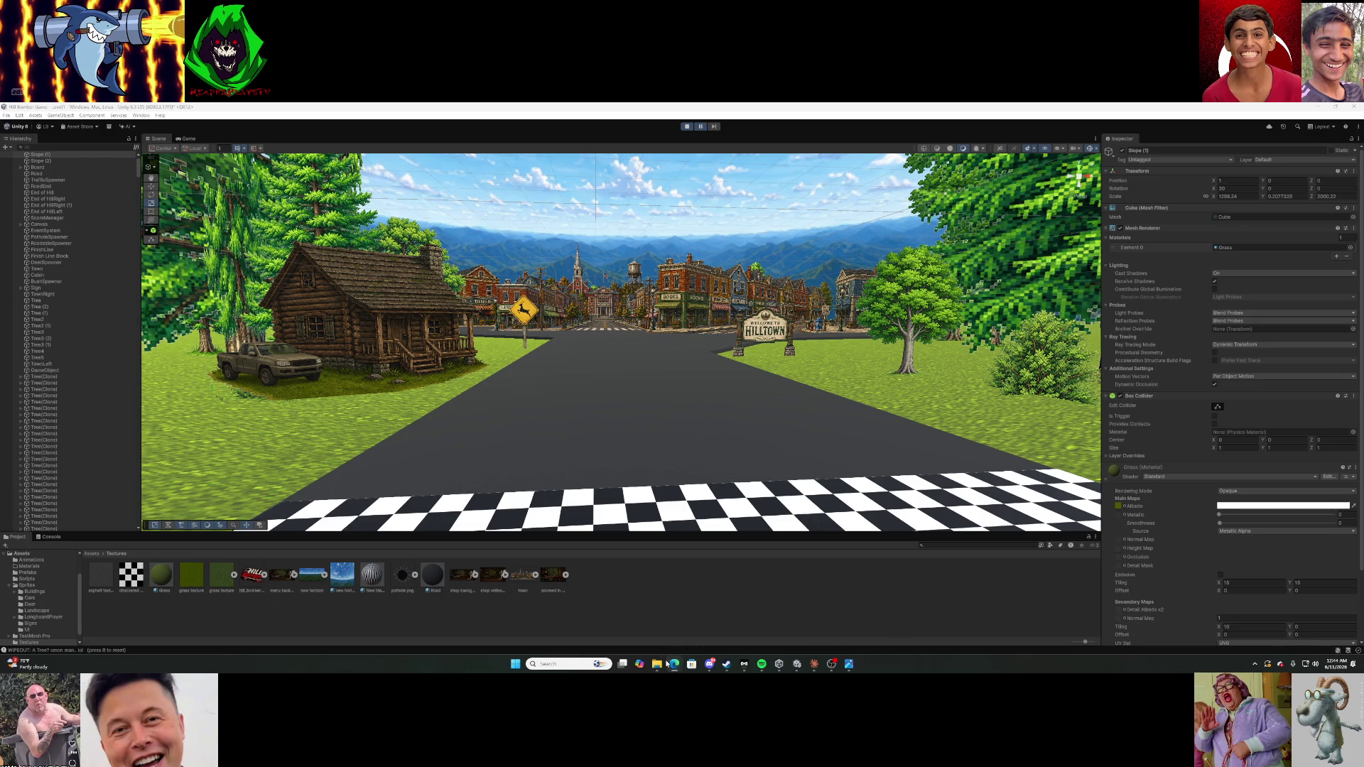
{"action": "mouse_move", "coordinate": [674, 666]}
{"action": "left_click", "coordinate": [627, 632]}
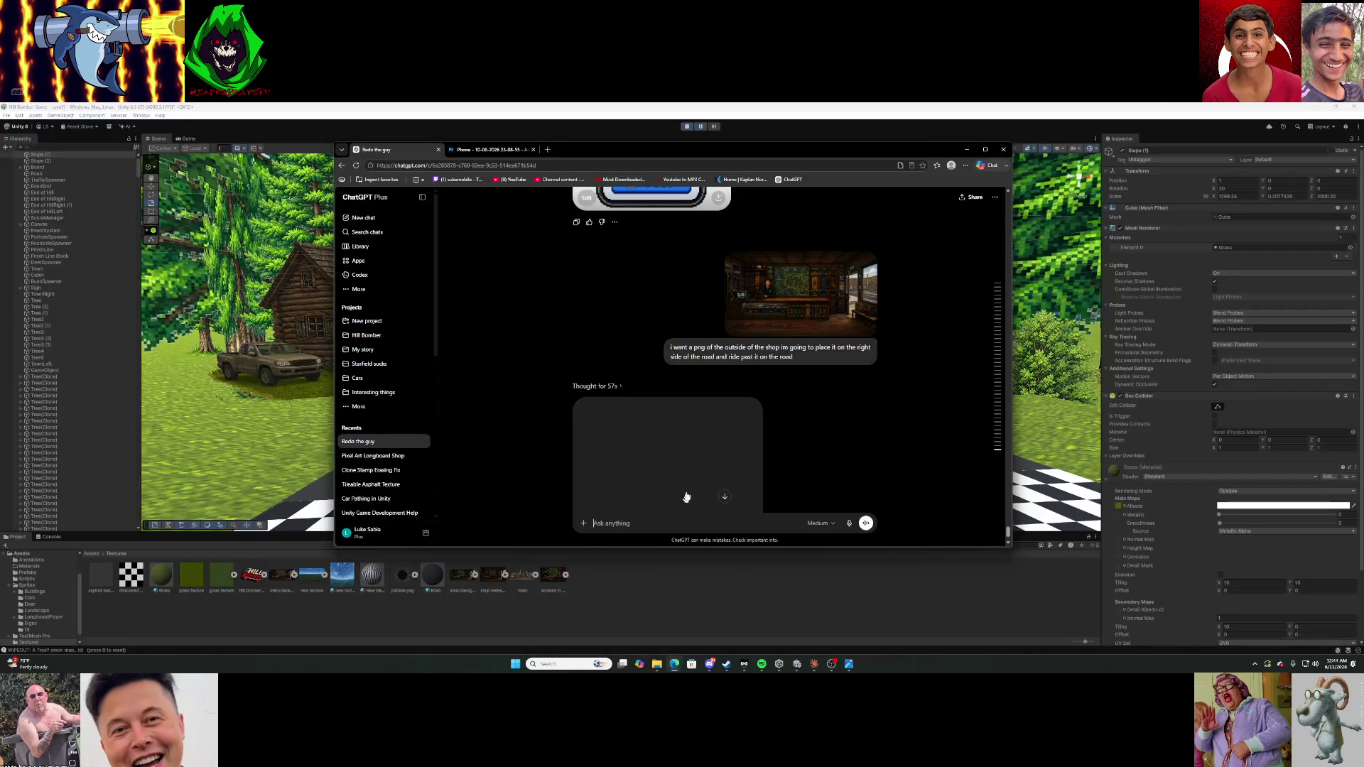
Ask ChatGPT to 'make it the Hillville Skate Shop', then stop the generation.
{"action": "scroll", "coordinate": [773, 433], "scroll_direction": "down", "scroll_amount": 1}
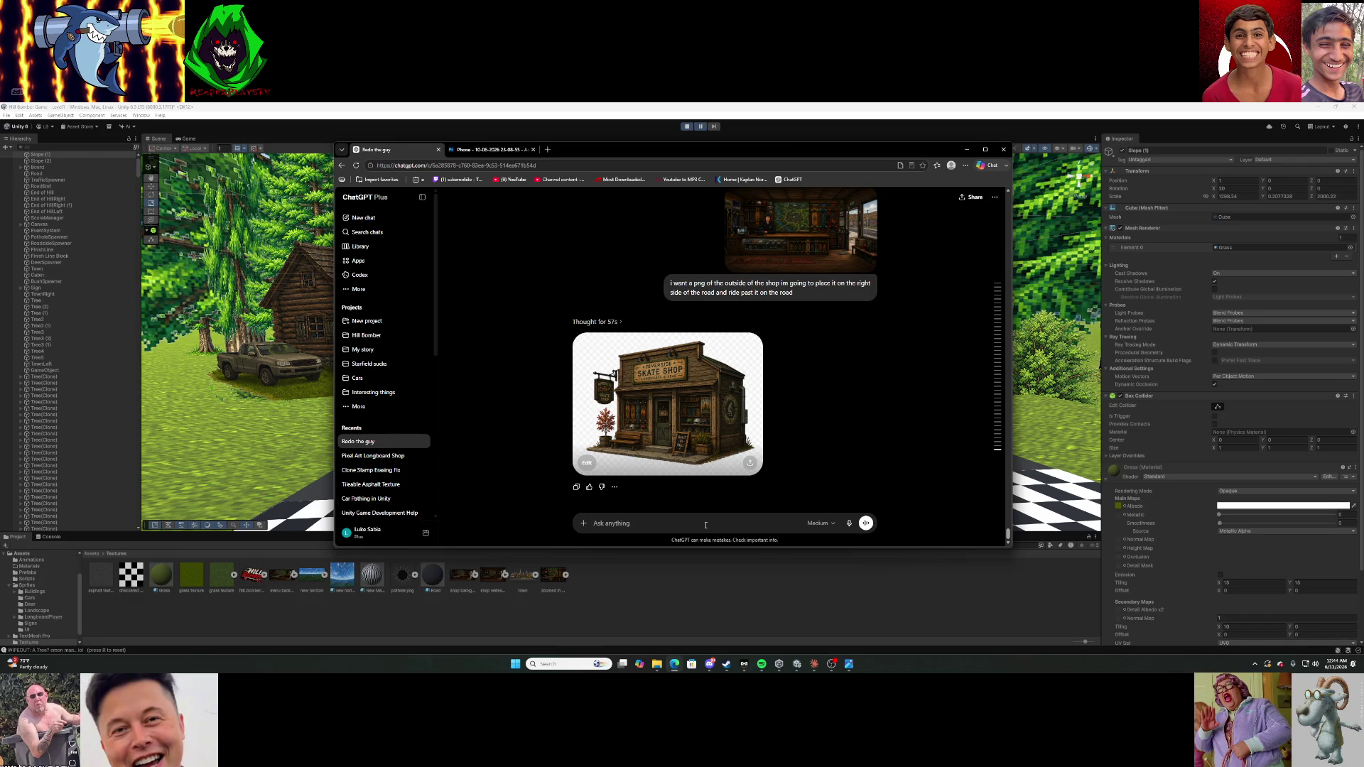
{"action": "type", "text": "make it"}
{"action": "type", "text": " the Hillville "}
{"action": "type", "text": "Skate S"}
{"action": "type", "text": "hop"}
{"action": "key", "text": "Return"}
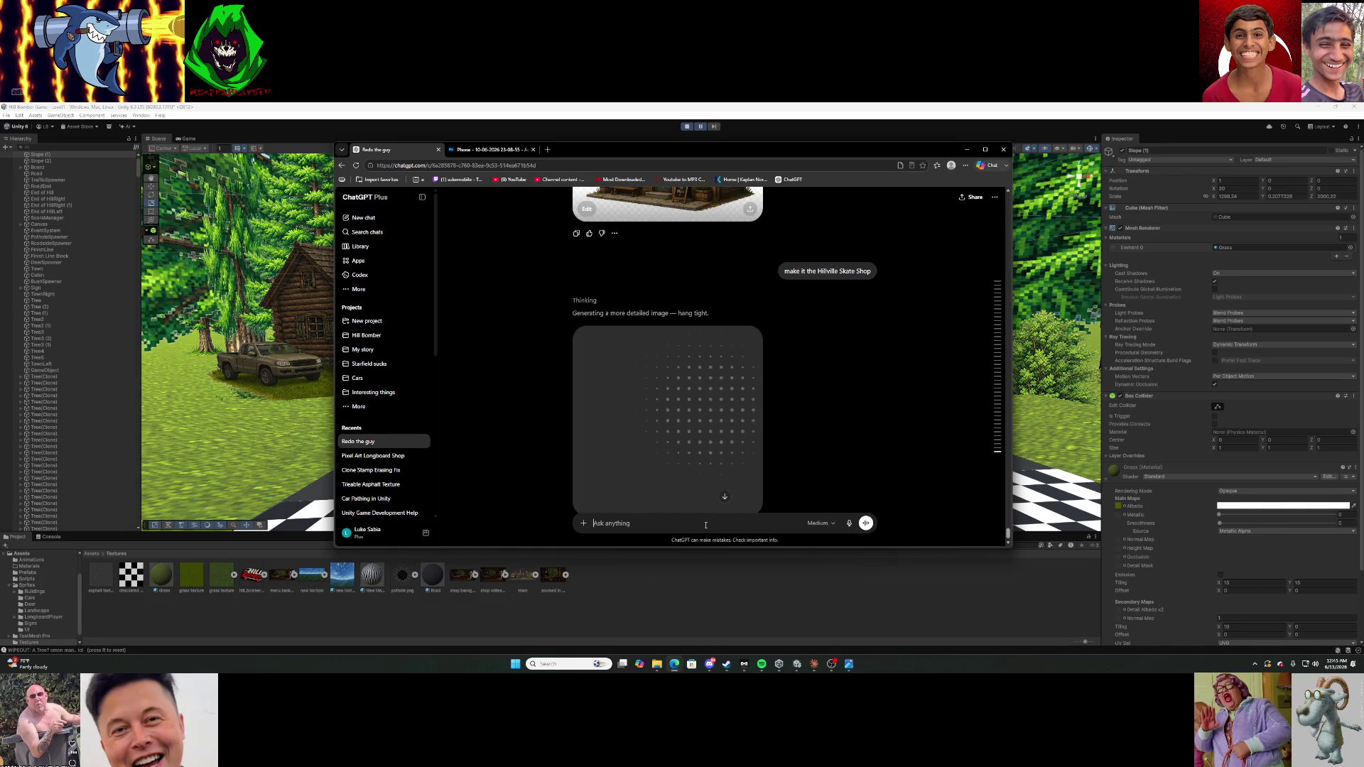
{"action": "left_click", "coordinate": [866, 523]}
Resend the prompt asking for the hill bomber logo somewhere, then minimize the browser.
{"action": "left_click", "coordinate": [846, 288]}
{"action": "type", "text": "make it the Hillville Skate Shop"}
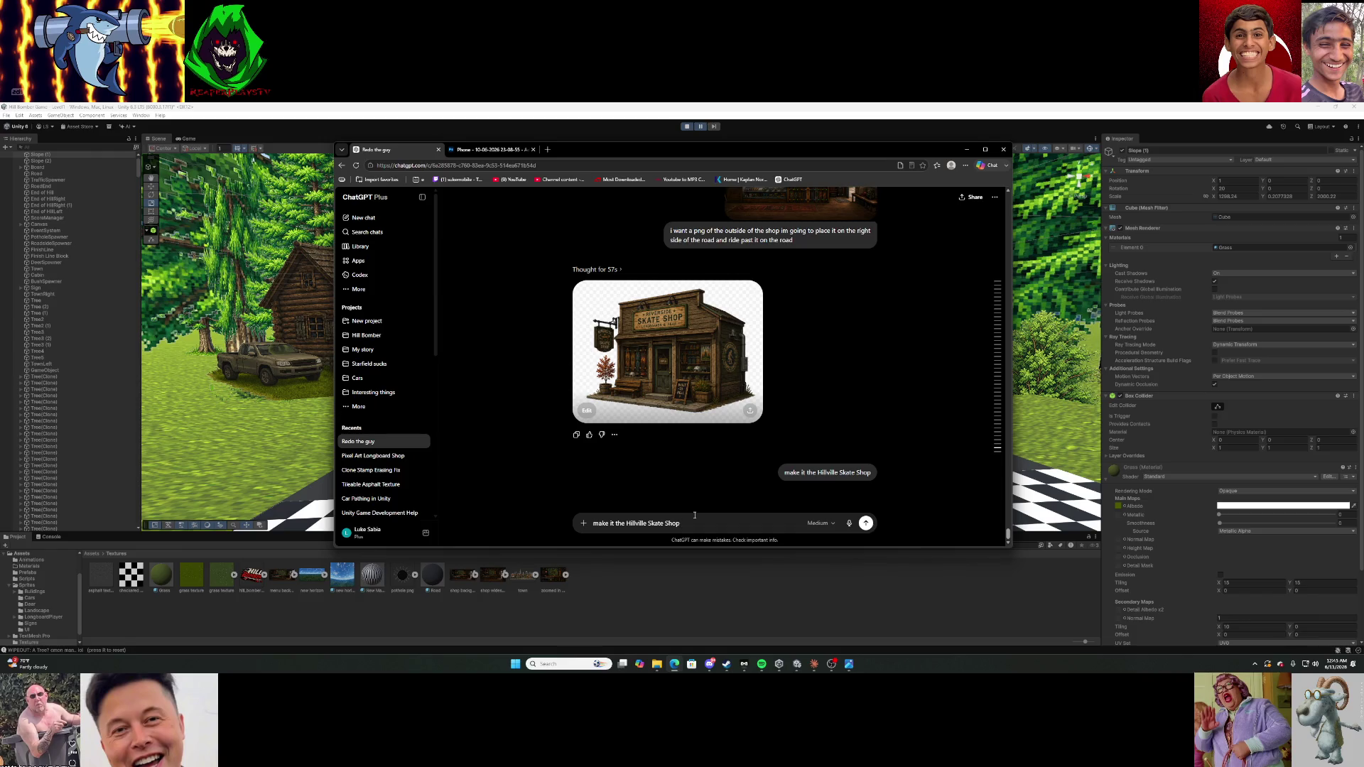
{"action": "type", "text": "and put th"}
{"action": "type", "text": "bom logo someh"}
{"action": "type", "text": "where"}
{"action": "key", "text": "BackSpace"}
{"action": "key", "text": "BackSpace"}
{"action": "key", "text": "BackSpace"}
{"action": "key", "text": "BackSpace"}
{"action": "key", "text": "BackSpace"}
{"action": "key", "text": "BackSpace"}
{"action": "key", "text": "BackSpace"}
{"action": "key", "text": "BackSpace"}
{"action": "key", "text": "BackSpace"}
{"action": "type", "text": "the hill bomber "}
{"action": "type", "text": "log"}
{"action": "key", "text": "Return"}
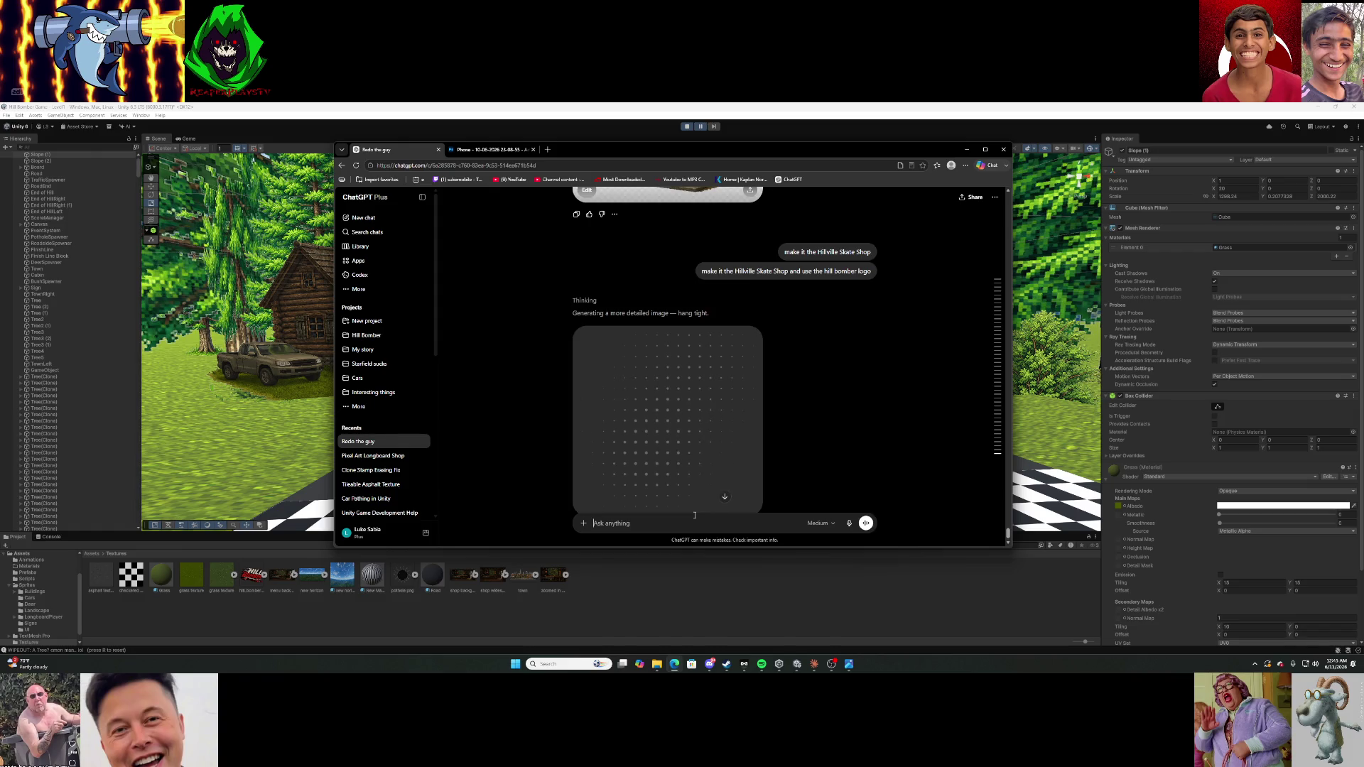
{"action": "scroll", "coordinate": [796, 419], "scroll_direction": "up", "scroll_amount": 3}
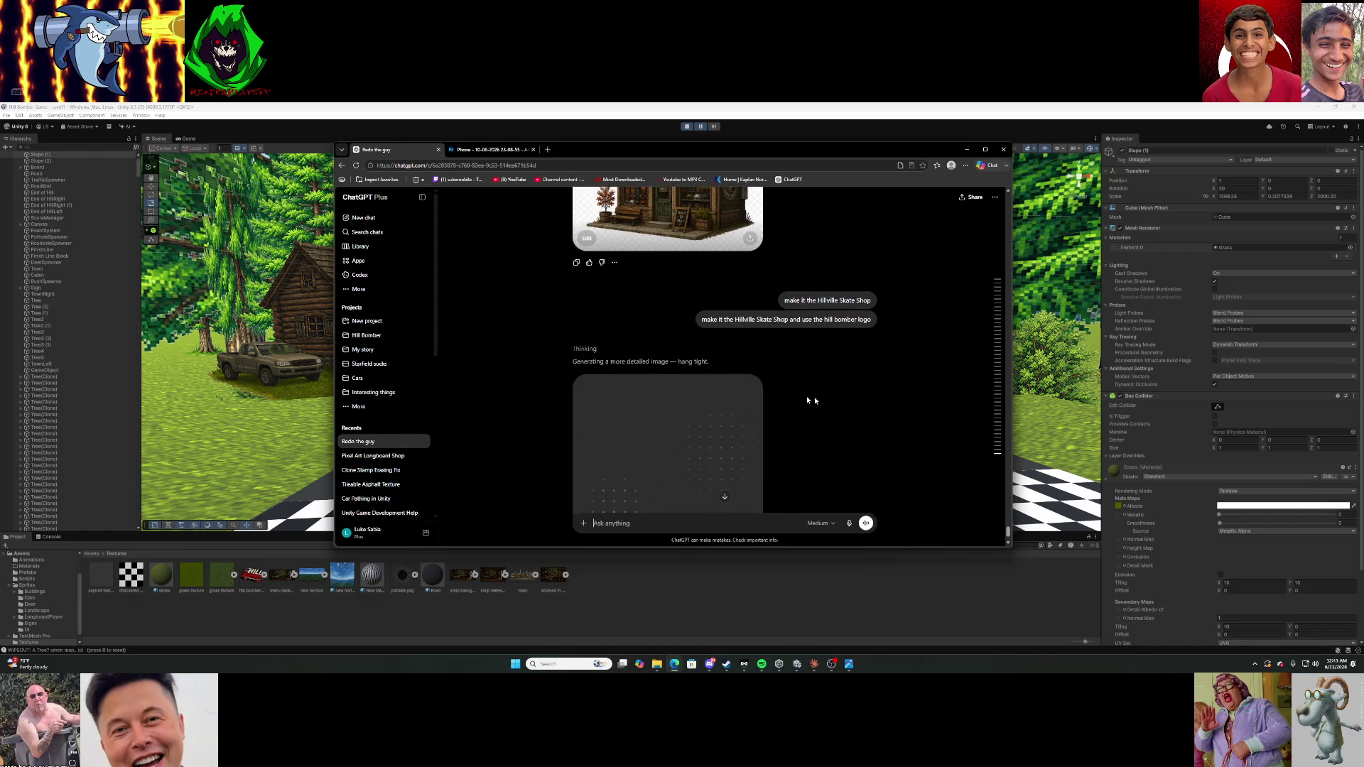
{"action": "scroll", "coordinate": [813, 321], "scroll_direction": "down", "scroll_amount": 3}
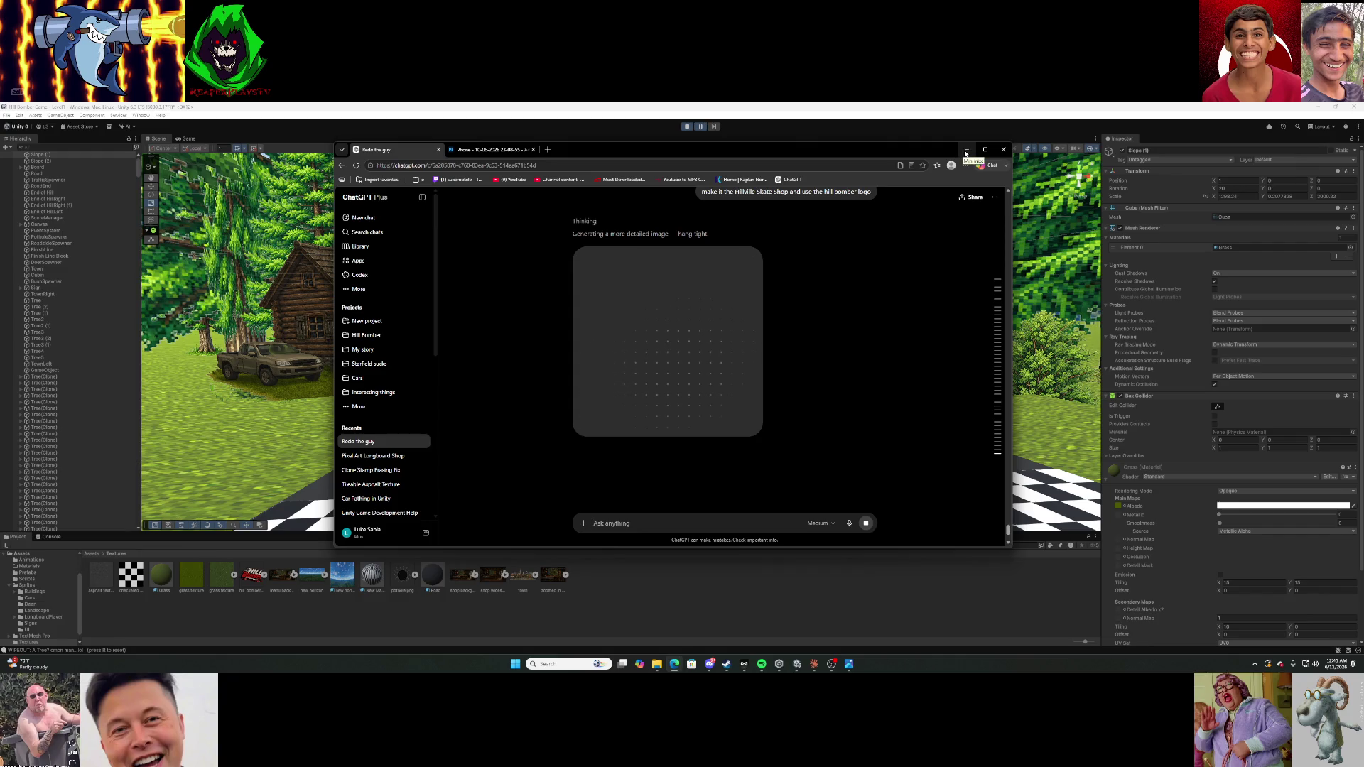
{"action": "left_click", "coordinate": [965, 151]}
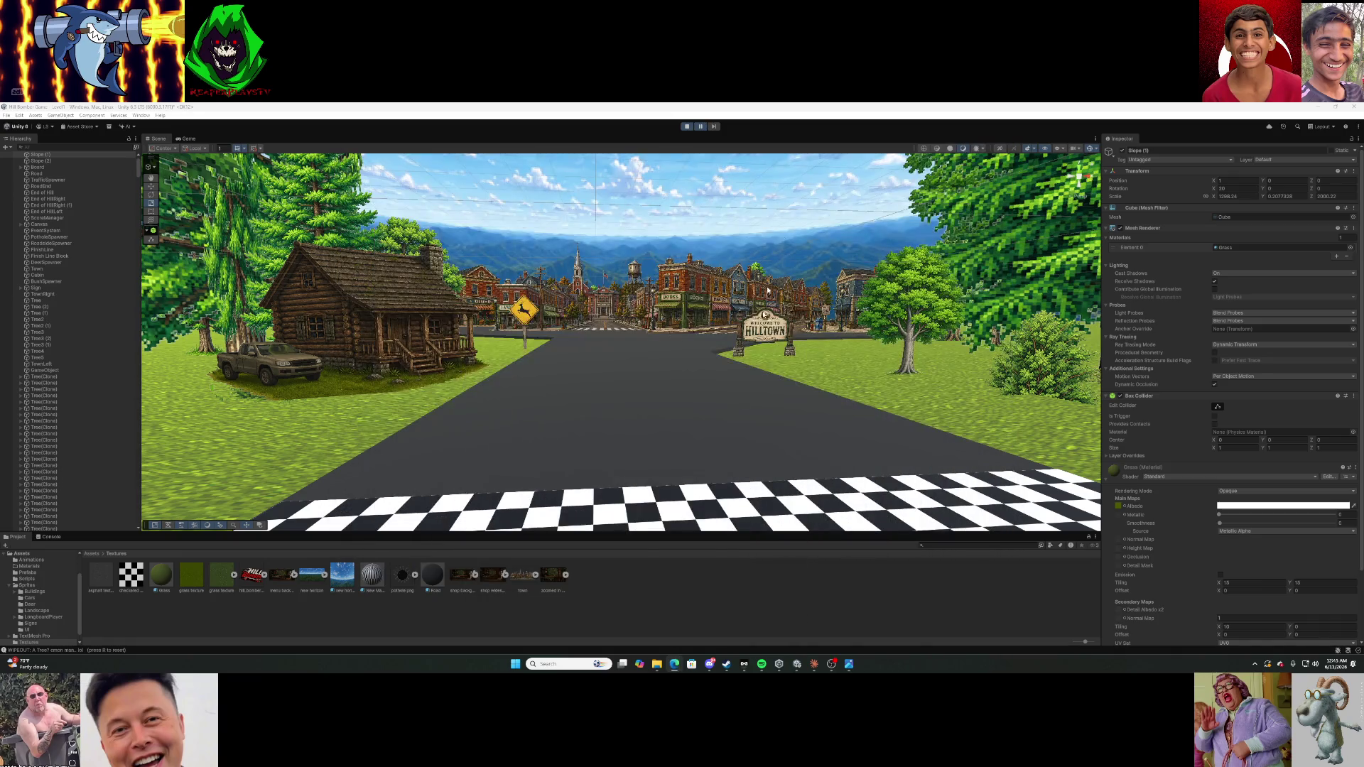
Stop the running skate game in Unity.
{"action": "left_click", "coordinate": [814, 663]}
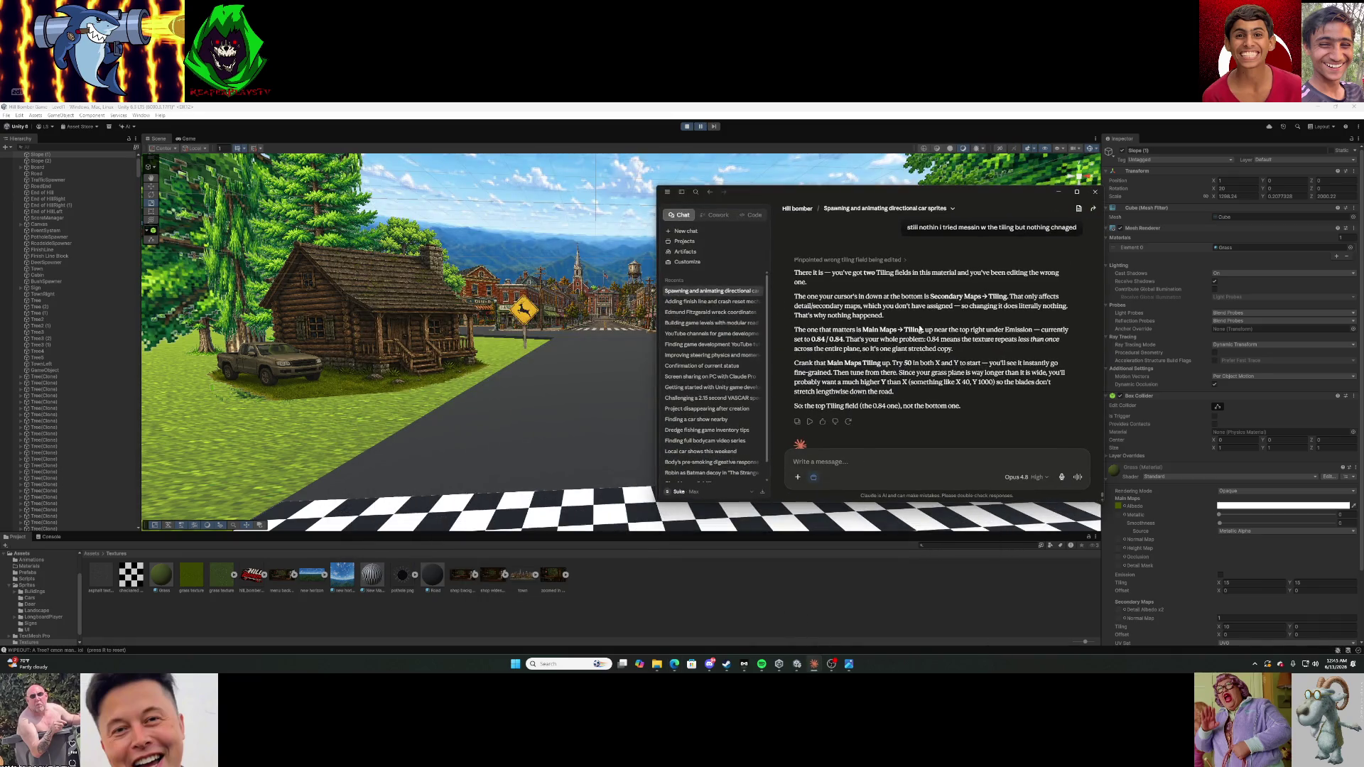
{"action": "left_click", "coordinate": [1058, 192]}
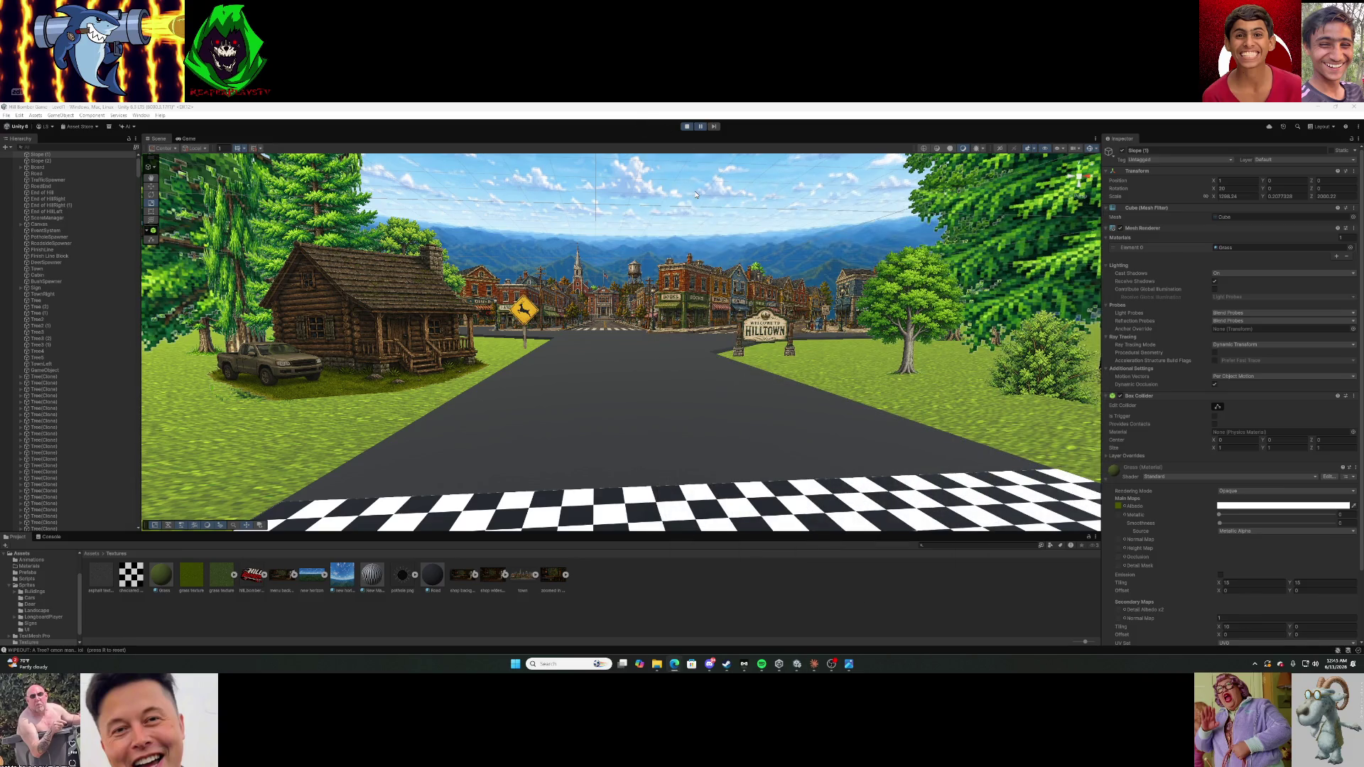
{"action": "left_click", "coordinate": [690, 127]}
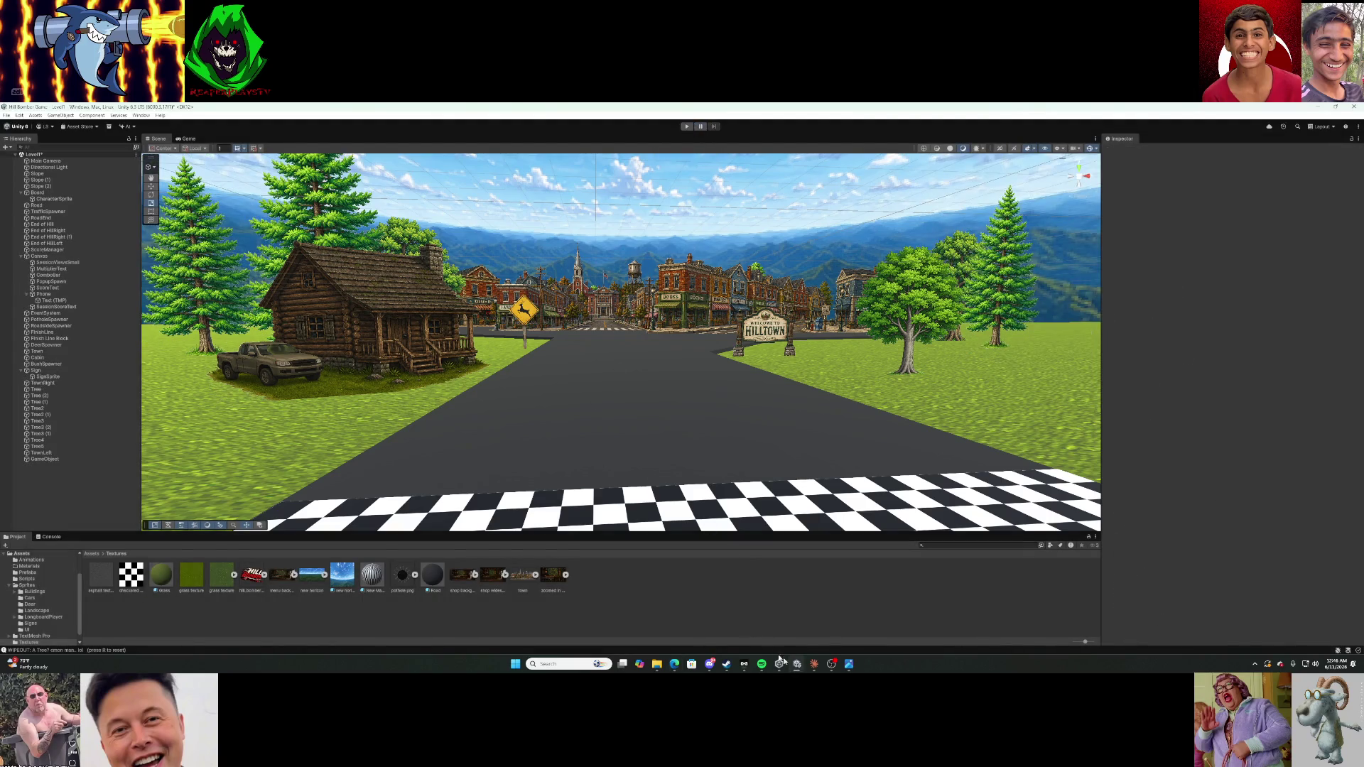
Type Claude a question about restyling the combo bar ('it looks pretty bad rn'), then start Play mode.
{"action": "left_click", "coordinate": [812, 665]}
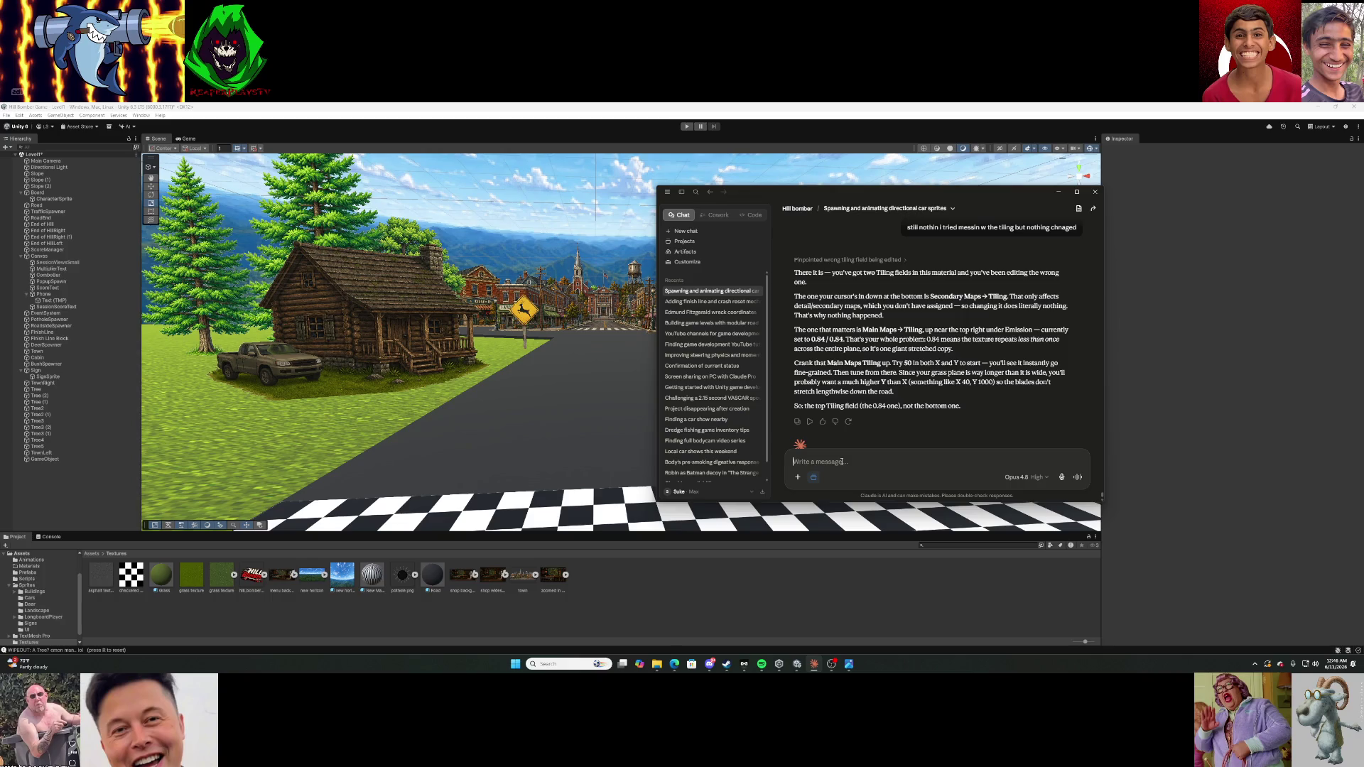
{"action": "type", "text": "ho do I ch"}
{"action": "type", "text": "ange th"}
{"action": "type", "text": "ul"}
{"action": "type", "text": " of the co"}
{"action": "type", "text": "mb"}
{"action": "type", "text": "o bar to"}
{"action": "type", "text": " something l"}
{"action": "type", "text": " make"}
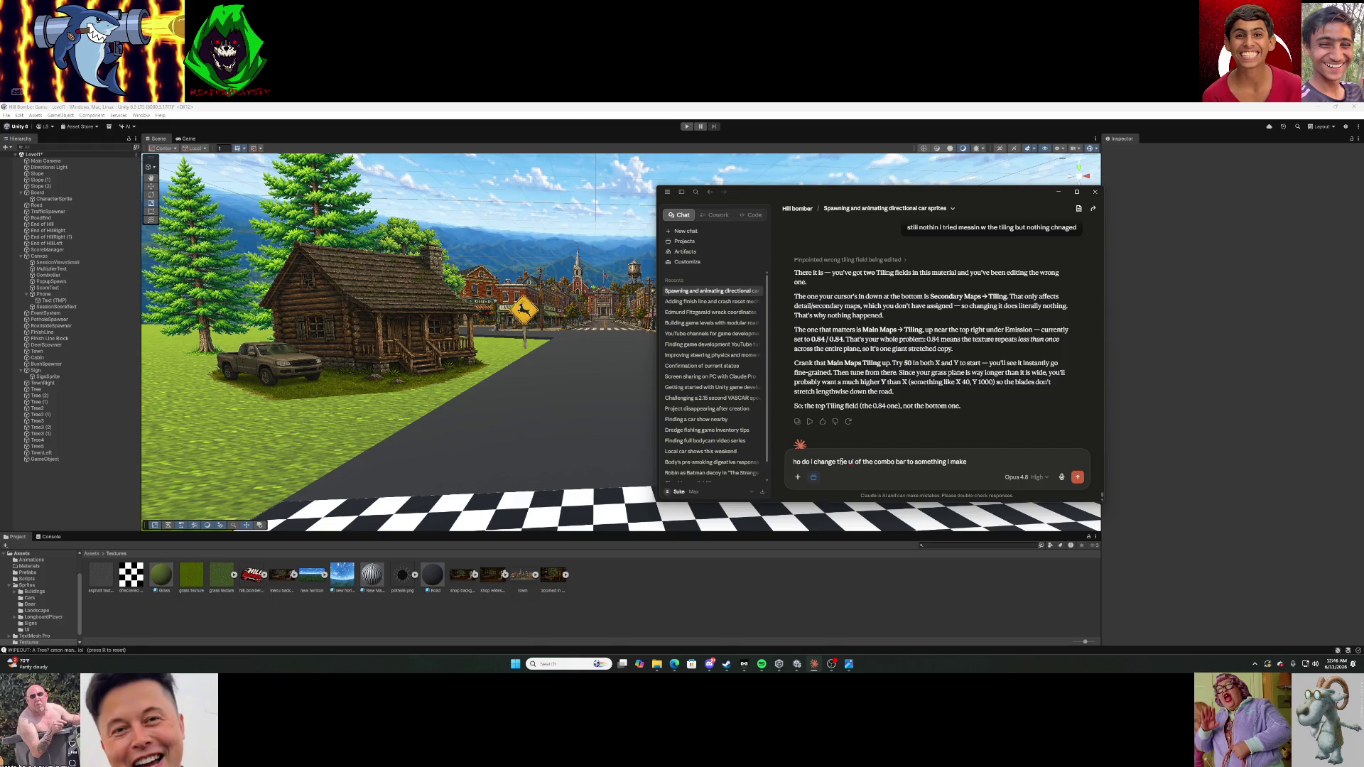
{"action": "type", "text": "it l"}
{"action": "type", "text": "ooks pretty bad rn"}
{"action": "left_click", "coordinate": [686, 126]}
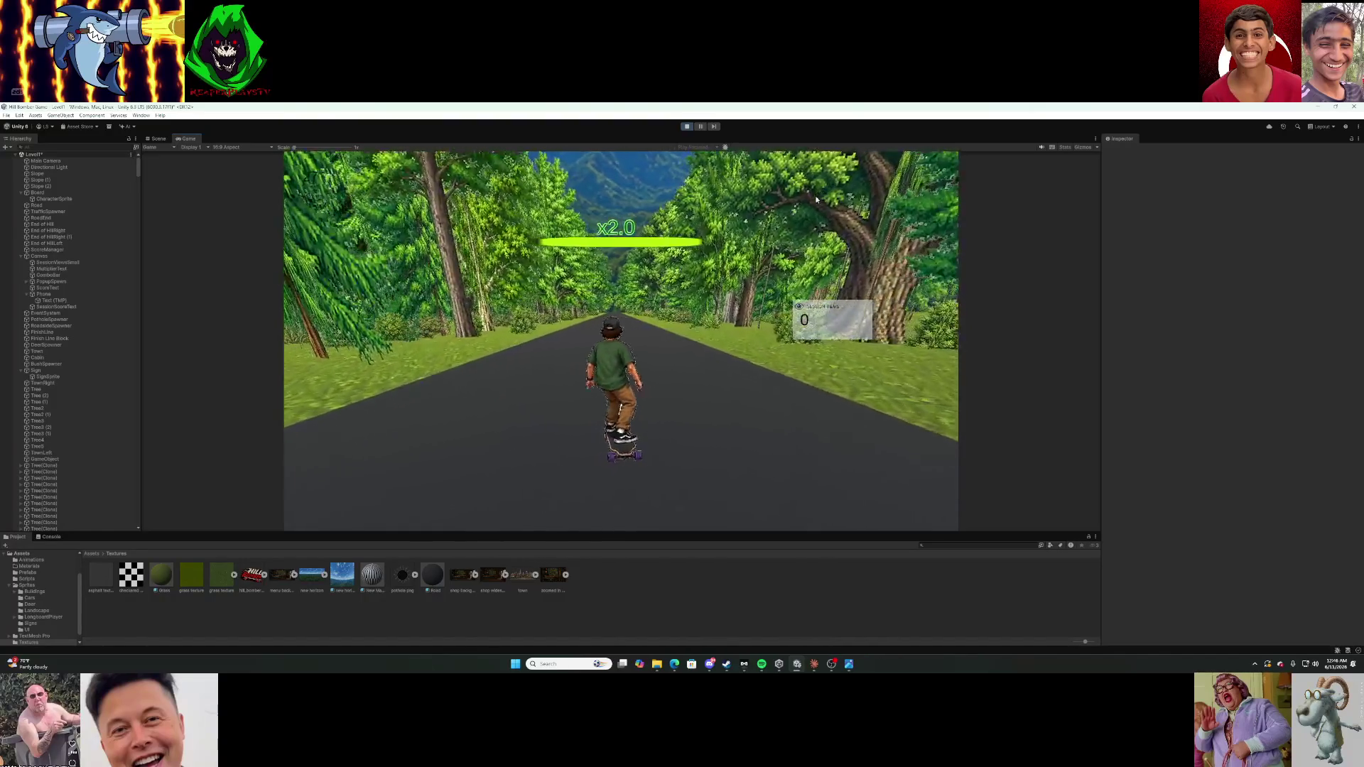
Playtest the skating run, cancelling an early screenshot capture.
{"action": "key", "text": "super+shift+s"}
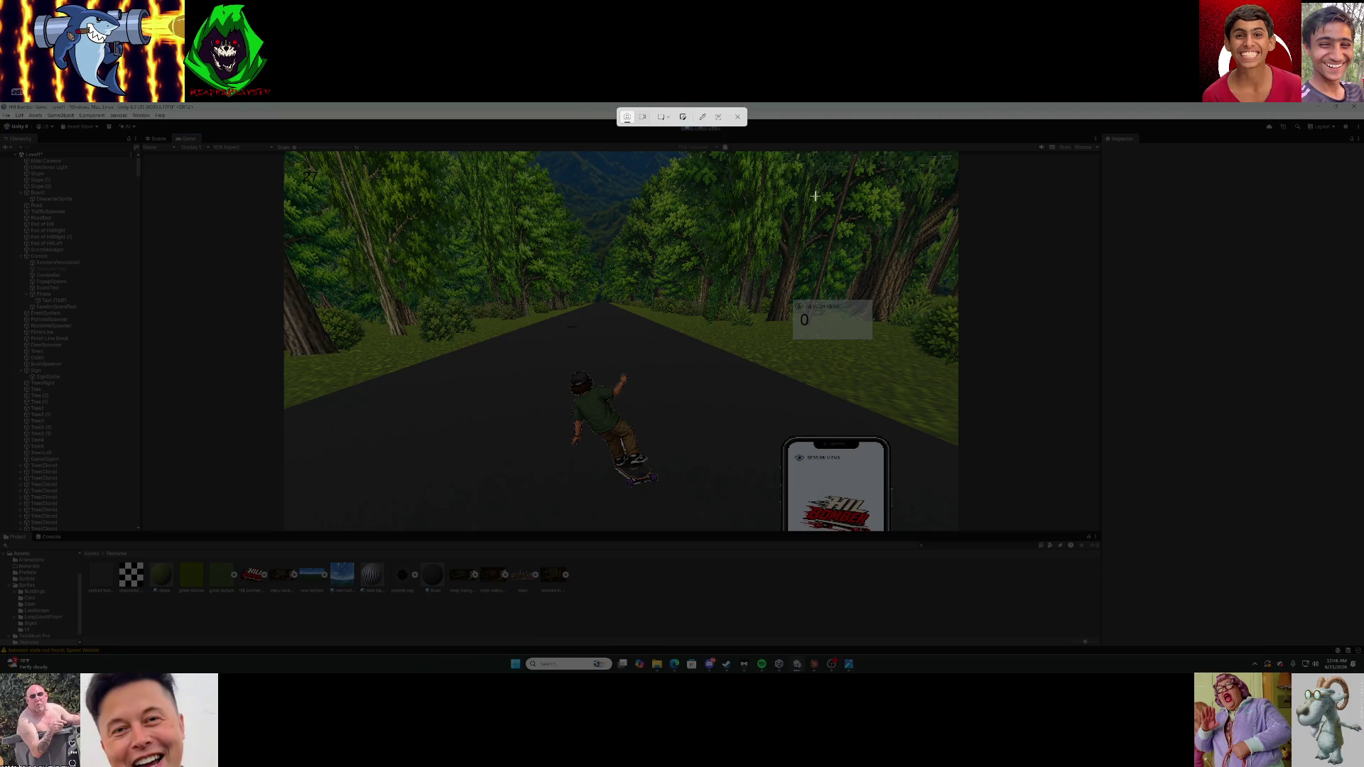
{"action": "key", "text": "Escape"}
{"action": "key", "text": "r"}
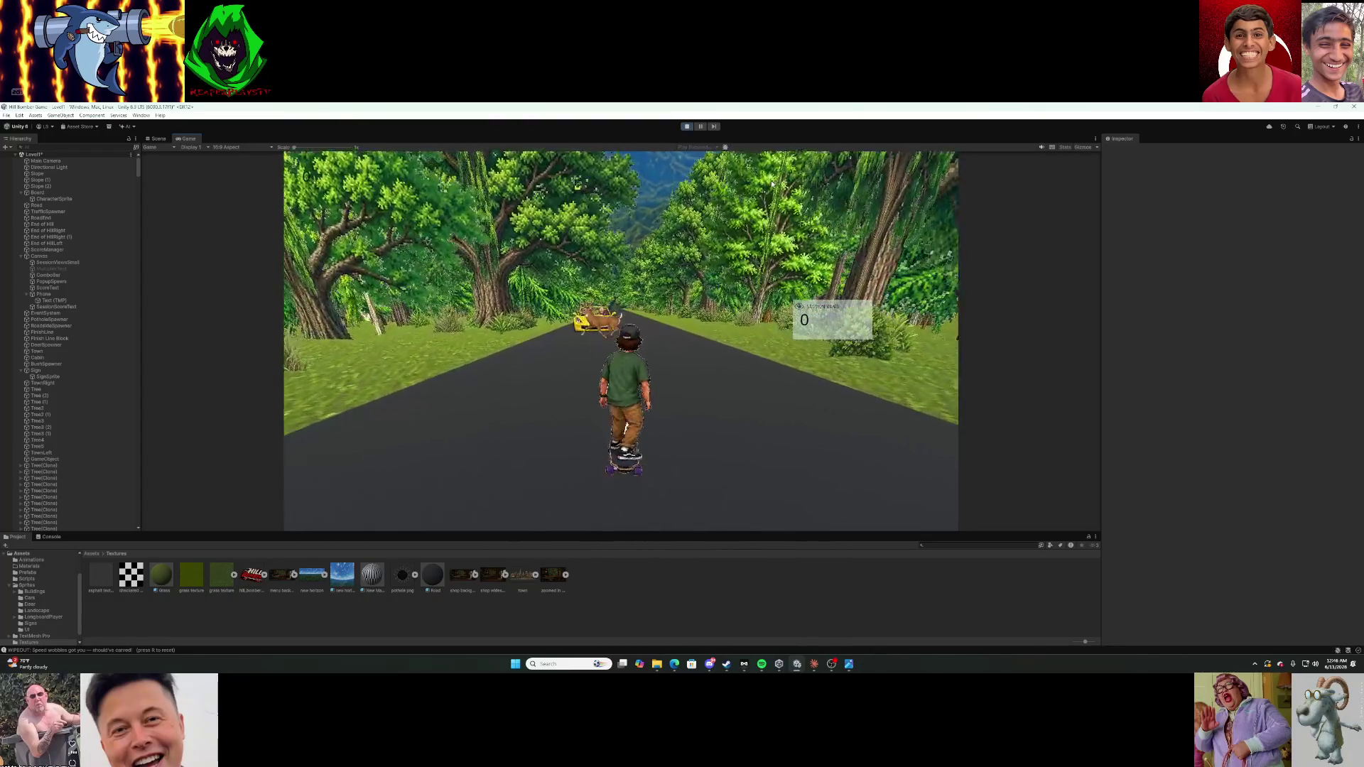
{"action": "key", "text": "r"}
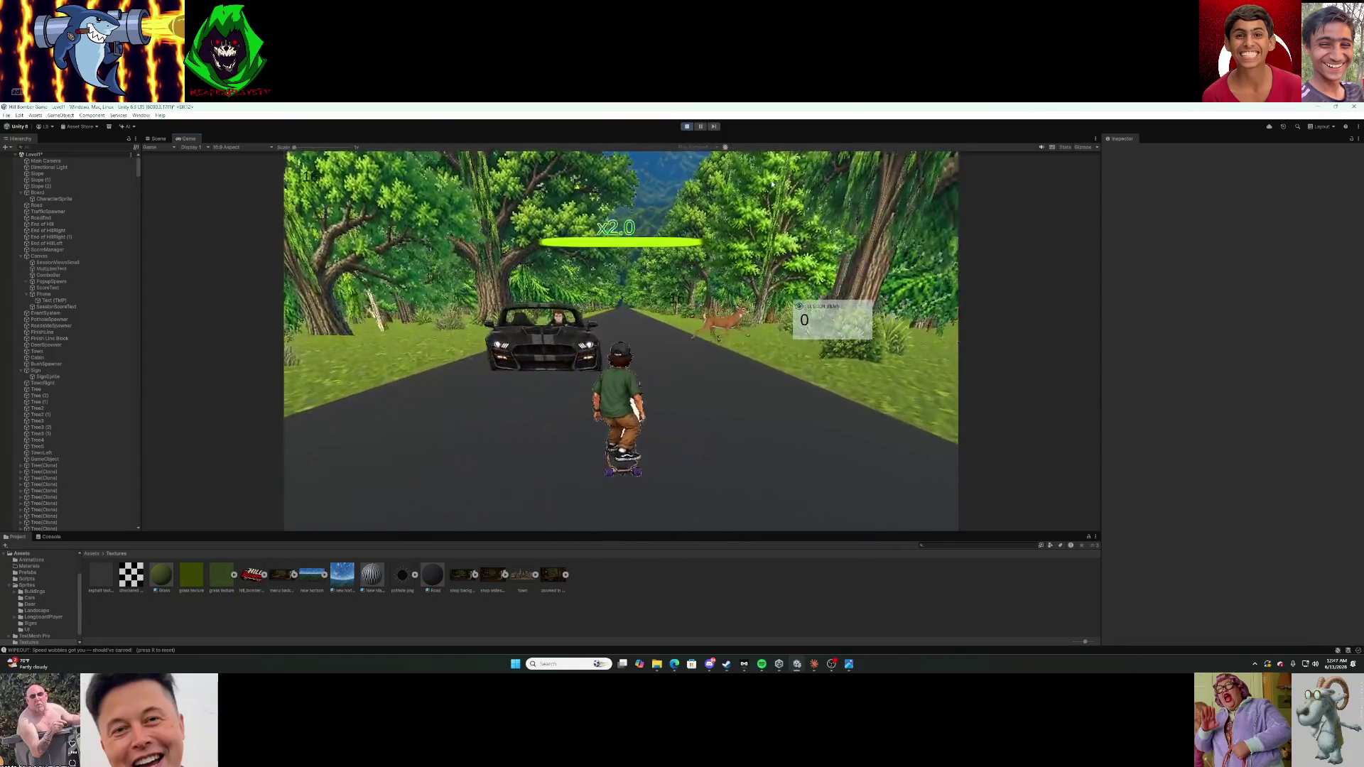
Snip the Game view and send it to Claude with the combo bar question, then return to ChatGPT.
{"action": "key", "text": "super+shift+s"}
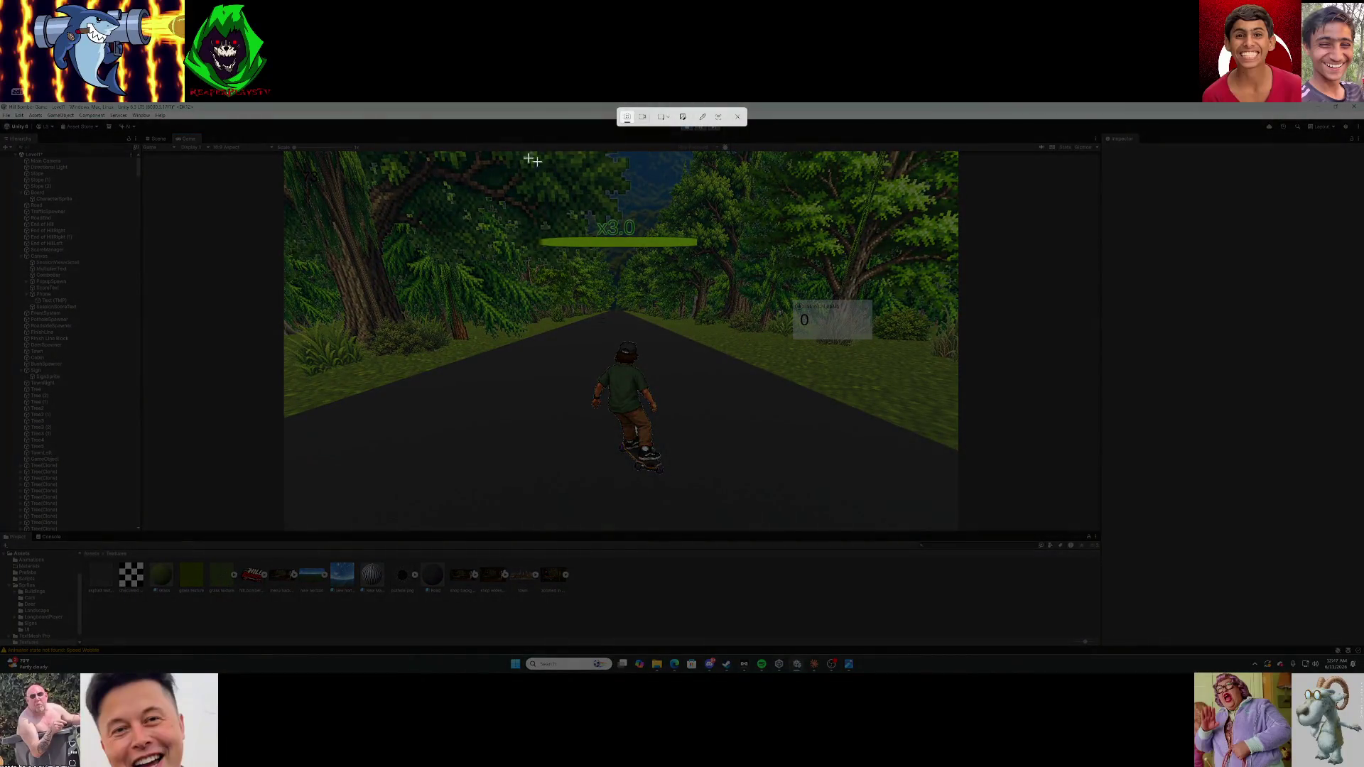
{"action": "mouse_move", "coordinate": [222, 121]}
{"action": "left_mouse_down"}
{"action": "mouse_move", "coordinate": [886, 365]}
{"action": "mouse_move", "coordinate": [1025, 572]}
{"action": "mouse_move", "coordinate": [1044, 576]}
{"action": "left_mouse_up"}
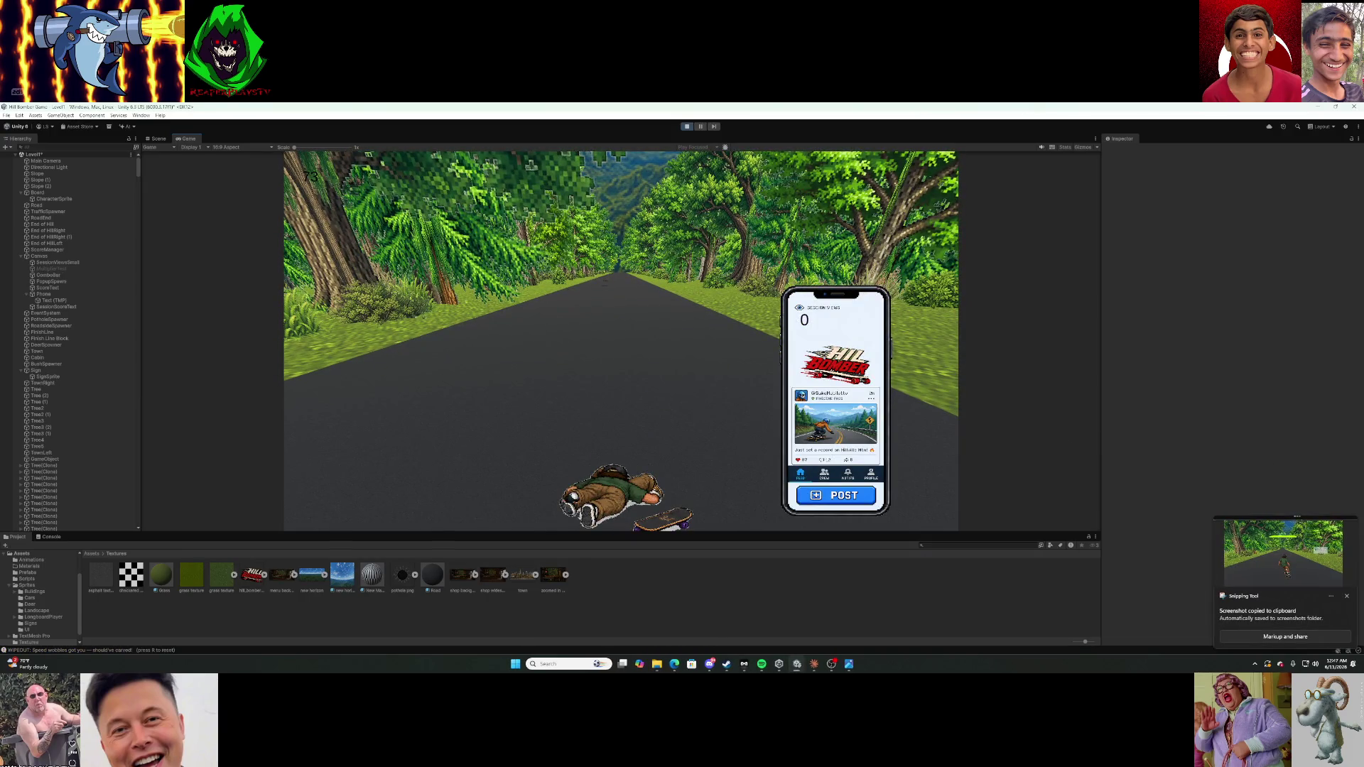
{"action": "key", "text": "alt+Tab"}
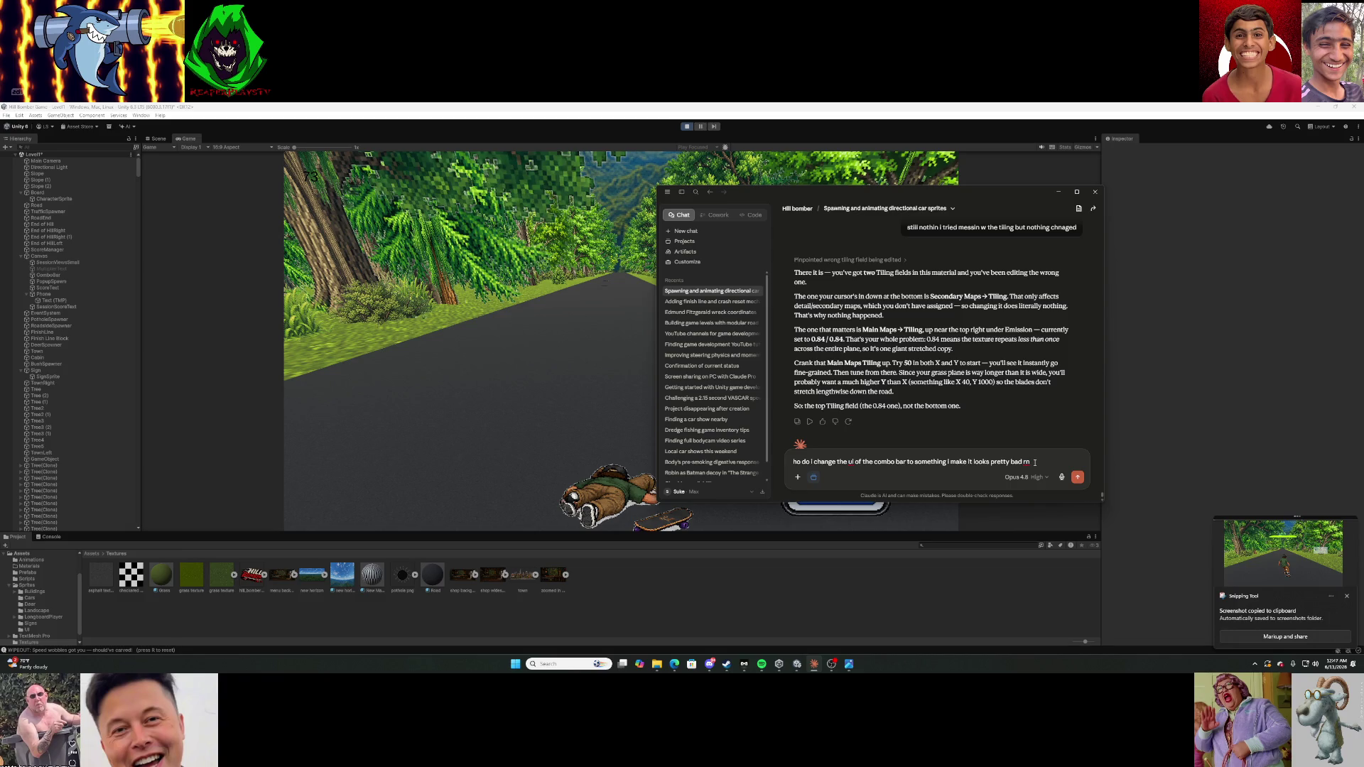
{"action": "key", "text": "ctrl+v"}
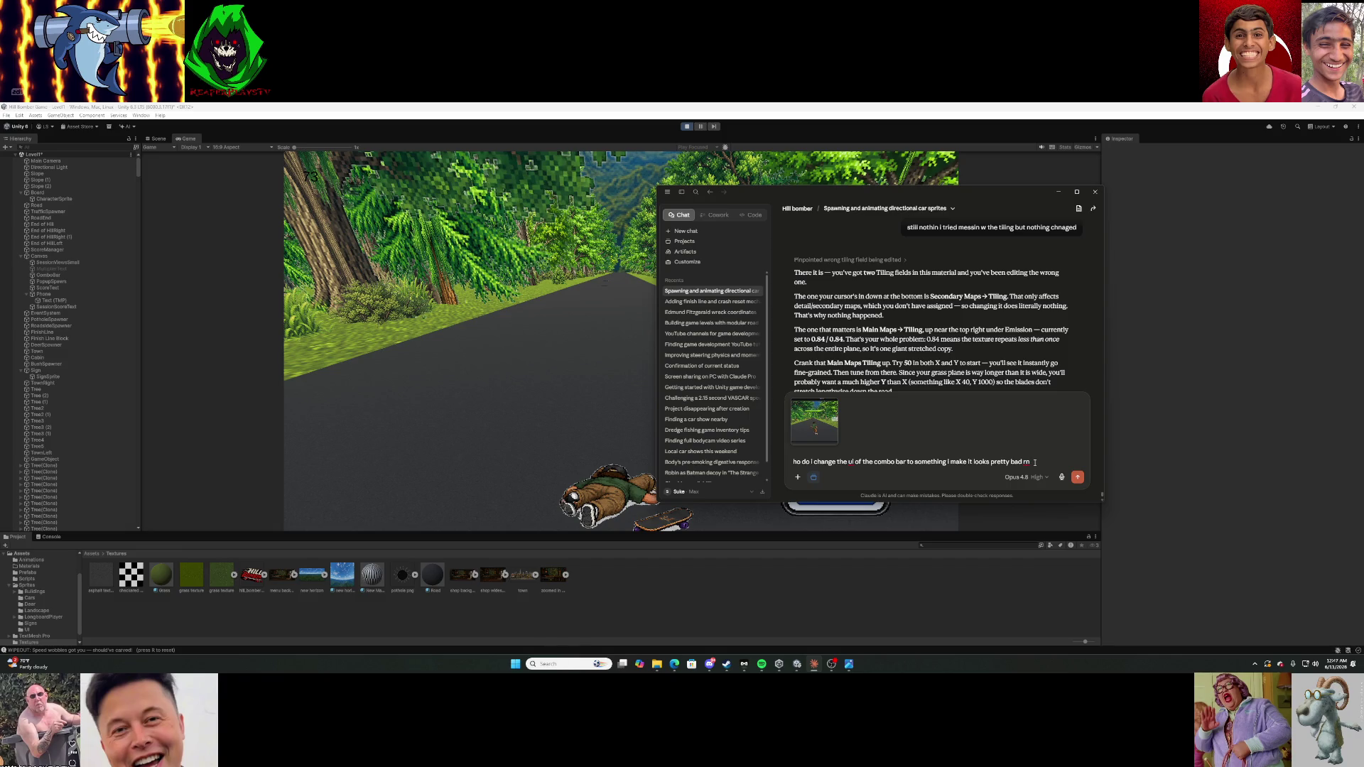
{"action": "key", "text": "Return"}
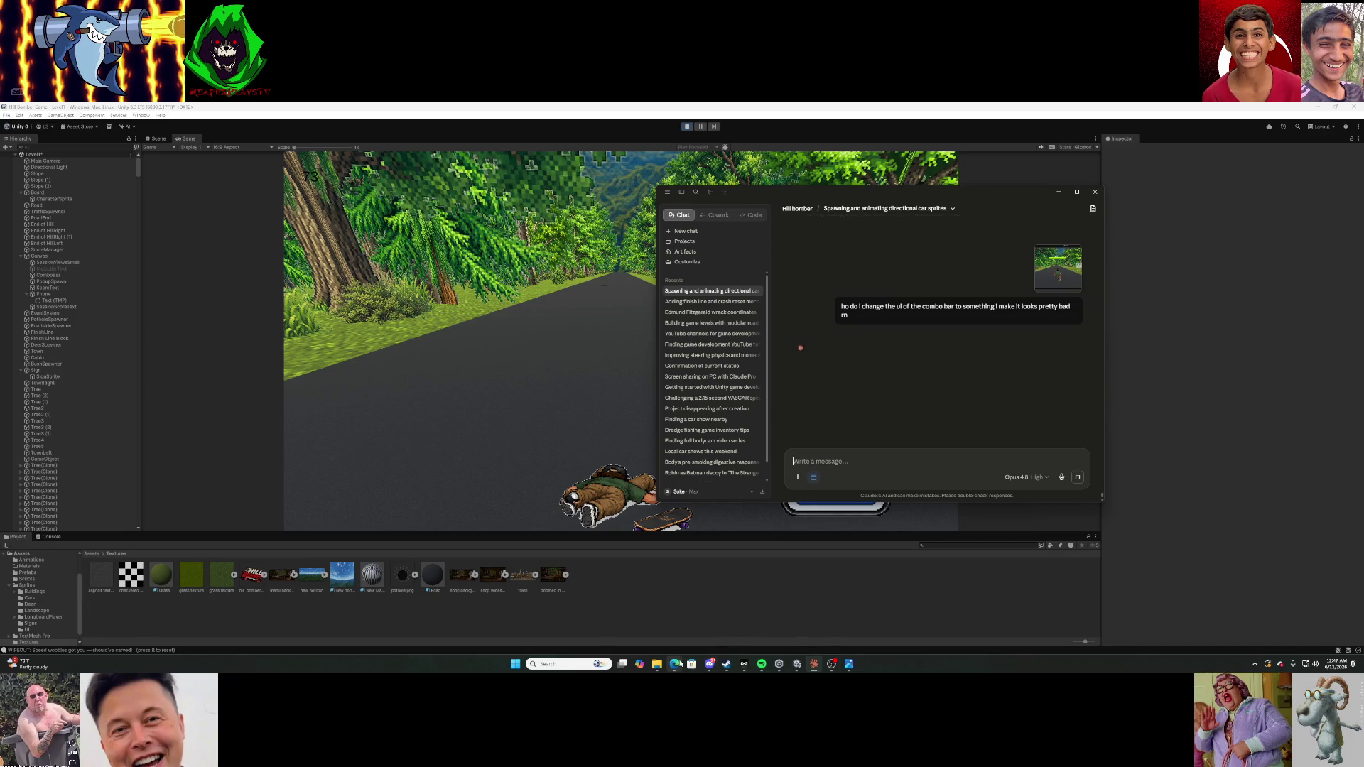
{"action": "mouse_move", "coordinate": [675, 665]}
{"action": "left_click", "coordinate": [595, 618]}
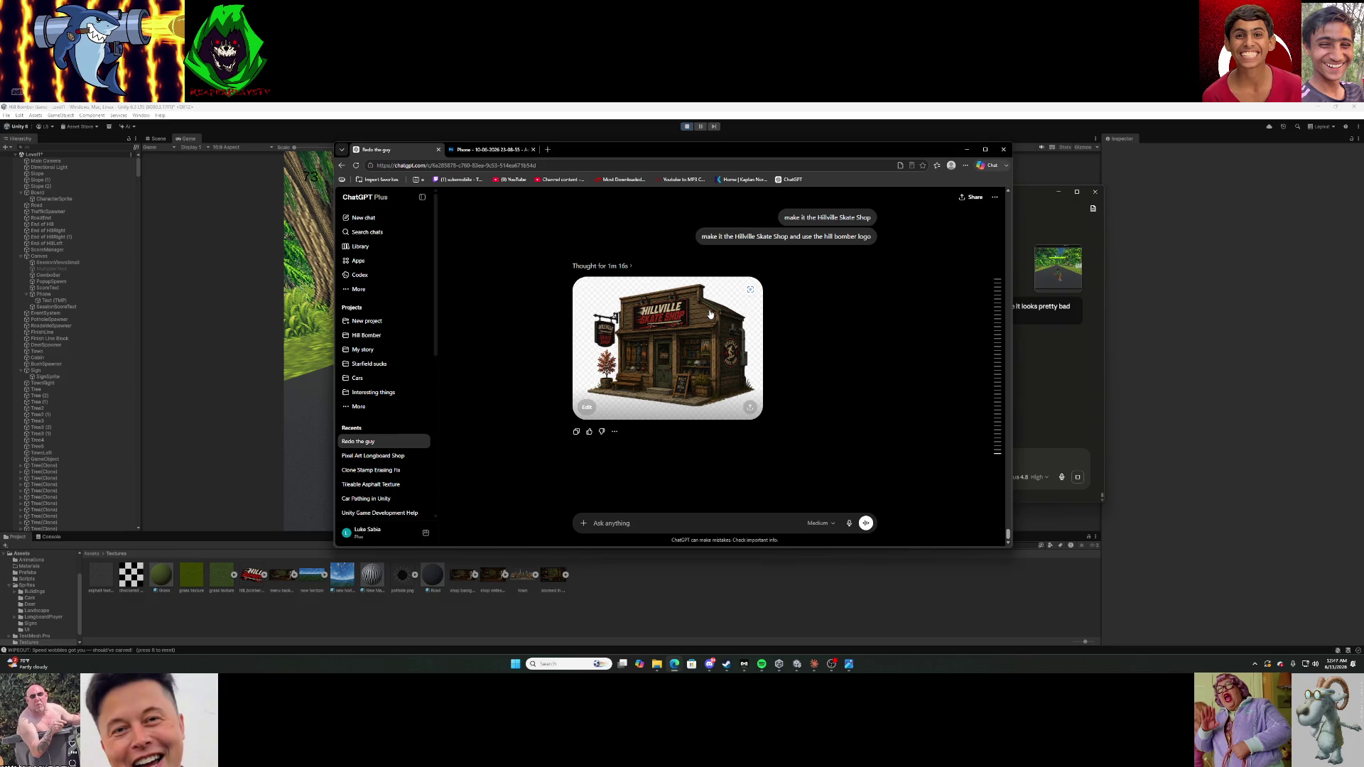
Save the generated Hillville Skate Shop image to Downloads as SkateShop.
{"action": "right_click", "coordinate": [723, 339]}
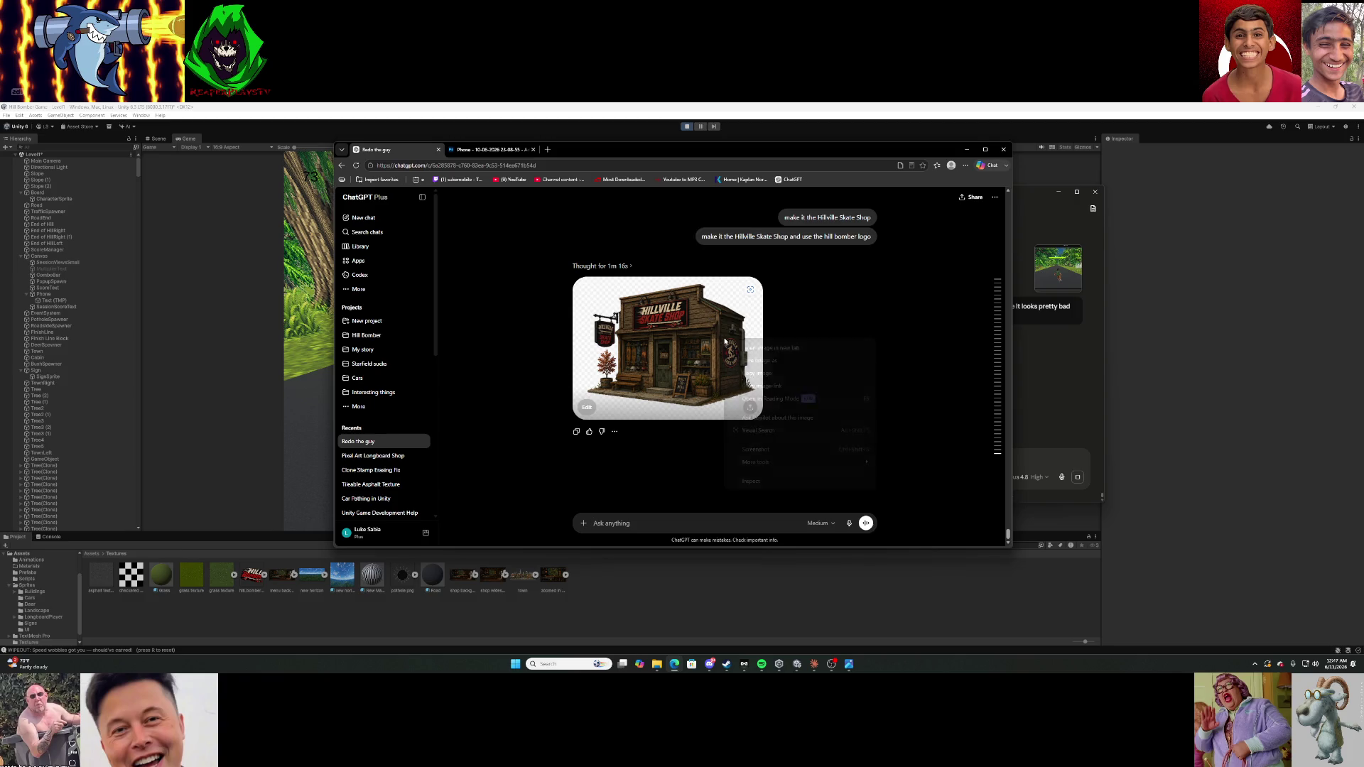
{"action": "left_click", "coordinate": [779, 363]}
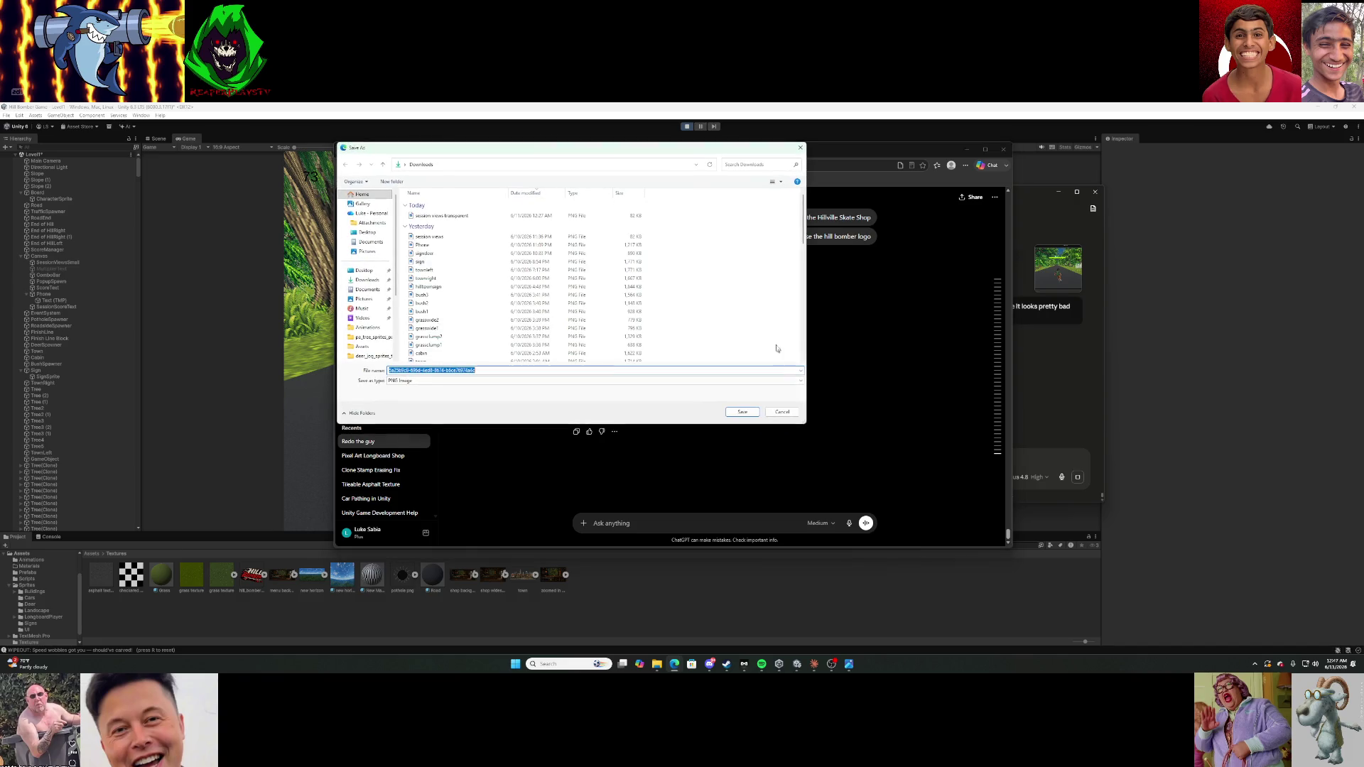
{"action": "type", "text": "SkateShop"}
{"action": "key", "text": "Return"}
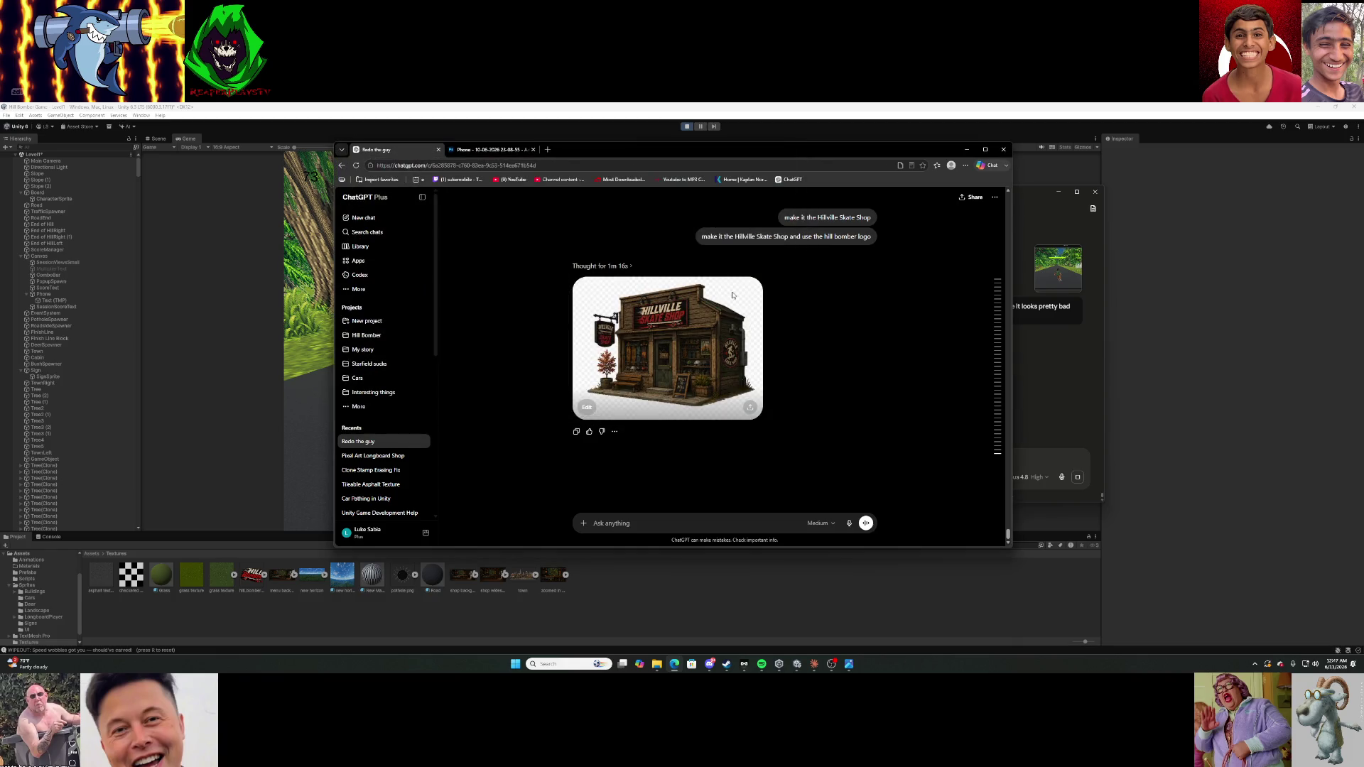
{"action": "left_click", "coordinate": [490, 149]}
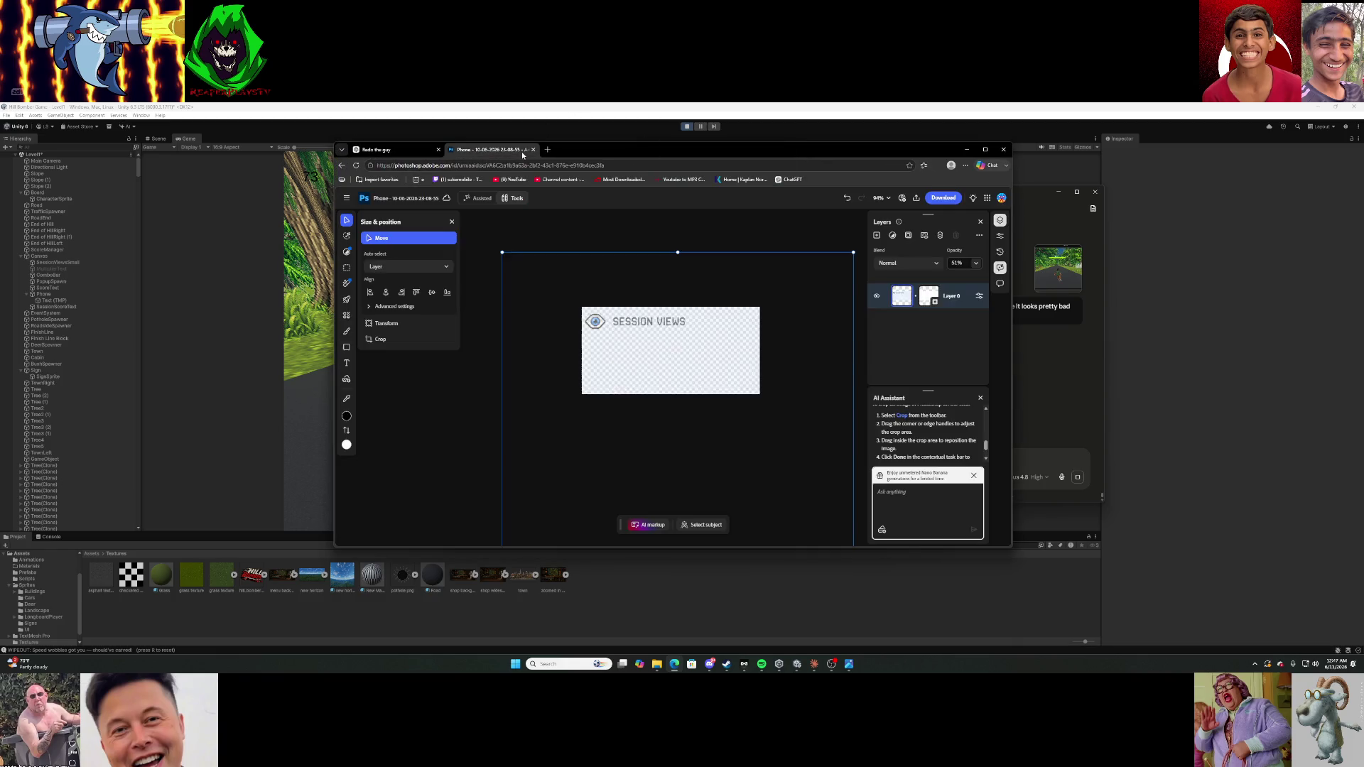
Open SkateShop.png from Downloads and mask Layer 0 to the selected shop building.
{"action": "left_click", "coordinate": [346, 198]}
{"action": "left_click", "coordinate": [387, 241]}
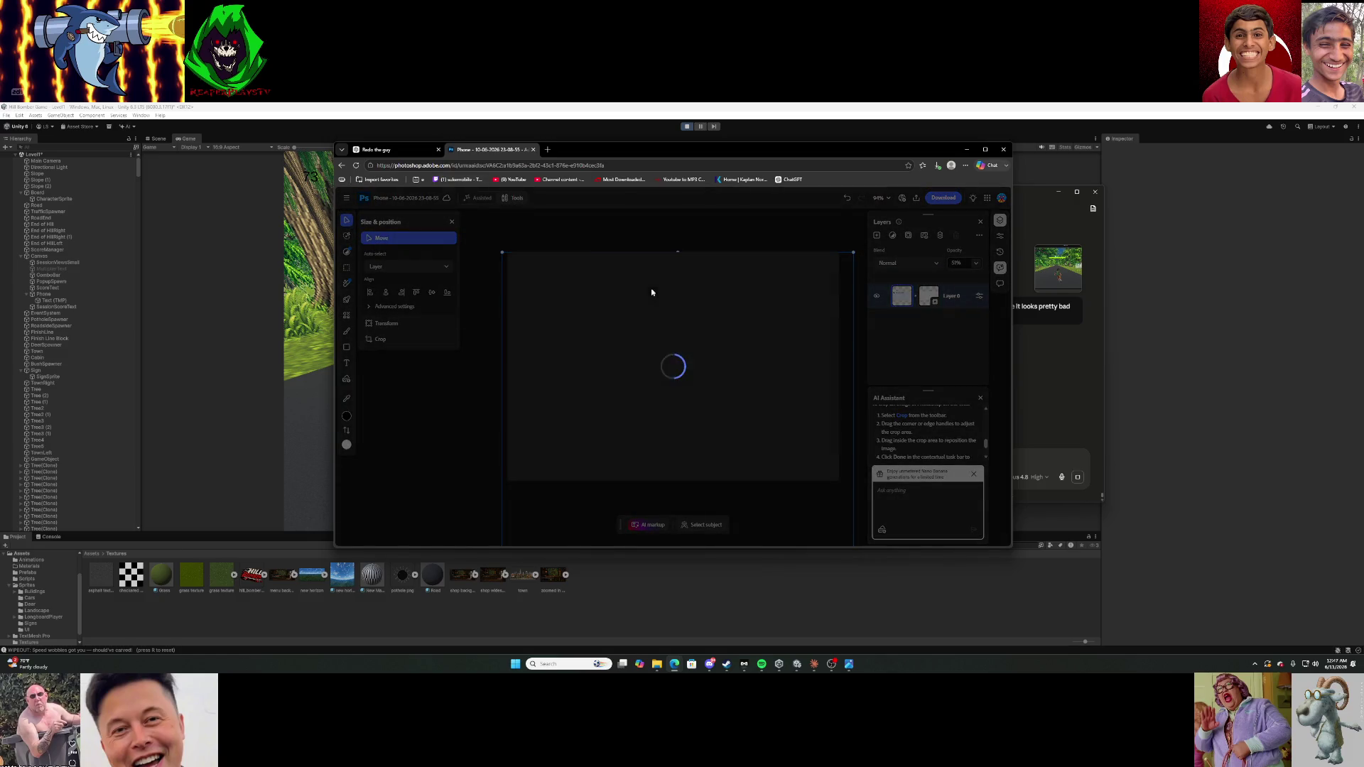
{"action": "left_click", "coordinate": [548, 467]}
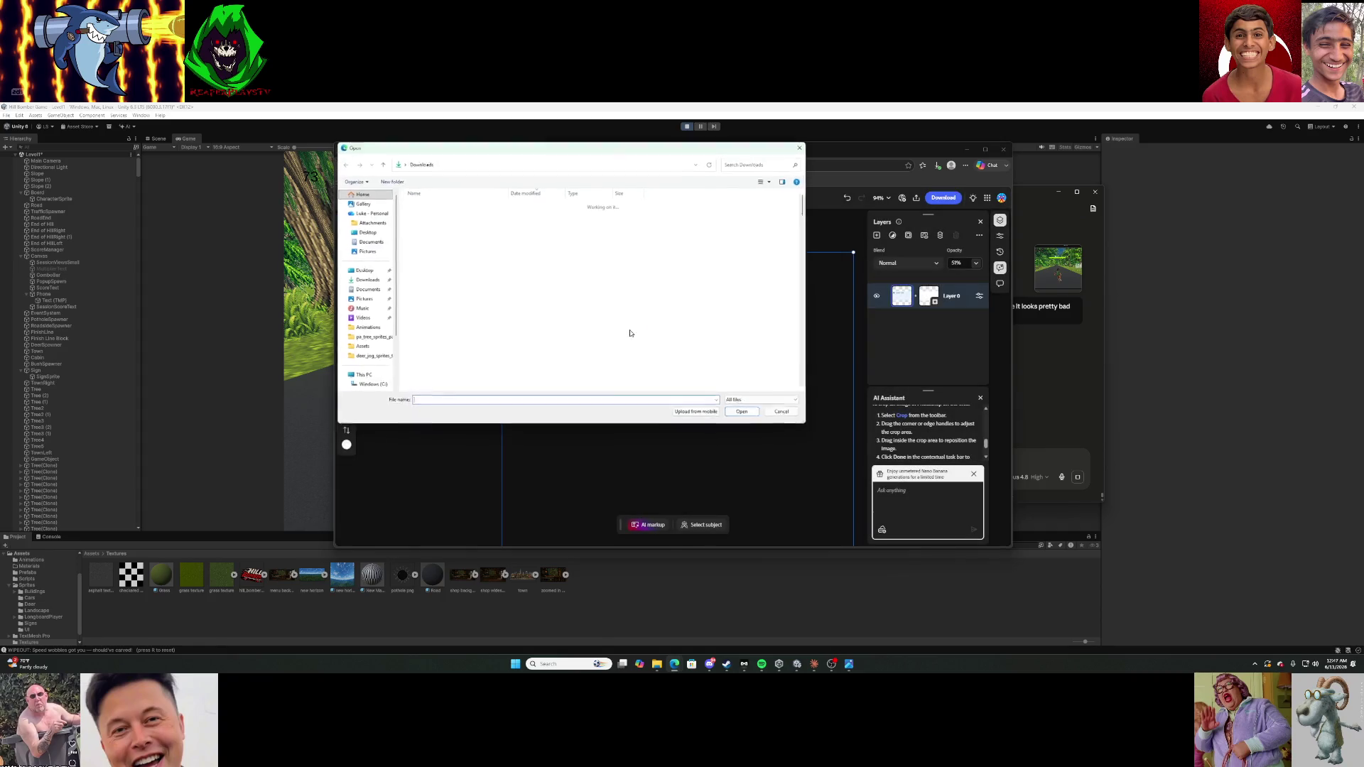
{"action": "left_click", "coordinate": [426, 216]}
{"action": "left_click", "coordinate": [741, 411]}
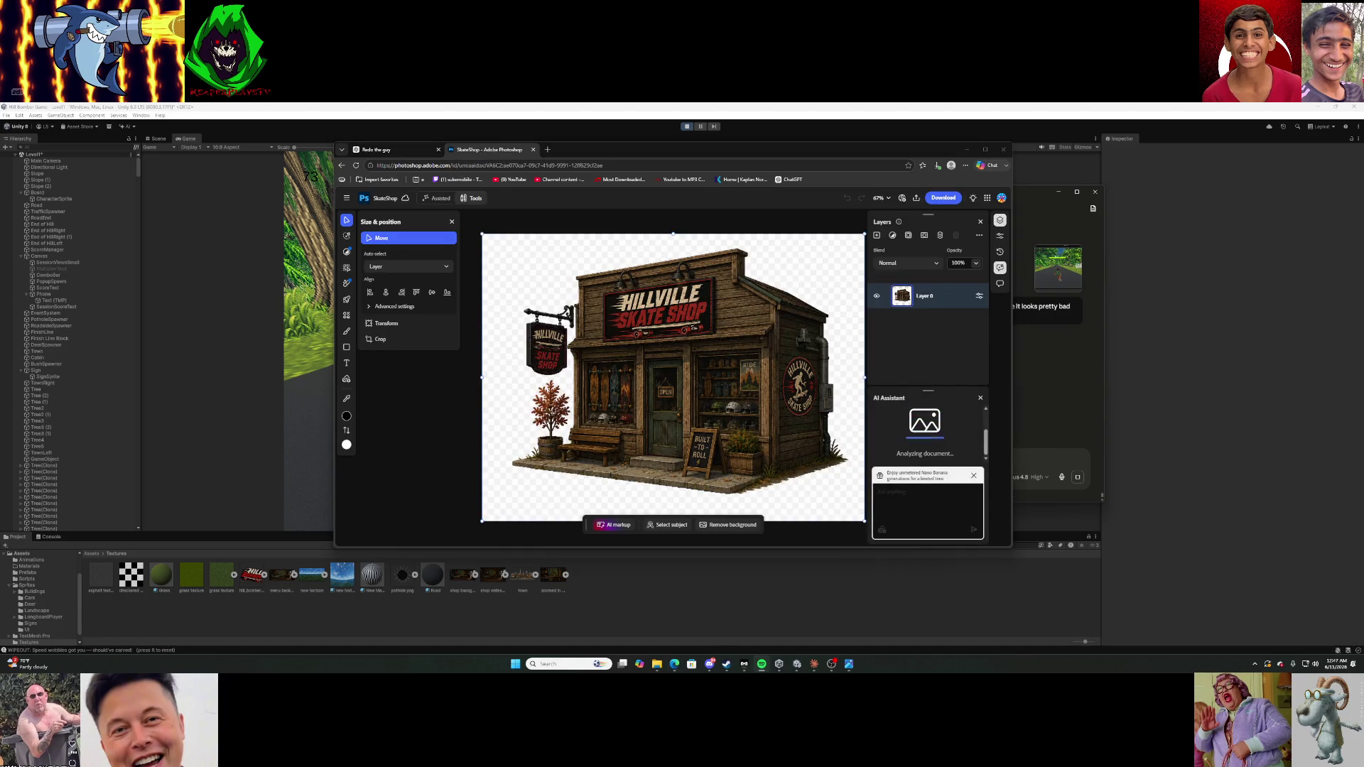
{"action": "left_click", "coordinate": [681, 527]}
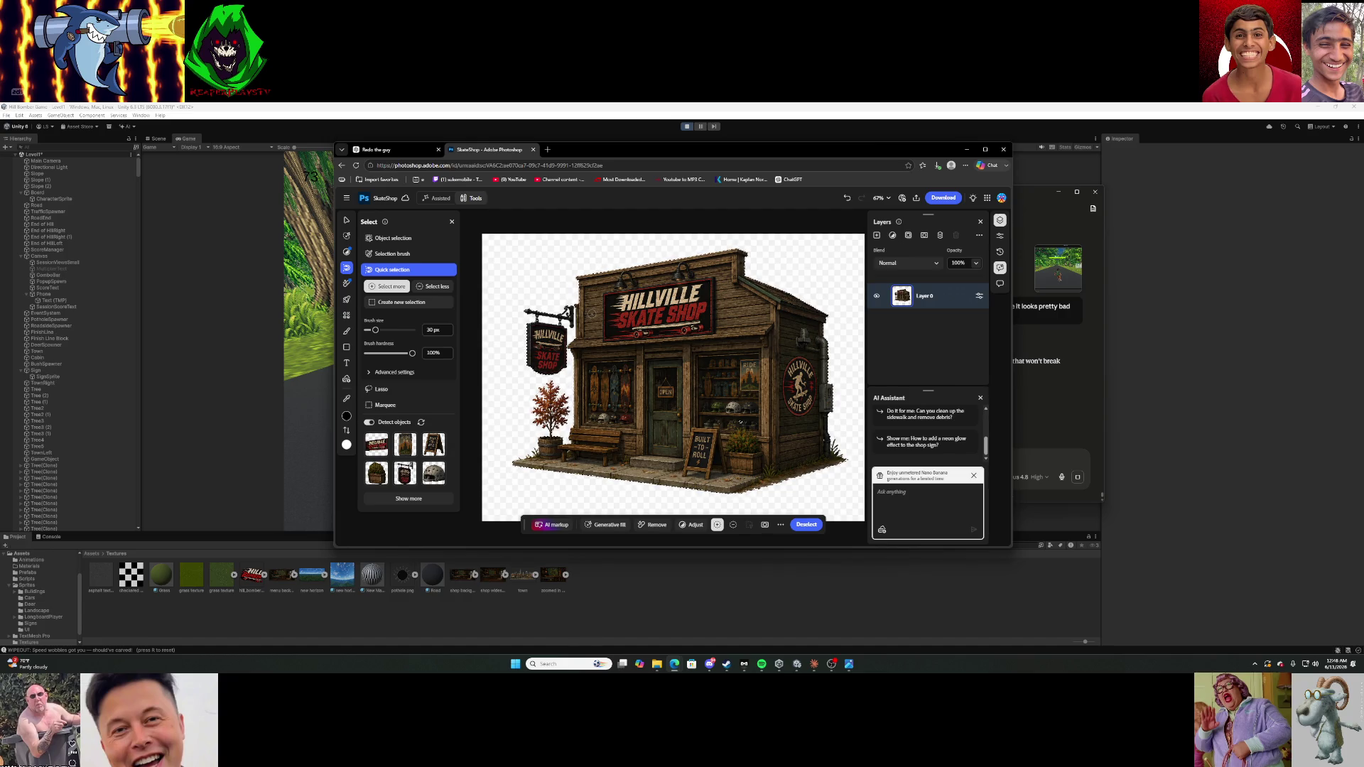
{"action": "left_click", "coordinate": [763, 526]}
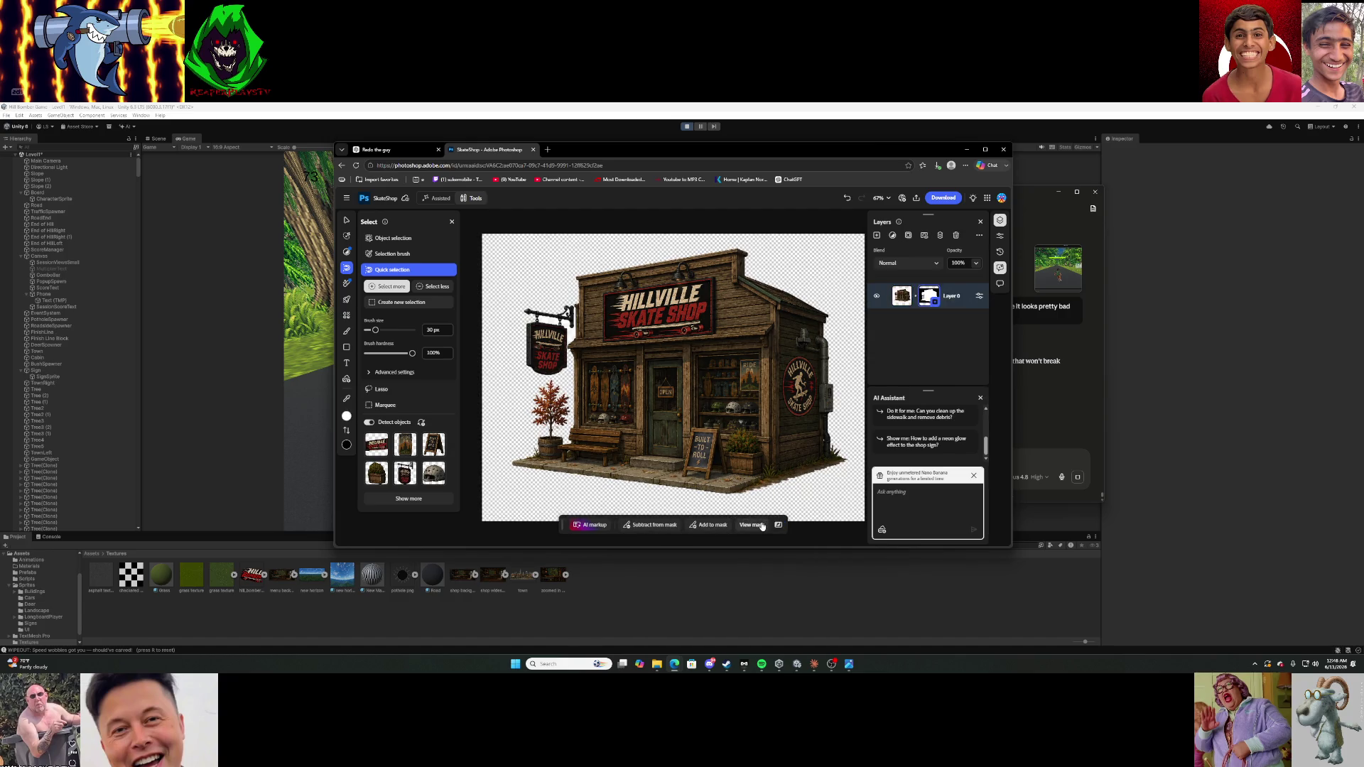
{"action": "double_click", "coordinate": [933, 299]}
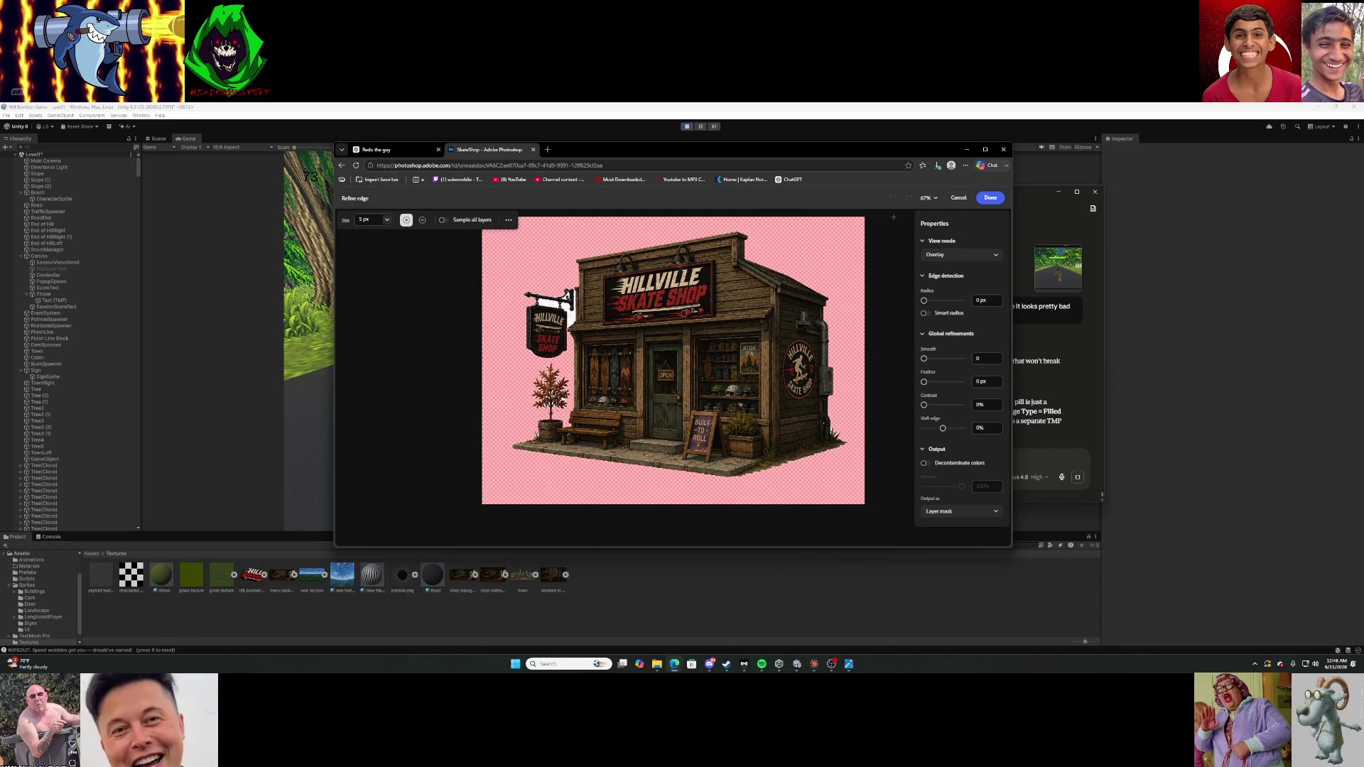
{"action": "left_click", "coordinate": [423, 224]}
{"action": "left_click", "coordinate": [405, 220]}
{"action": "left_click", "coordinate": [422, 220]}
{"action": "left_click", "coordinate": [989, 198]}
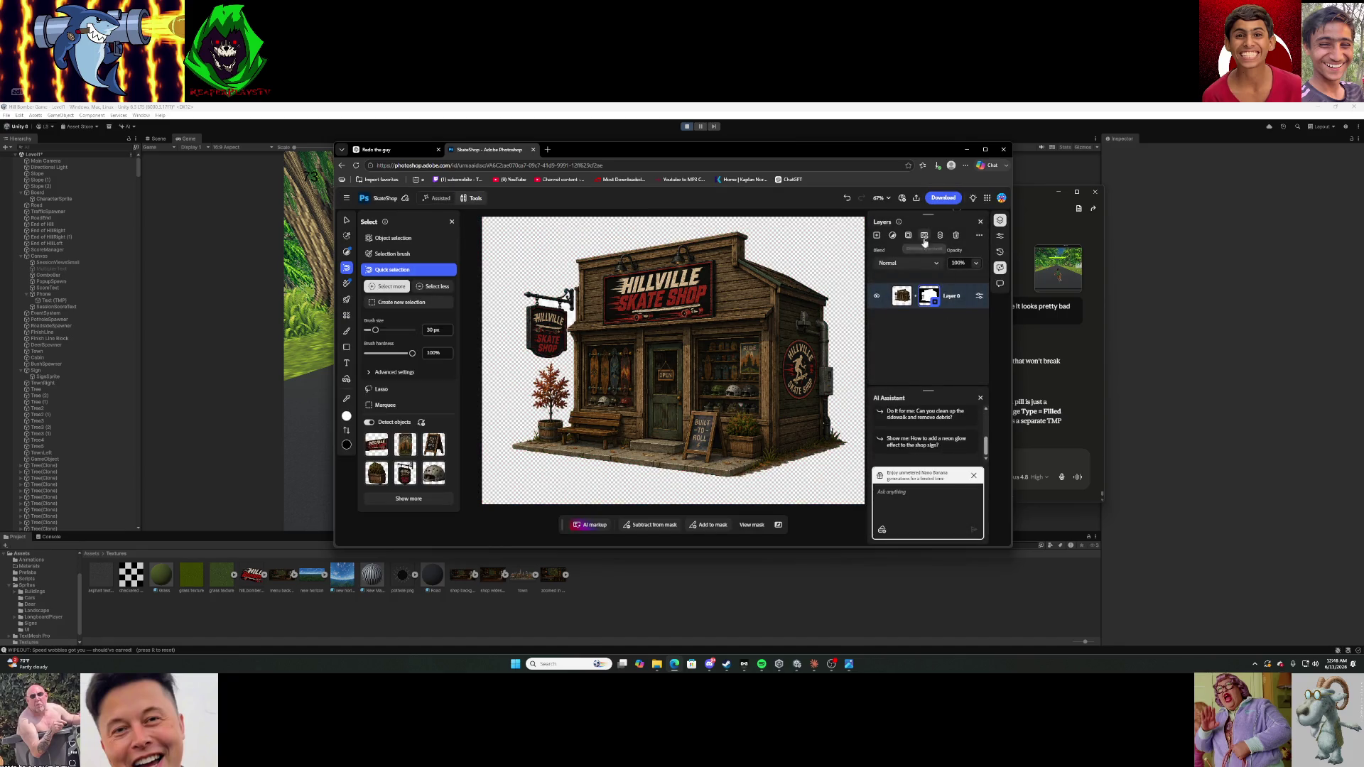
Add a locked, canvas-filling black Rectangle 1 layer beneath the shop layer.
{"action": "left_click", "coordinate": [876, 235]}
{"action": "left_click_drag", "start_coordinate": [911, 297], "coordinate": [933, 337]}
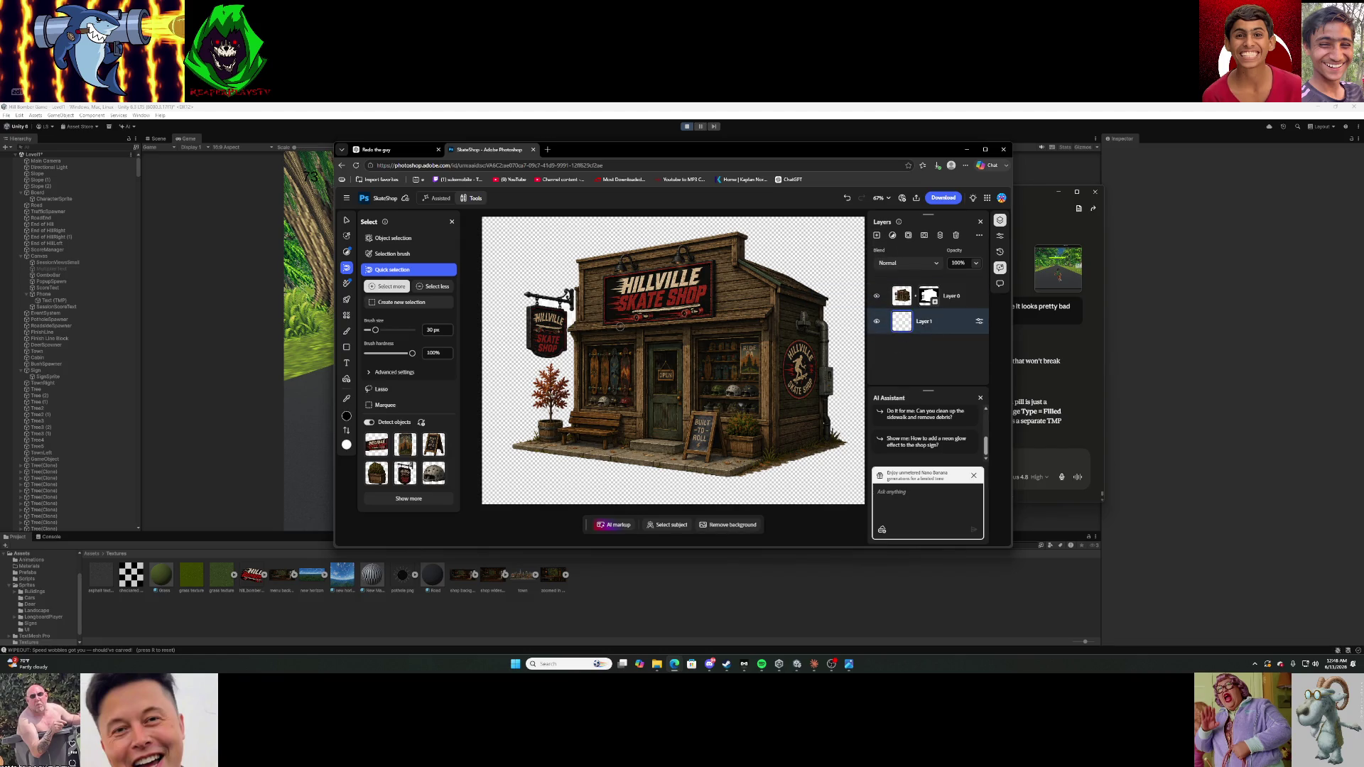
{"action": "scroll", "coordinate": [620, 326], "scroll_direction": "down", "scroll_amount": 1}
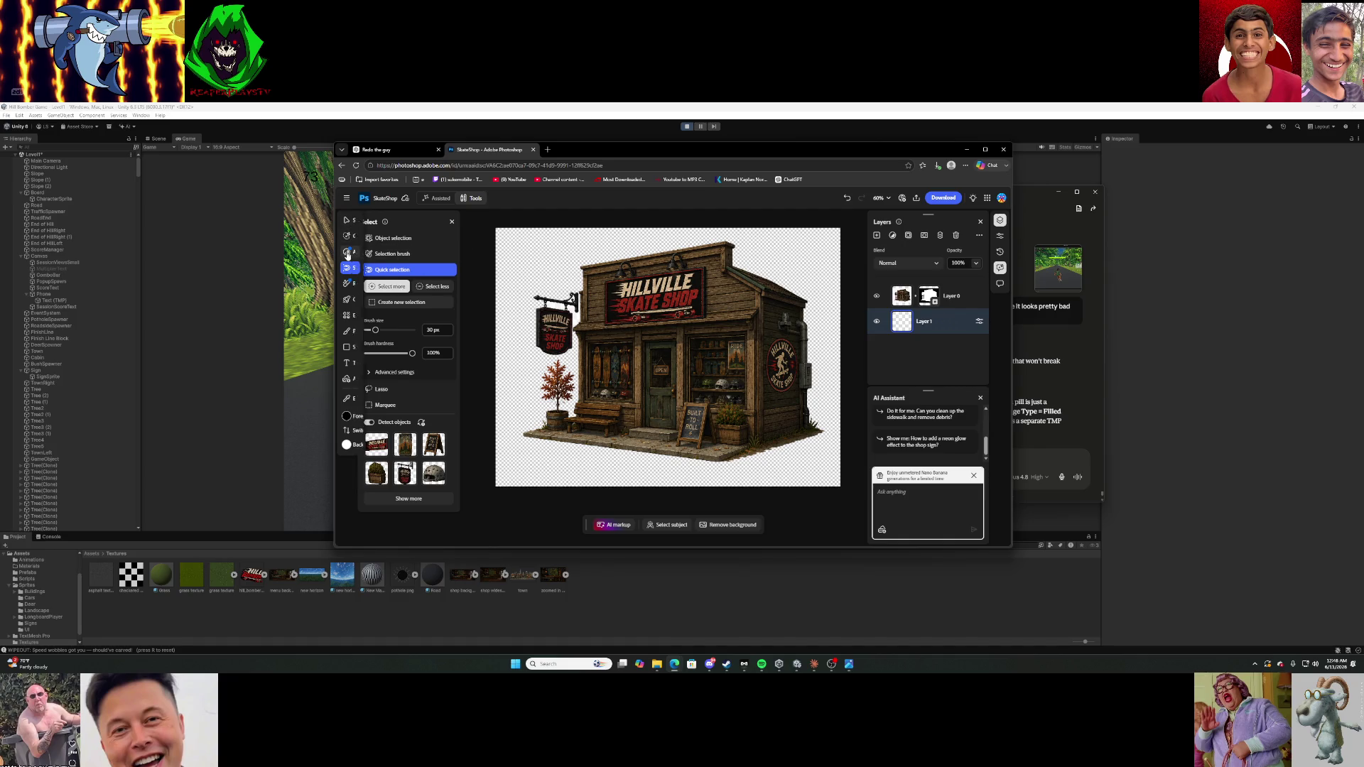
{"action": "left_click", "coordinate": [347, 346]}
{"action": "mouse_move", "coordinate": [492, 218]}
{"action": "left_mouse_down"}
{"action": "mouse_move", "coordinate": [560, 313]}
{"action": "mouse_move", "coordinate": [808, 501]}
{"action": "mouse_move", "coordinate": [850, 497]}
{"action": "left_mouse_up"}
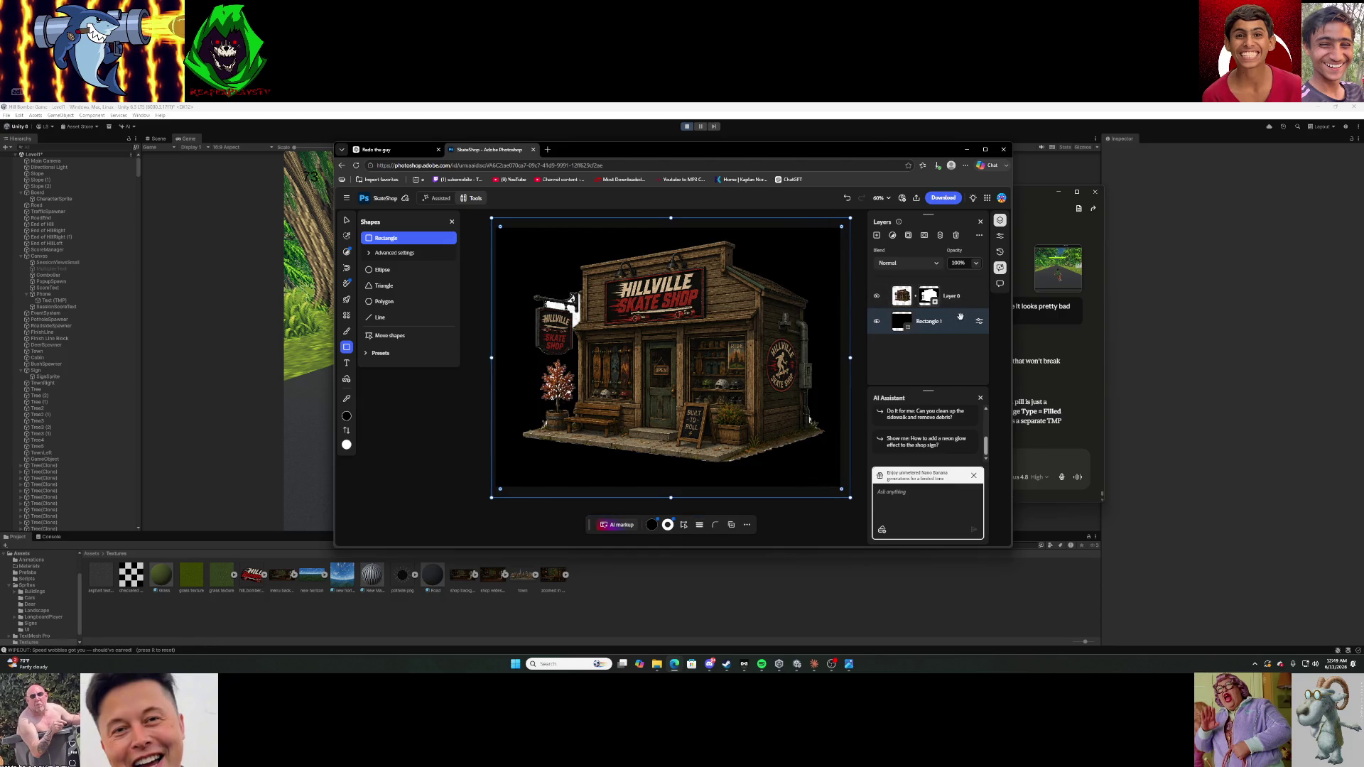
{"action": "right_click", "coordinate": [937, 321]}
{"action": "left_click", "coordinate": [890, 341]}
{"action": "left_click", "coordinate": [868, 294]}
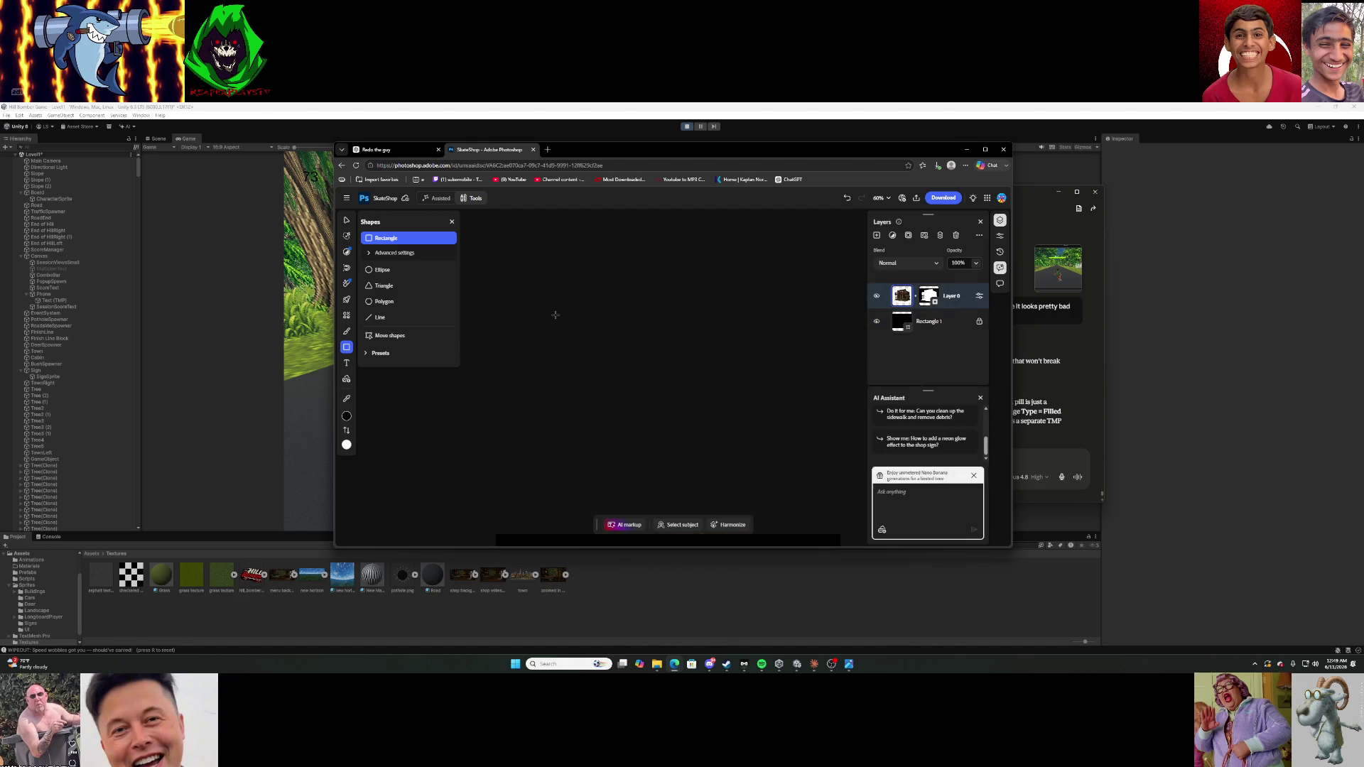
Zoom in on the hanging shop sign and maximize the browser window.
{"action": "scroll", "coordinate": [572, 288], "scroll_direction": "up", "scroll_amount": 5}
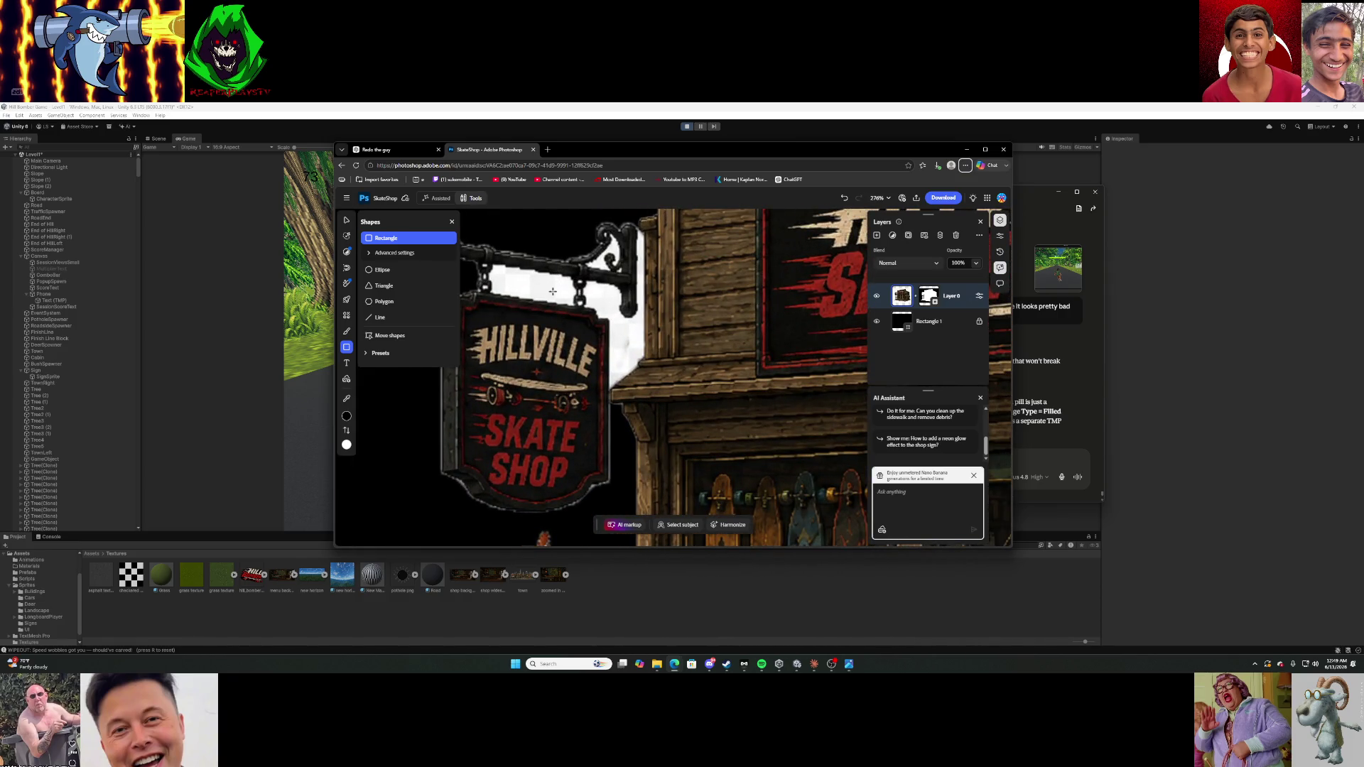
{"action": "key", "text": "alt+f"}
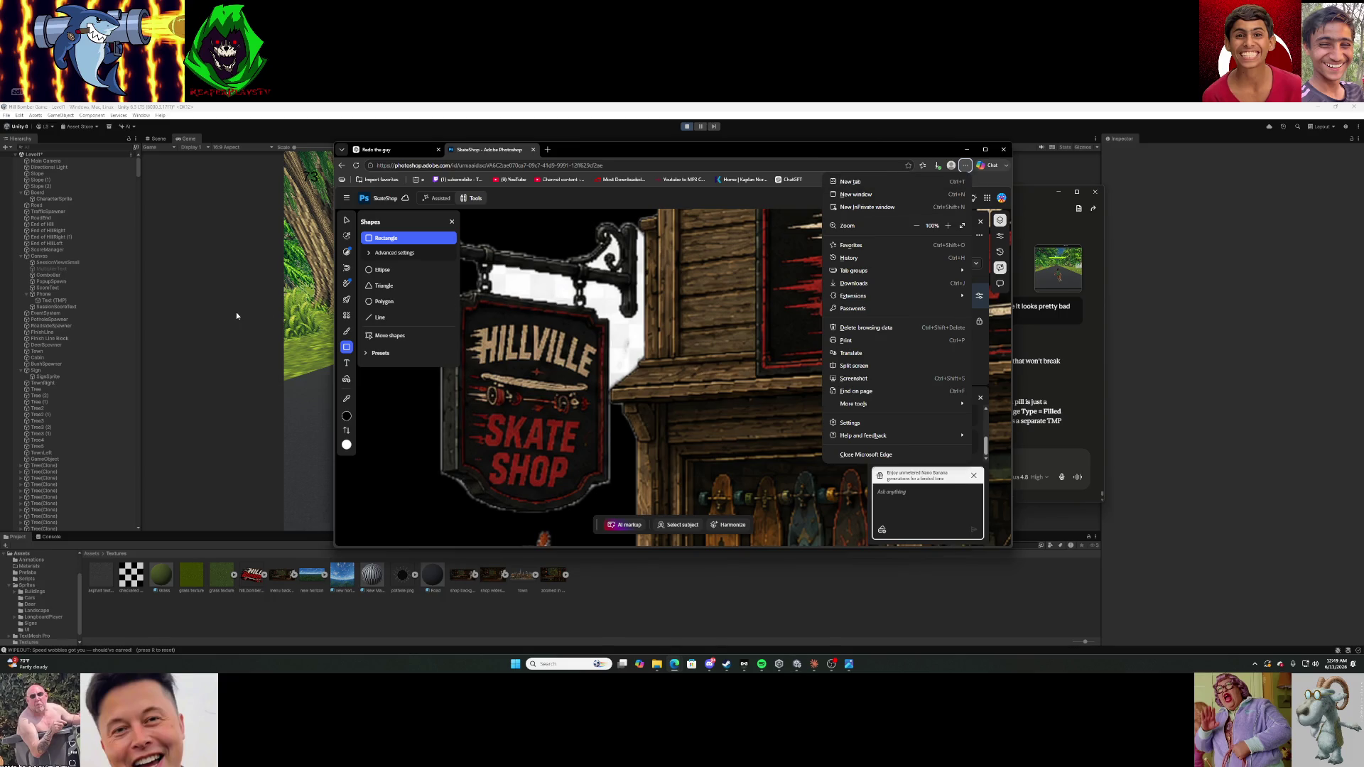
{"action": "key", "text": "alt+Tab"}
{"action": "key", "text": "alt+Tab"}
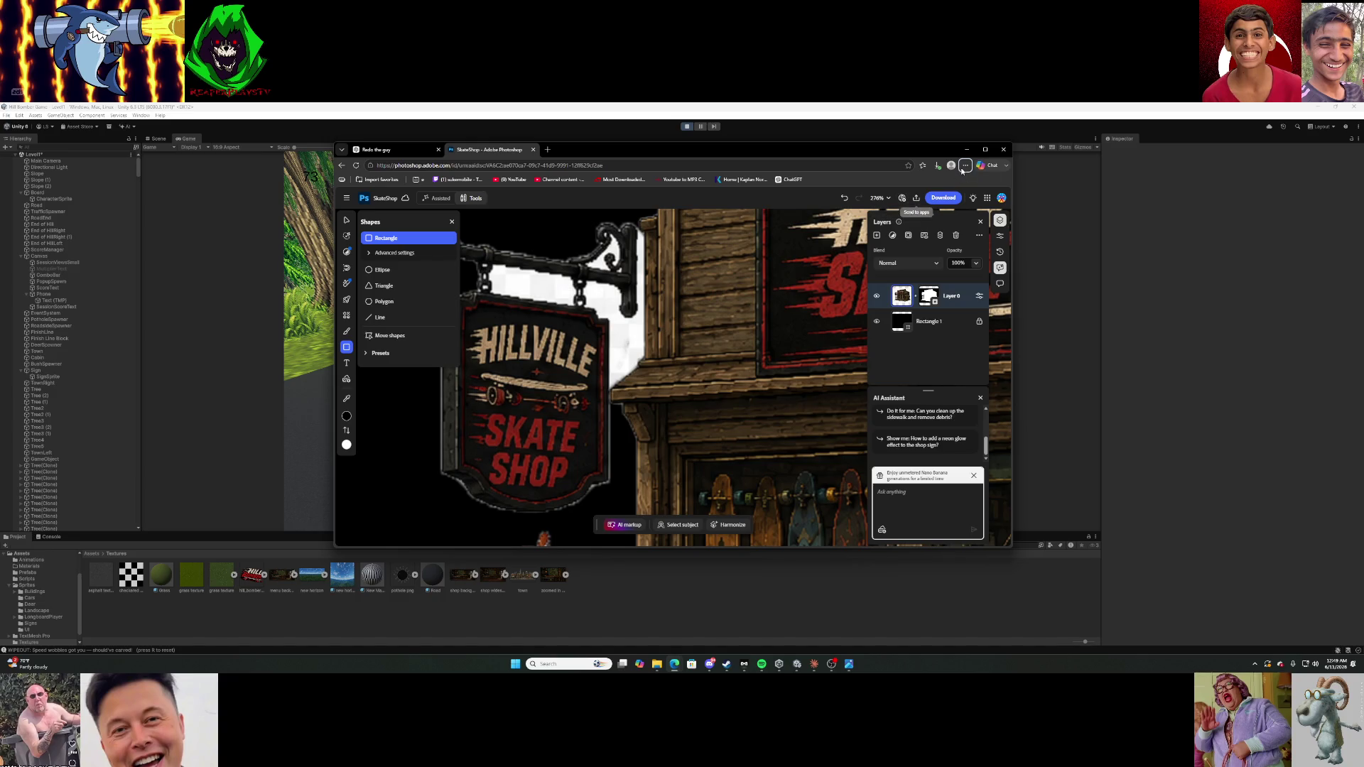
{"action": "left_click", "coordinate": [985, 149]}
{"action": "key", "text": "alt+f"}
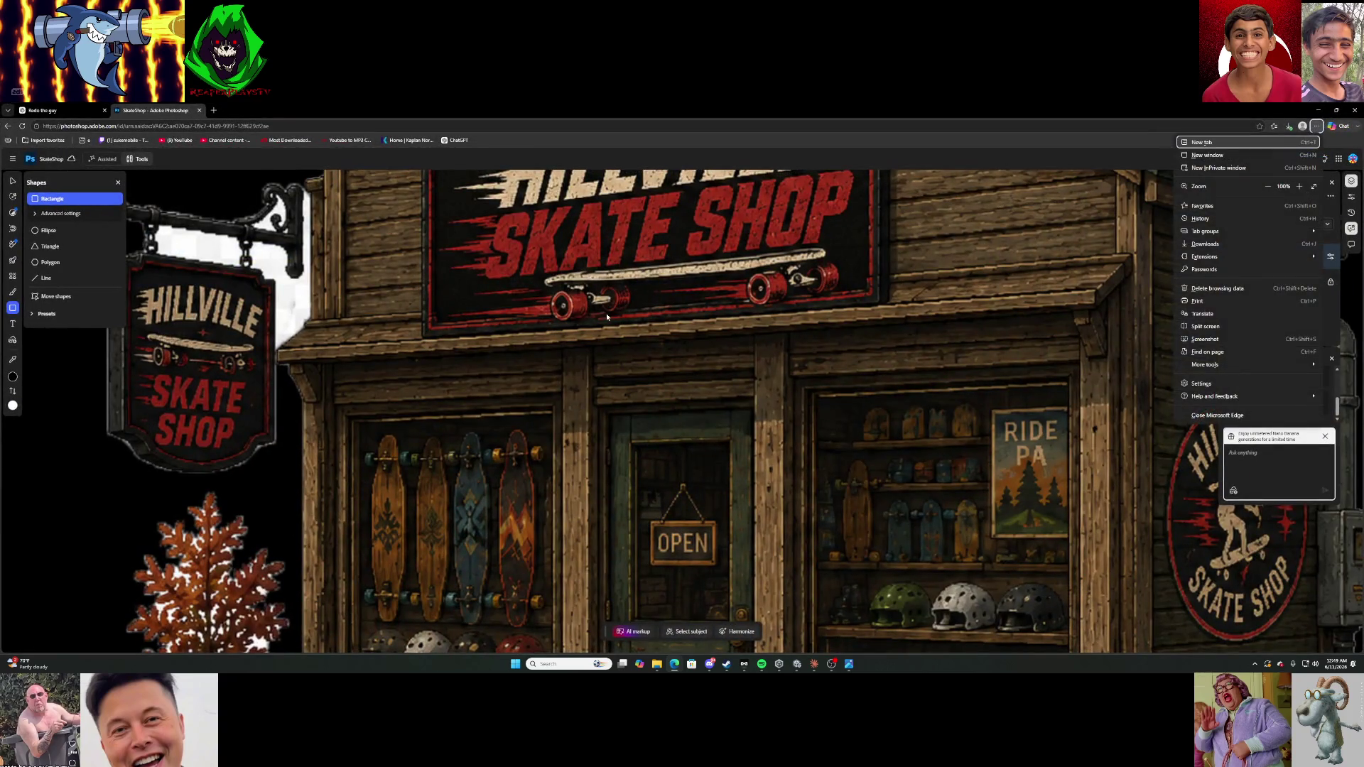
Choose the Eraser from Retouch > Paint and zoom in on the sign bracket.
{"action": "key", "text": "Escape"}
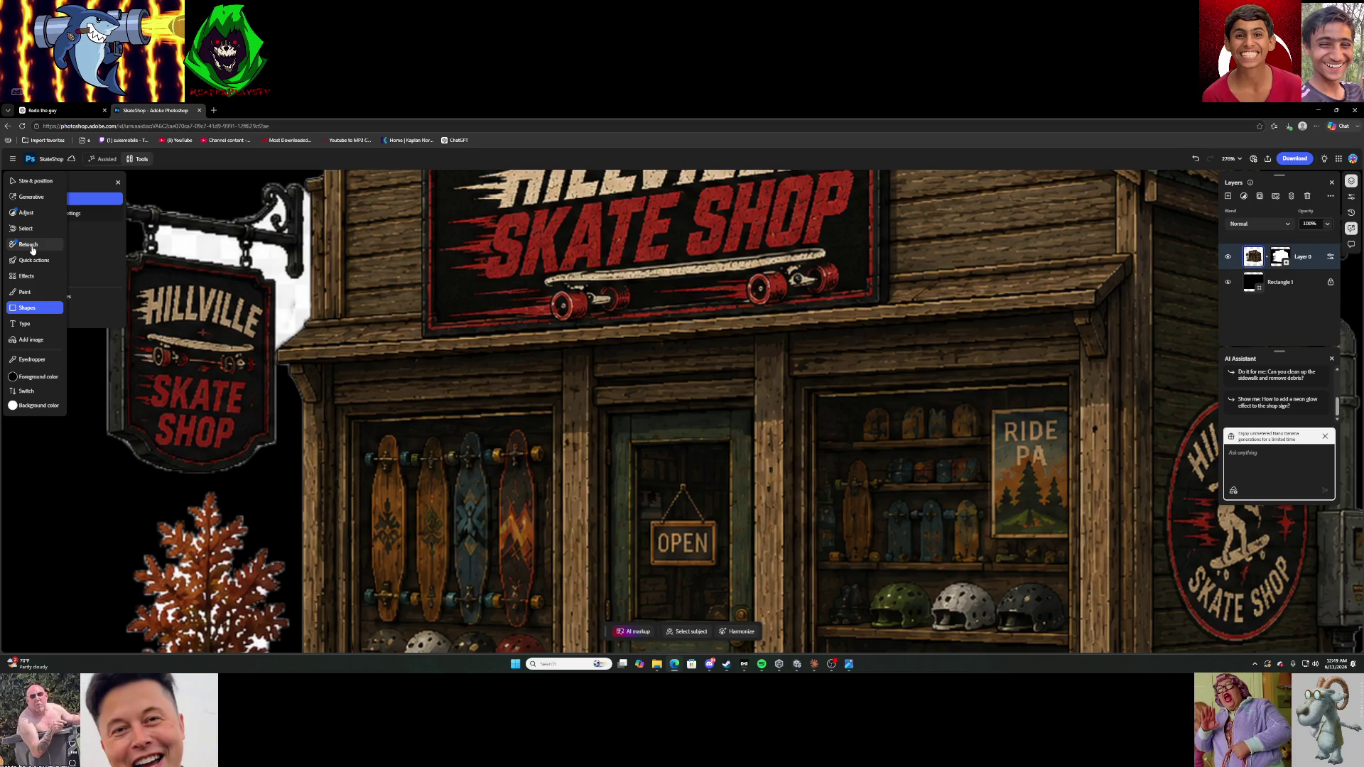
{"action": "left_click", "coordinate": [24, 244]}
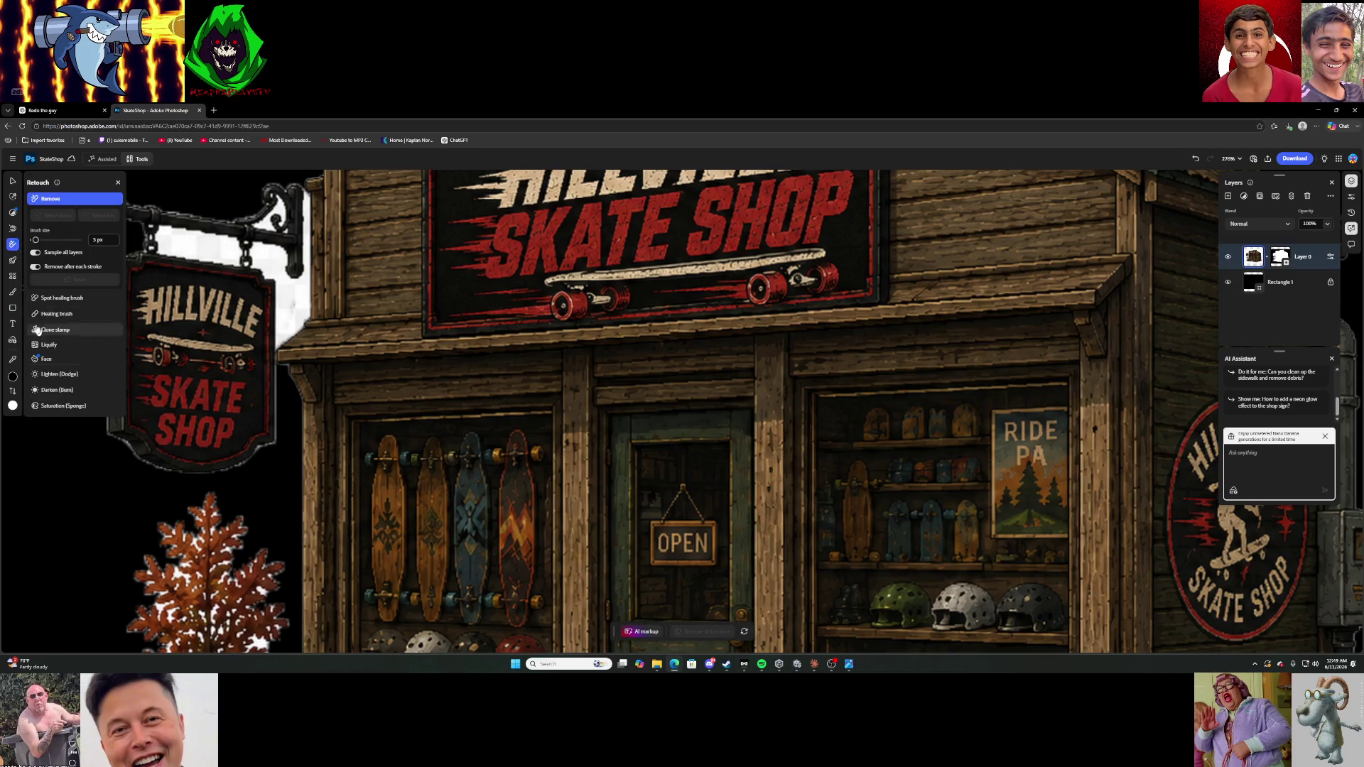
{"action": "left_click", "coordinate": [17, 294]}
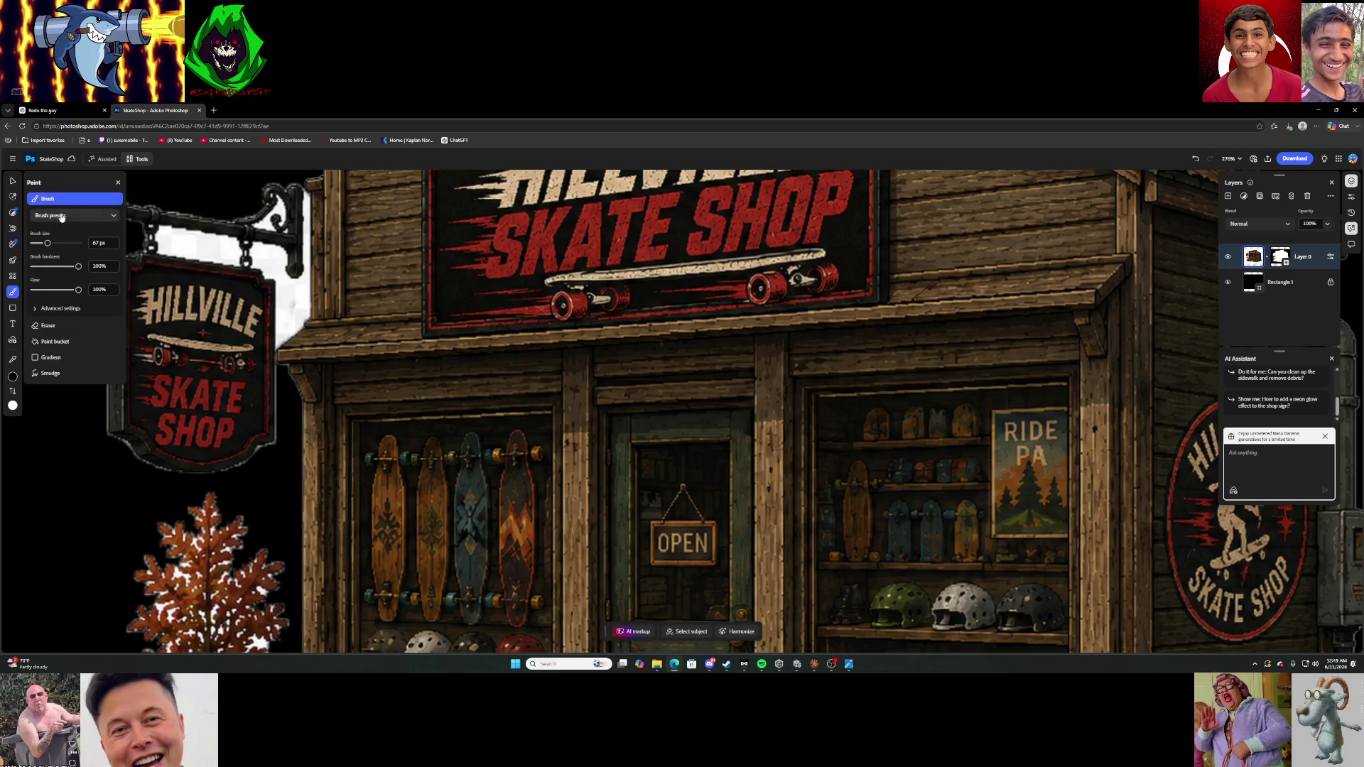
{"action": "left_click", "coordinate": [47, 325]}
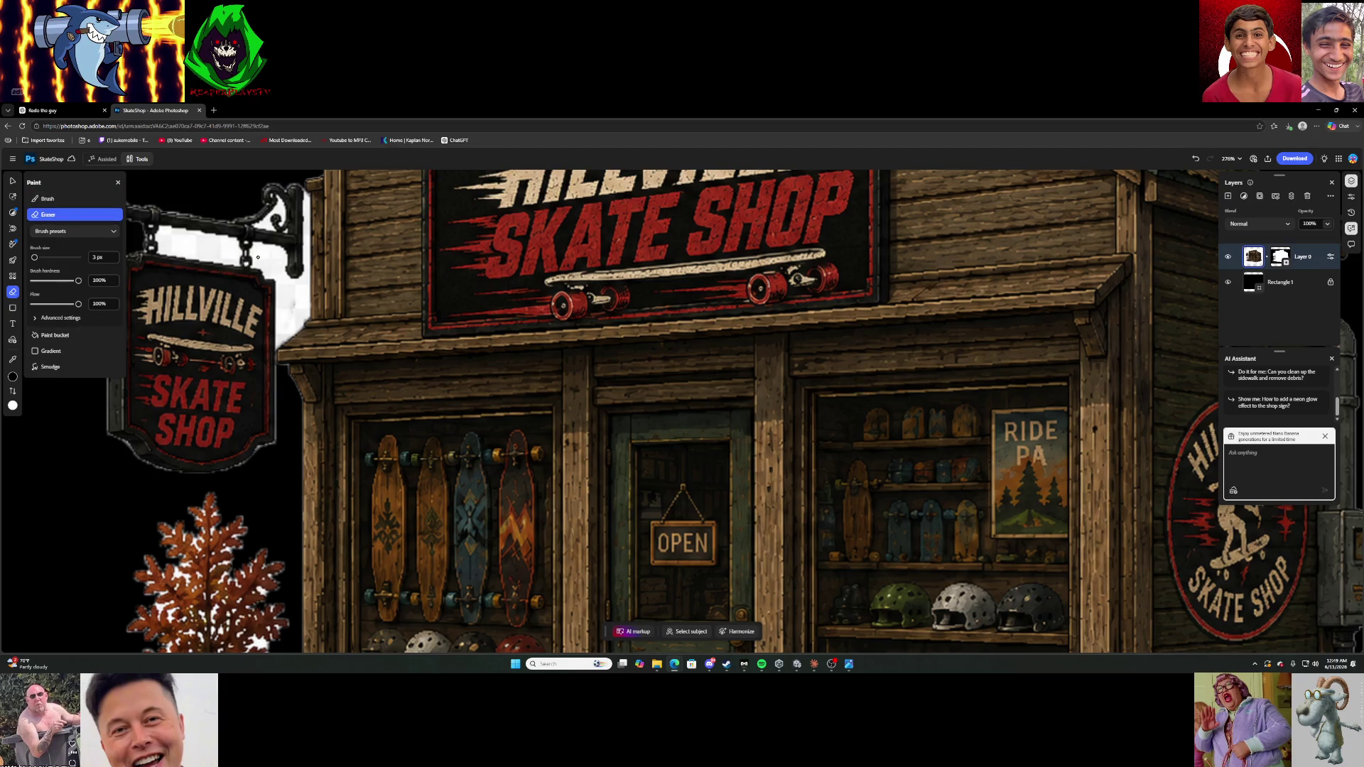
{"action": "scroll", "coordinate": [190, 245], "scroll_direction": "up", "scroll_amount": 6}
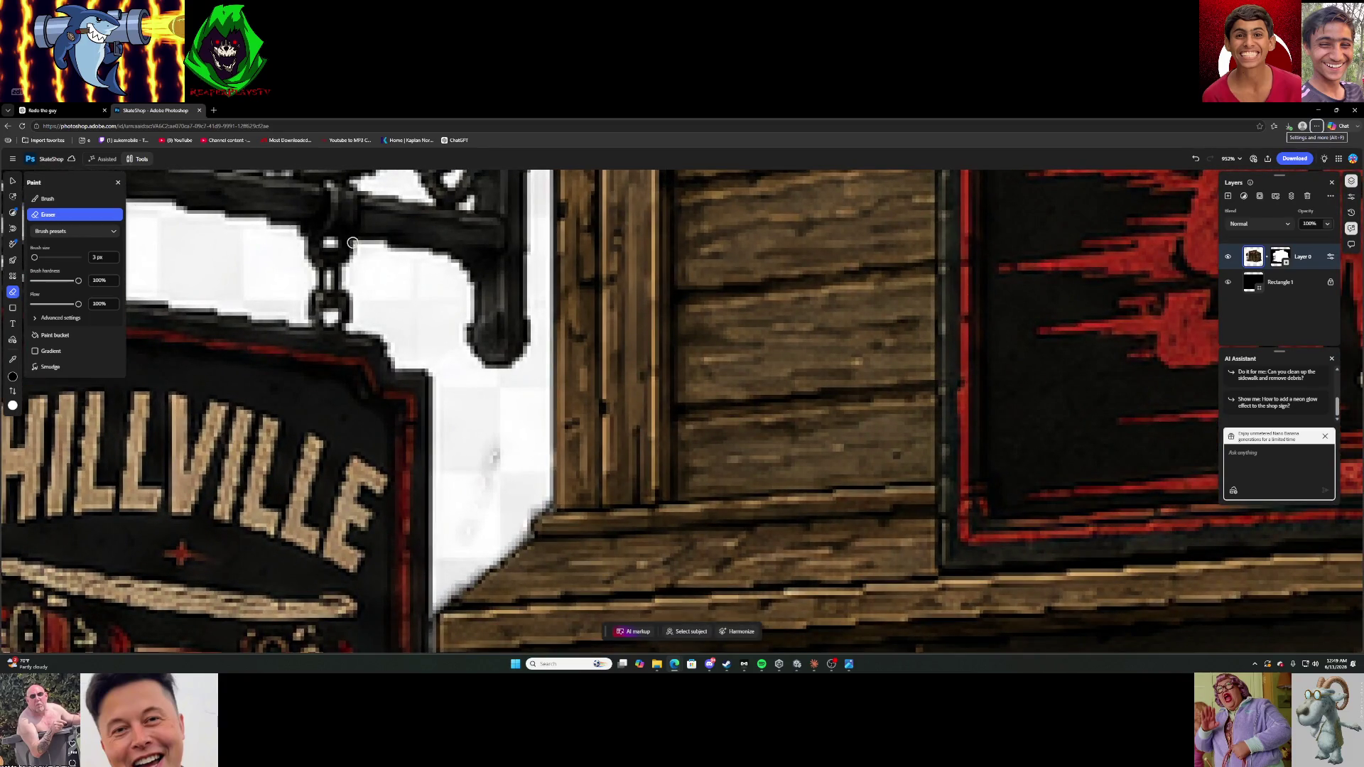
Set the eraser to 10 px and erase the white fringe beside and below the bracket.
{"action": "mouse_move", "coordinate": [361, 248]}
{"action": "left_mouse_down"}
{"action": "mouse_move", "coordinate": [451, 267]}
{"action": "mouse_move", "coordinate": [464, 341]}
{"action": "left_mouse_up"}
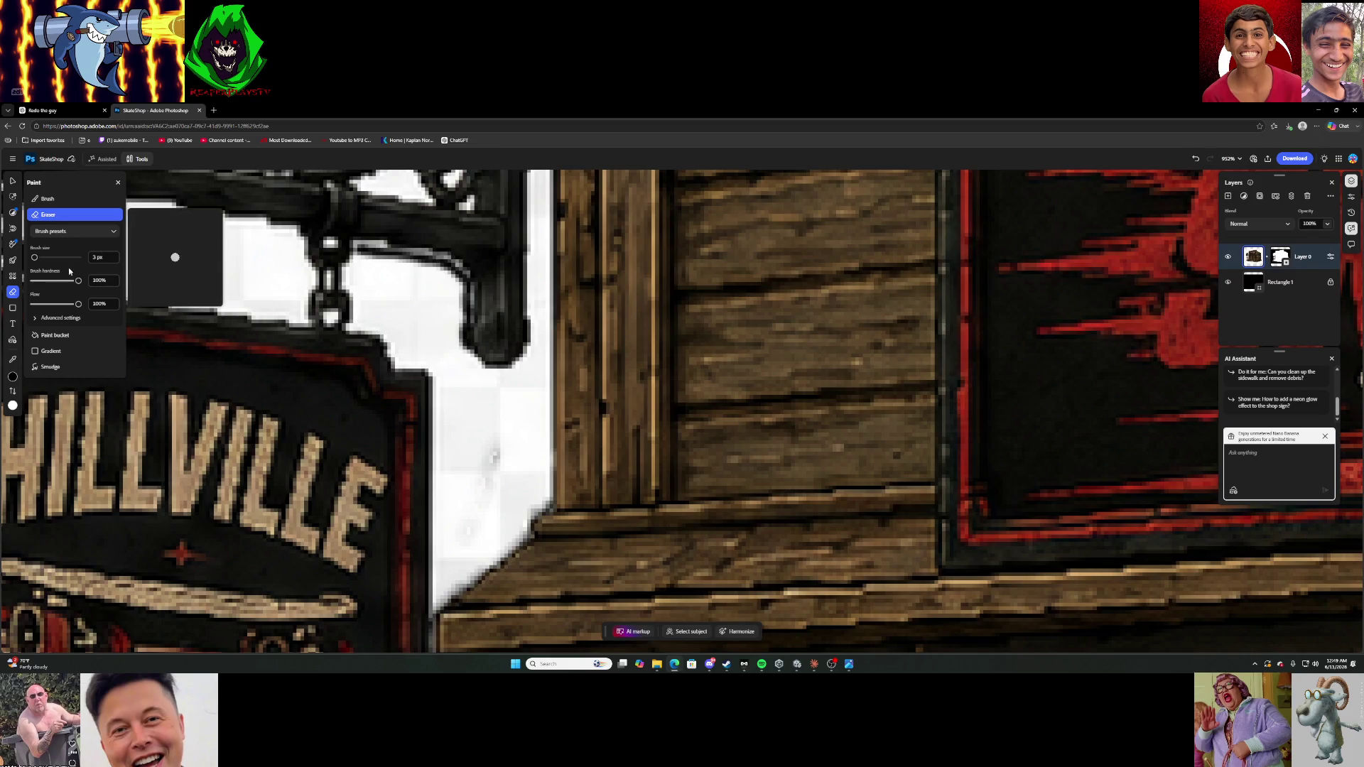
{"action": "left_click", "coordinate": [101, 260]}
{"action": "type", "text": "10"}
{"action": "mouse_move", "coordinate": [361, 257]}
{"action": "left_mouse_down"}
{"action": "mouse_move", "coordinate": [442, 287]}
{"action": "mouse_move", "coordinate": [444, 348]}
{"action": "mouse_move", "coordinate": [464, 376]}
{"action": "mouse_move", "coordinate": [534, 395]}
{"action": "mouse_move", "coordinate": [534, 498]}
{"action": "left_mouse_up"}
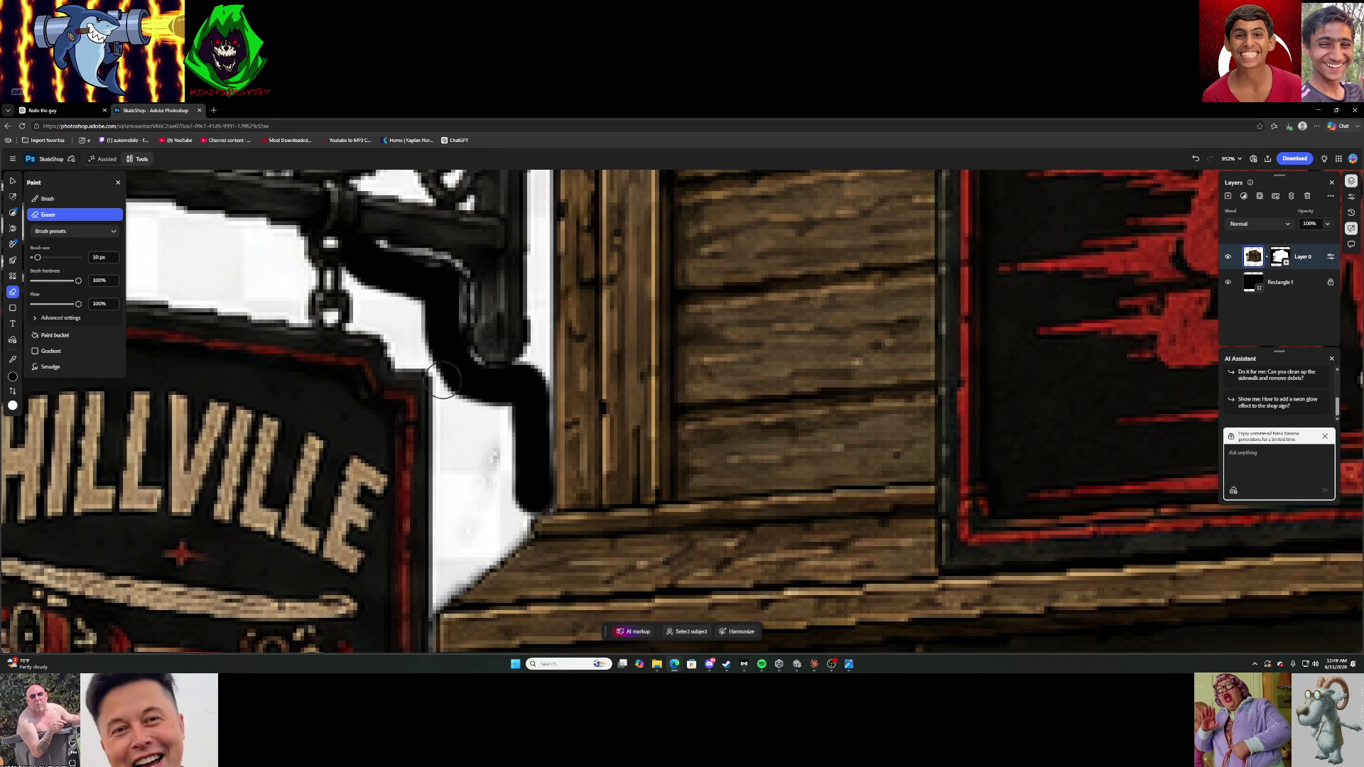
{"action": "left_click_drag", "start_coordinate": [452, 380], "coordinate": [455, 508]}
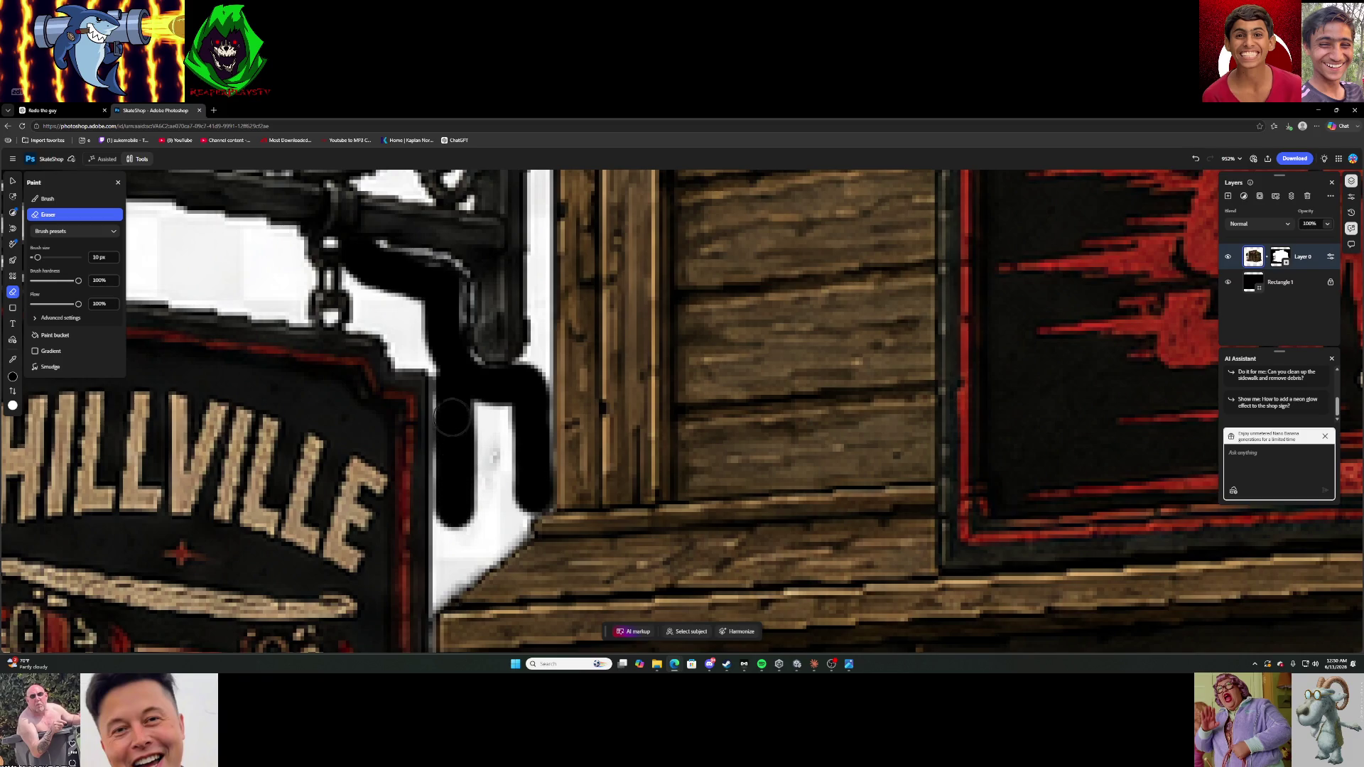
{"action": "mouse_move", "coordinate": [458, 492]}
{"action": "left_mouse_down"}
{"action": "mouse_move", "coordinate": [452, 557]}
{"action": "mouse_move", "coordinate": [505, 517]}
{"action": "mouse_move", "coordinate": [483, 490]}
{"action": "mouse_move", "coordinate": [476, 513]}
{"action": "mouse_move", "coordinate": [508, 405]}
{"action": "left_mouse_up"}
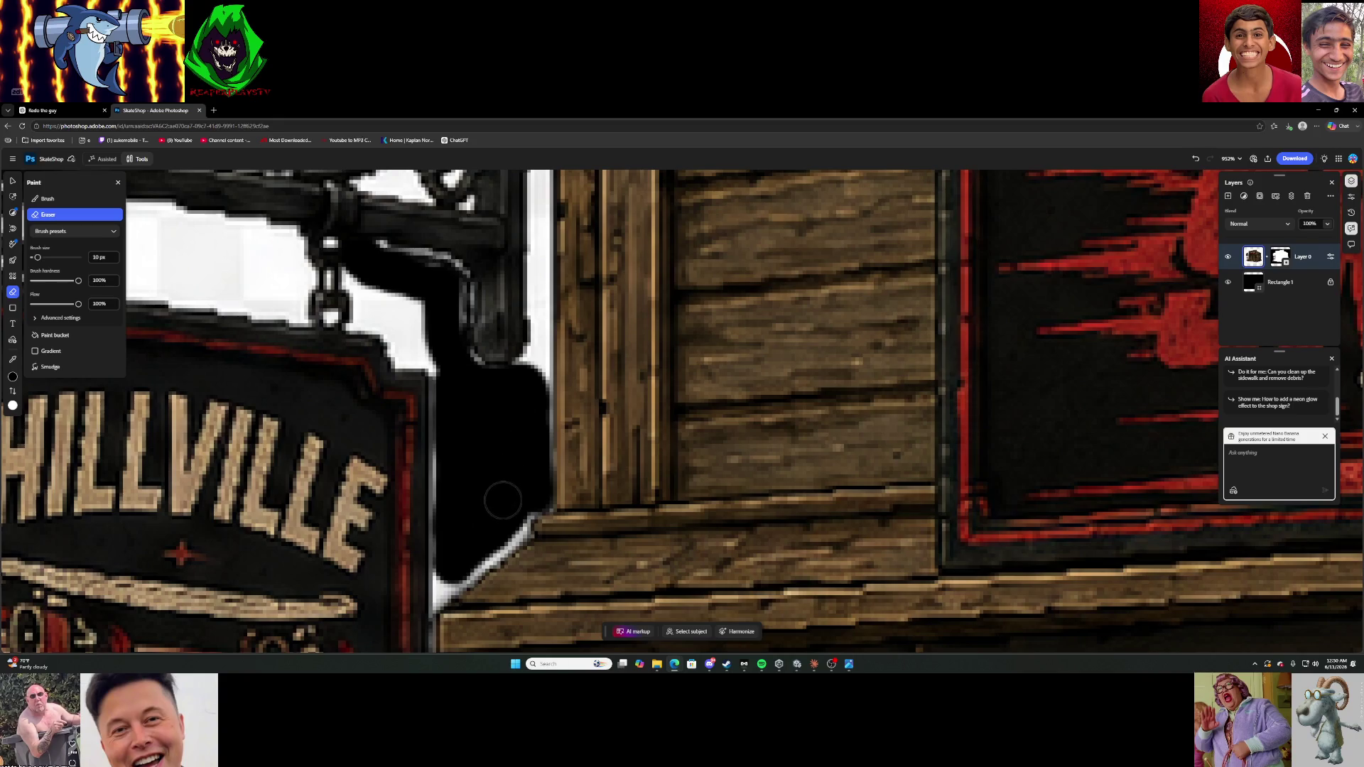
{"action": "scroll", "coordinate": [462, 561], "scroll_direction": "up", "scroll_amount": 5}
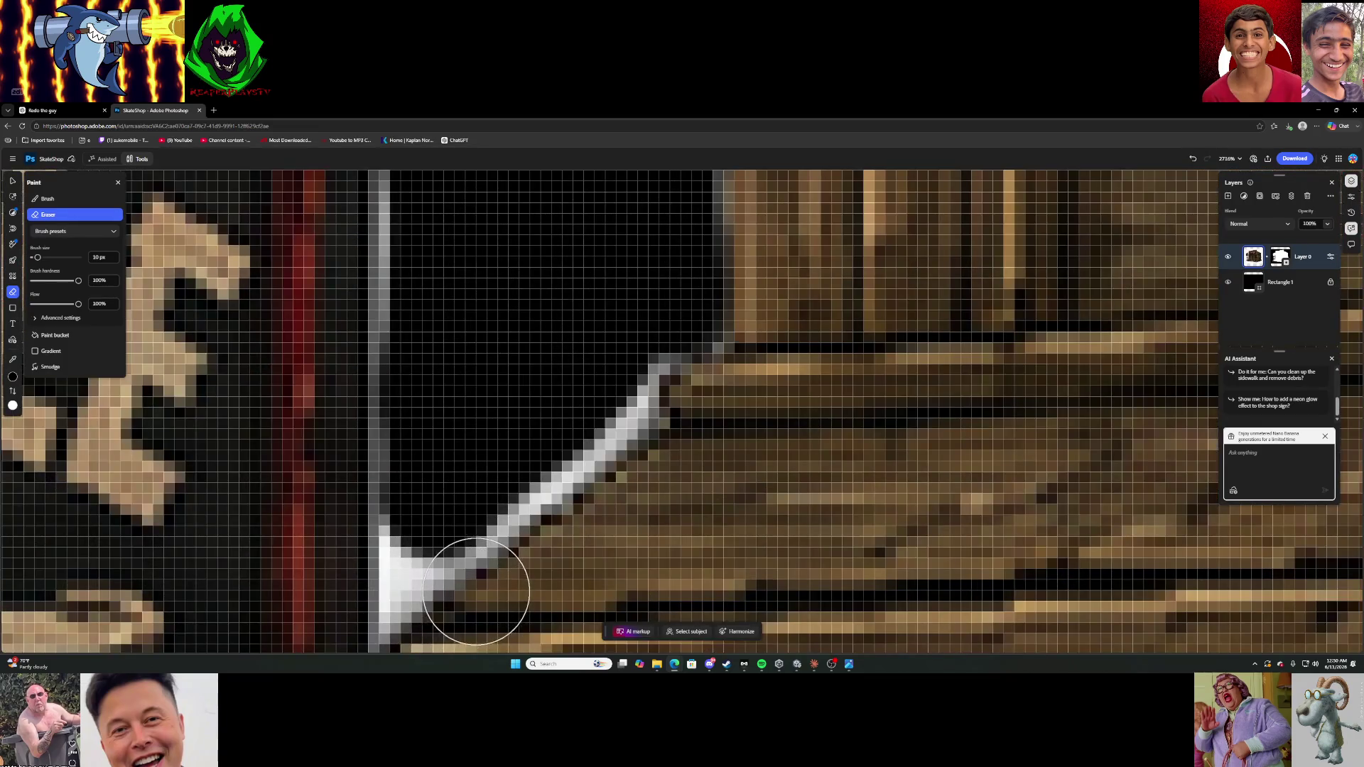
Bring the diagonal beam edge into view and shrink the Eraser to 2 px.
{"action": "key", "text": "alt+f"}
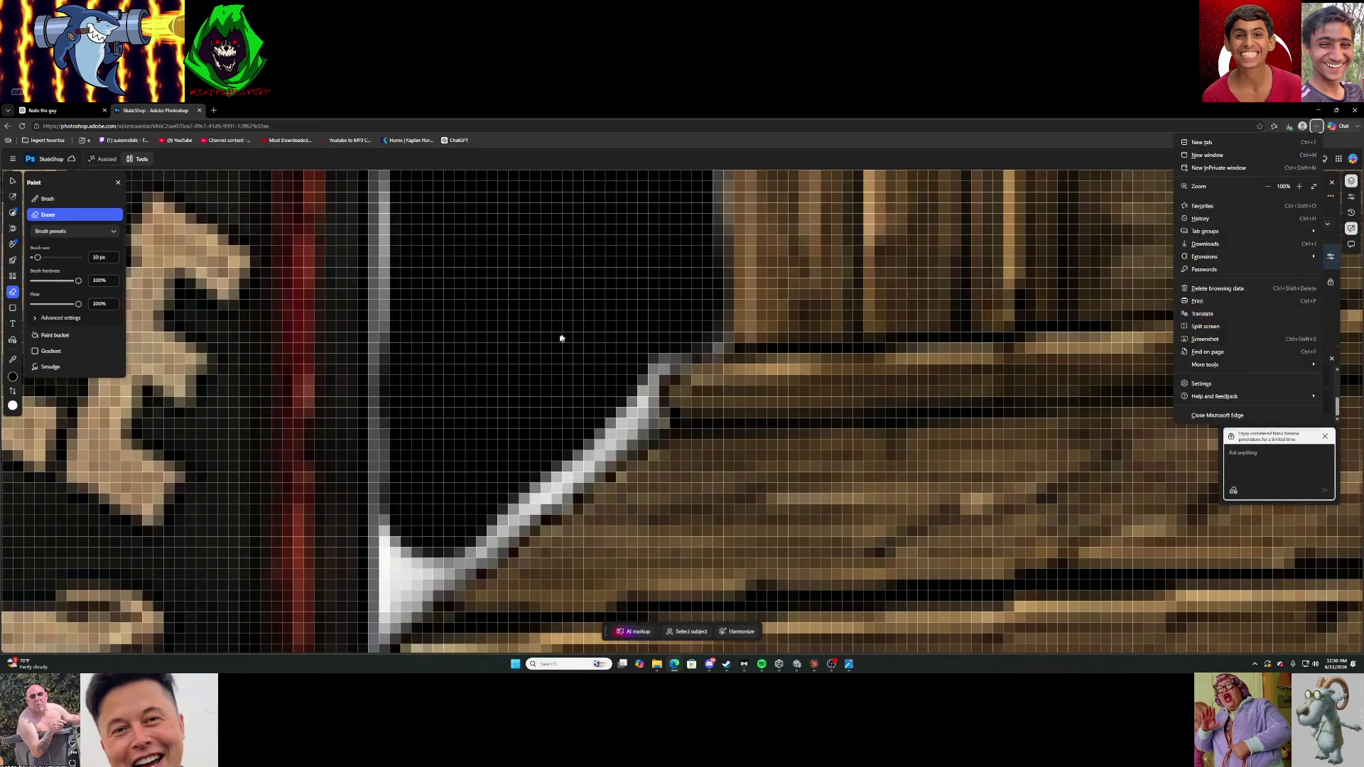
{"action": "key", "text": "Escape"}
{"action": "mouse_move", "coordinate": [560, 362]}
{"action": "left_mouse_down"}
{"action": "mouse_move", "coordinate": [549, 304]}
{"action": "mouse_move", "coordinate": [625, 250]}
{"action": "mouse_move", "coordinate": [676, 243]}
{"action": "left_mouse_up"}
{"action": "mouse_move", "coordinate": [83, 258]}
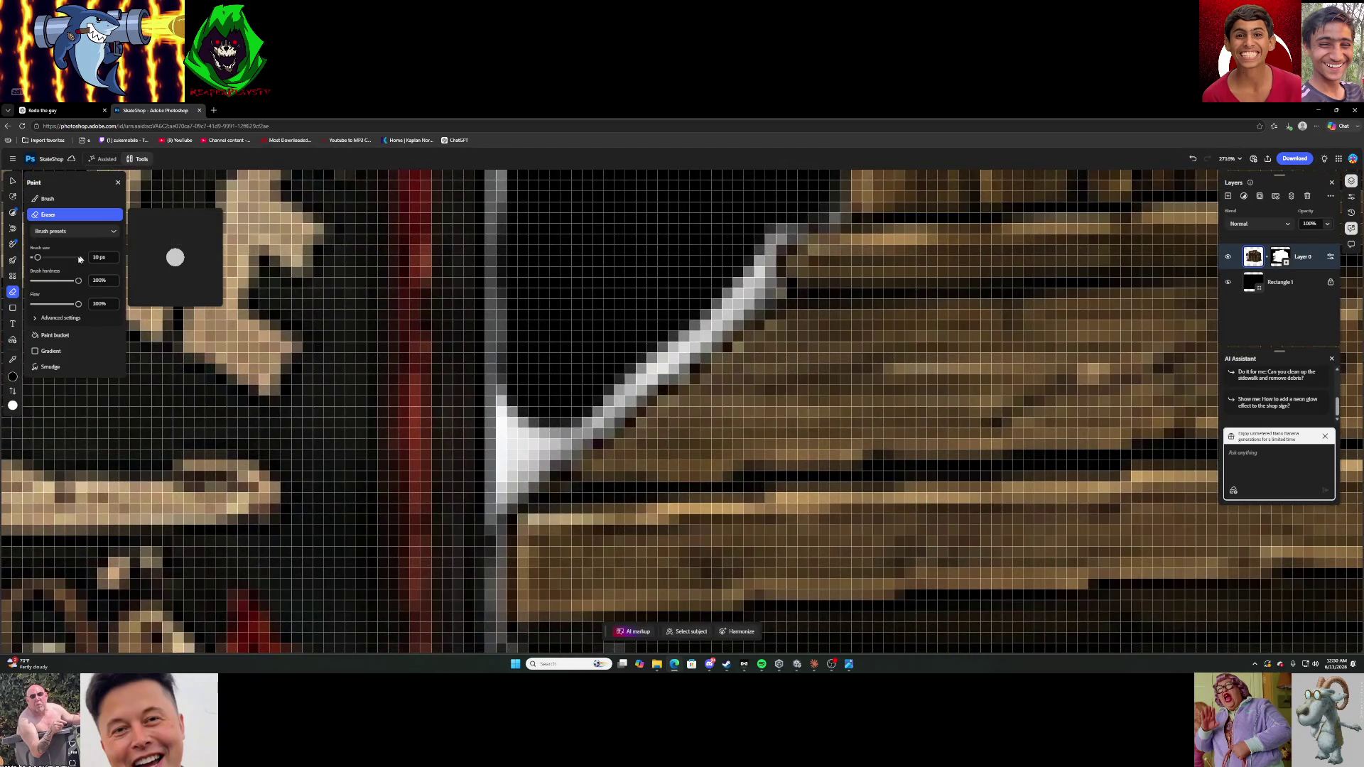
{"action": "left_click_drag", "start_coordinate": [40, 260], "coordinate": [34, 267]}
{"action": "key", "text": "Return"}
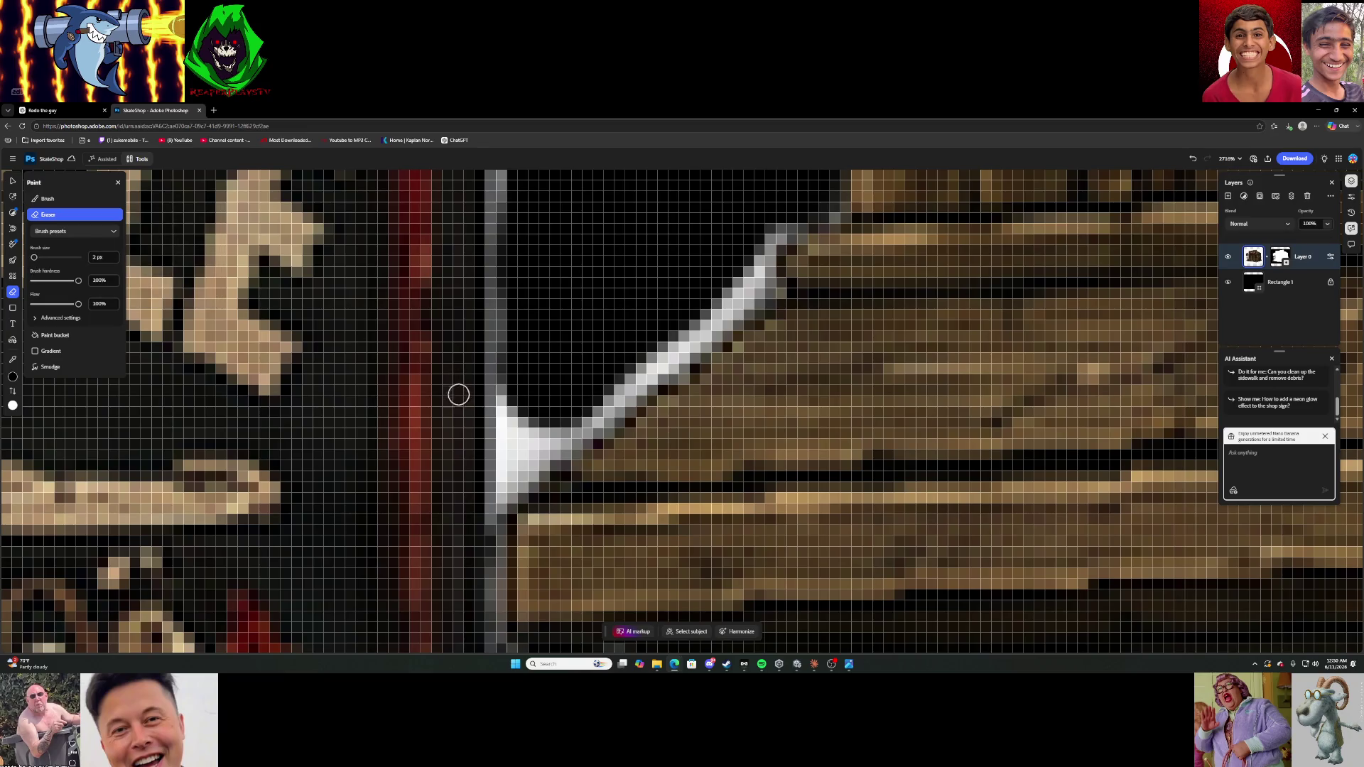
Erase the thin white line along the diagonal edge beside the sign bracket.
{"action": "mouse_move", "coordinate": [511, 395]}
{"action": "left_mouse_down"}
{"action": "mouse_move", "coordinate": [512, 480]}
{"action": "mouse_move", "coordinate": [569, 420]}
{"action": "mouse_move", "coordinate": [520, 448]}
{"action": "mouse_move", "coordinate": [521, 405]}
{"action": "mouse_move", "coordinate": [511, 485]}
{"action": "mouse_move", "coordinate": [746, 279]}
{"action": "mouse_move", "coordinate": [773, 236]}
{"action": "mouse_move", "coordinate": [714, 323]}
{"action": "mouse_move", "coordinate": [554, 450]}
{"action": "left_mouse_up"}
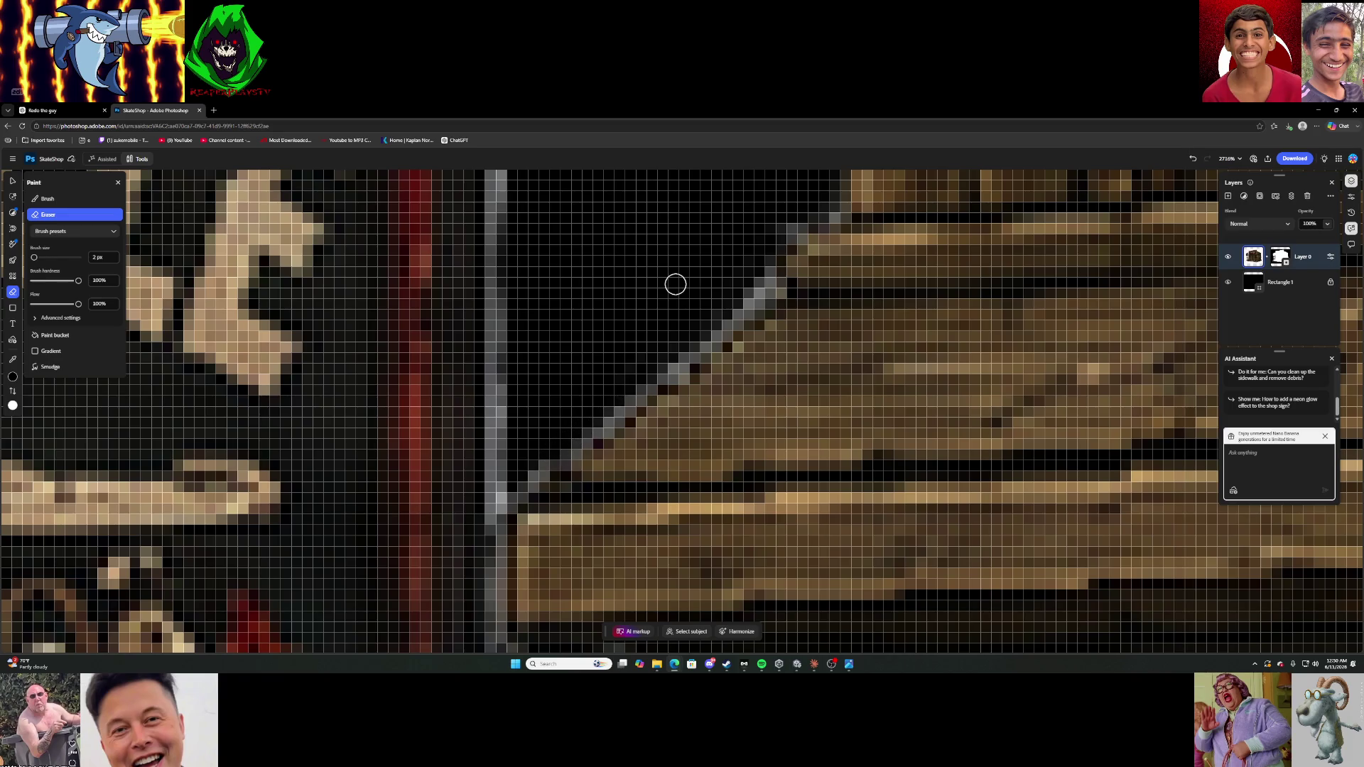
{"action": "scroll", "coordinate": [676, 284], "scroll_direction": "up", "scroll_amount": 5}
{"action": "scroll", "coordinate": [681, 243], "scroll_direction": "up", "scroll_amount": 10}
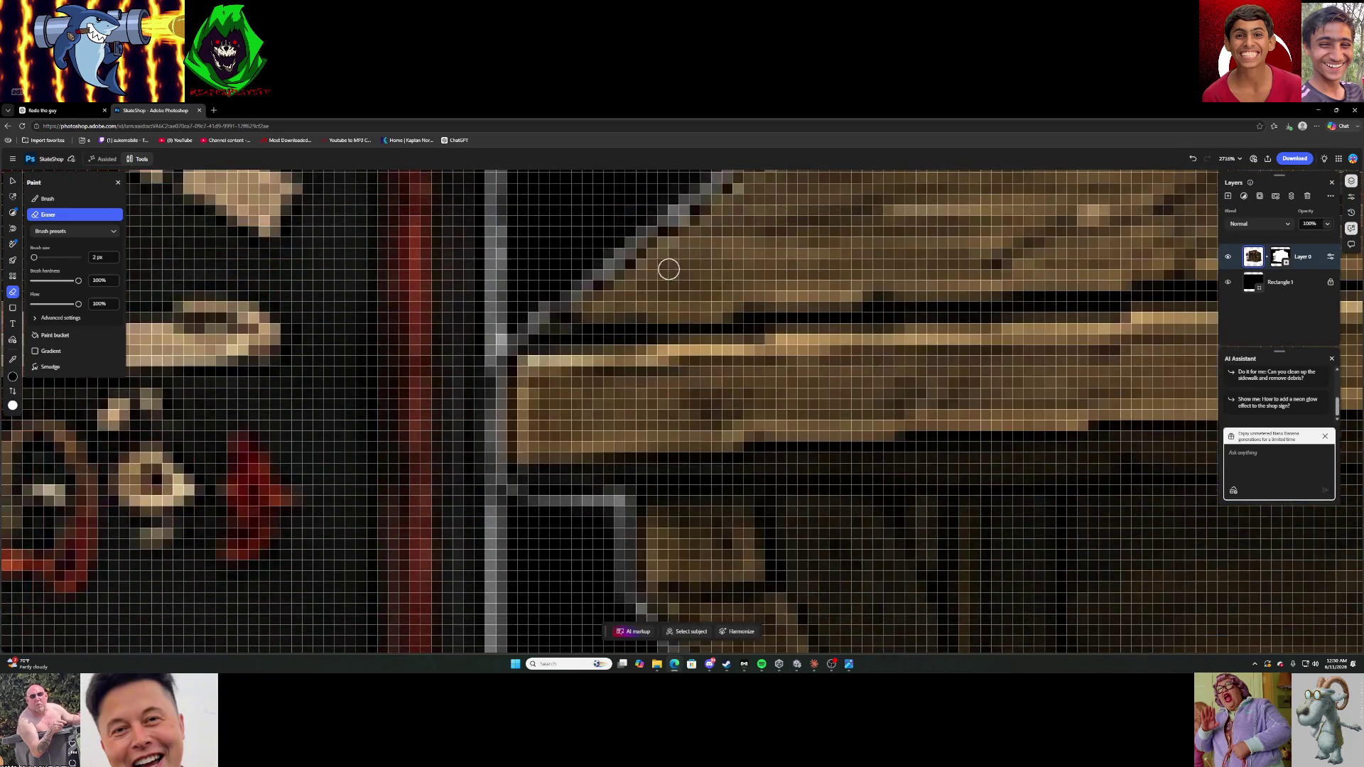
Erase the white gap inside the bracket's scroll, undoing the misplaced stroke.
{"action": "scroll", "coordinate": [671, 346], "scroll_direction": "down", "scroll_amount": 5}
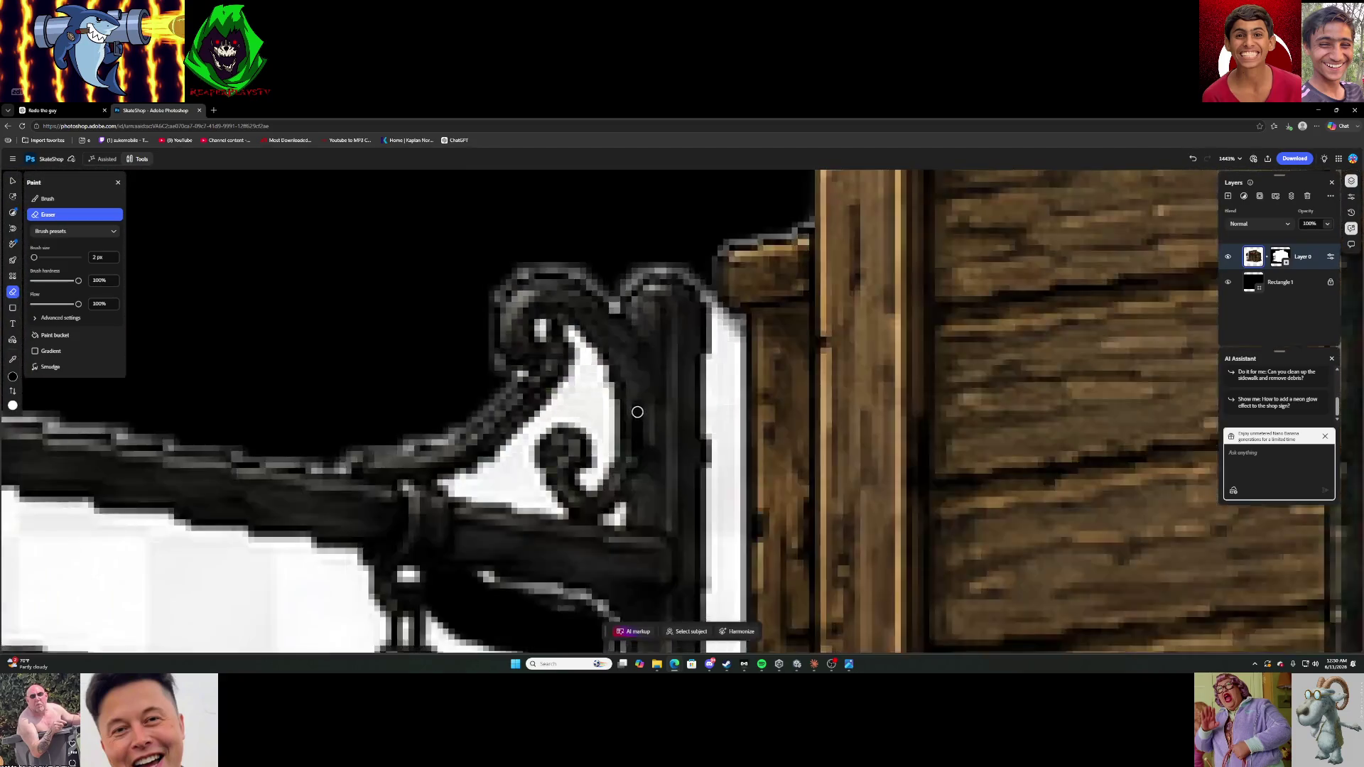
{"action": "scroll", "coordinate": [664, 370], "scroll_direction": "down", "scroll_amount": 5}
{"action": "scroll", "coordinate": [660, 385], "scroll_direction": "up", "scroll_amount": 2}
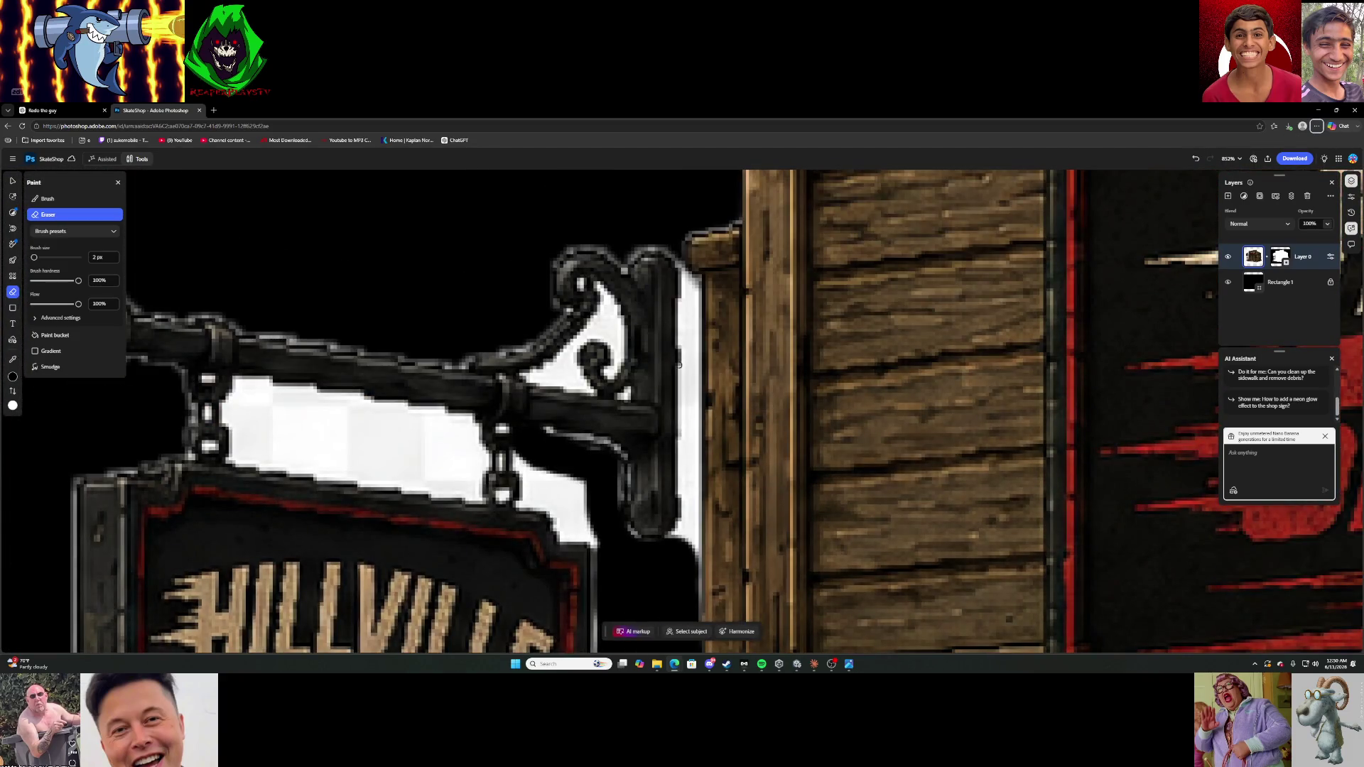
{"action": "scroll", "coordinate": [557, 423], "scroll_direction": "up", "scroll_amount": 5}
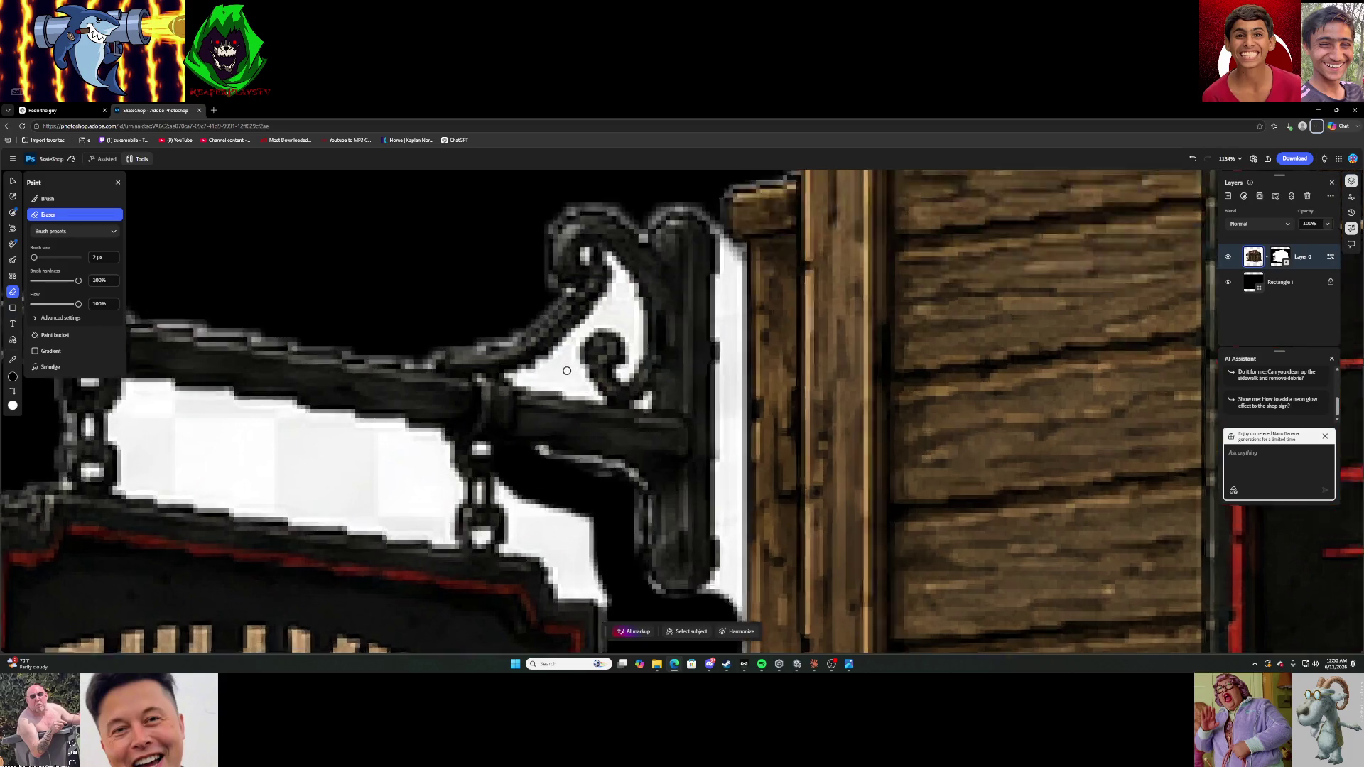
{"action": "mouse_move", "coordinate": [456, 385]}
{"action": "left_mouse_down"}
{"action": "mouse_move", "coordinate": [525, 364]}
{"action": "mouse_move", "coordinate": [590, 301]}
{"action": "left_mouse_up"}
{"action": "key", "text": "ctrl+z"}
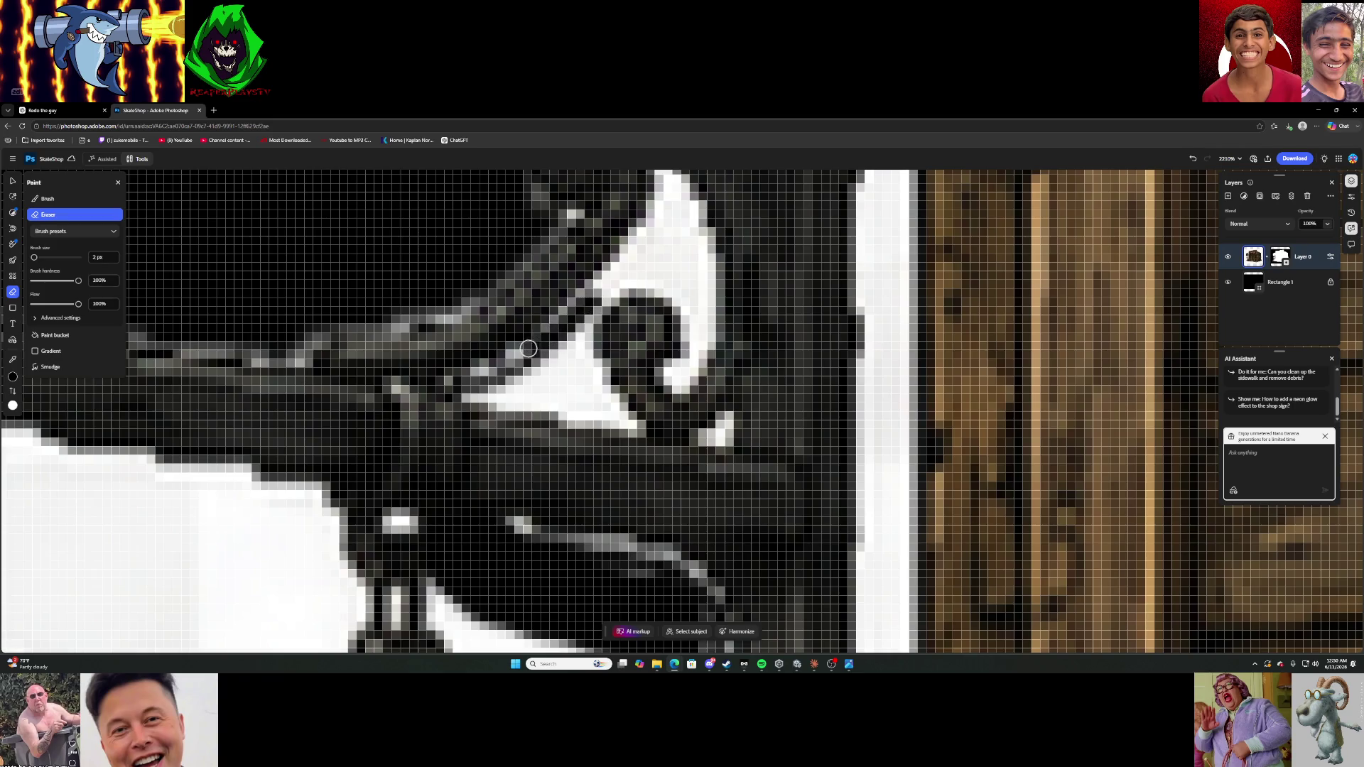
Erase the white fringe along the bracket's lower and outer edges.
{"action": "mouse_move", "coordinate": [501, 394]}
{"action": "left_mouse_down"}
{"action": "mouse_move", "coordinate": [618, 424]}
{"action": "mouse_move", "coordinate": [501, 387]}
{"action": "mouse_move", "coordinate": [606, 403]}
{"action": "mouse_move", "coordinate": [628, 419]}
{"action": "mouse_move", "coordinate": [576, 351]}
{"action": "mouse_move", "coordinate": [595, 388]}
{"action": "mouse_move", "coordinate": [581, 333]}
{"action": "mouse_move", "coordinate": [531, 372]}
{"action": "mouse_move", "coordinate": [576, 368]}
{"action": "left_mouse_up"}
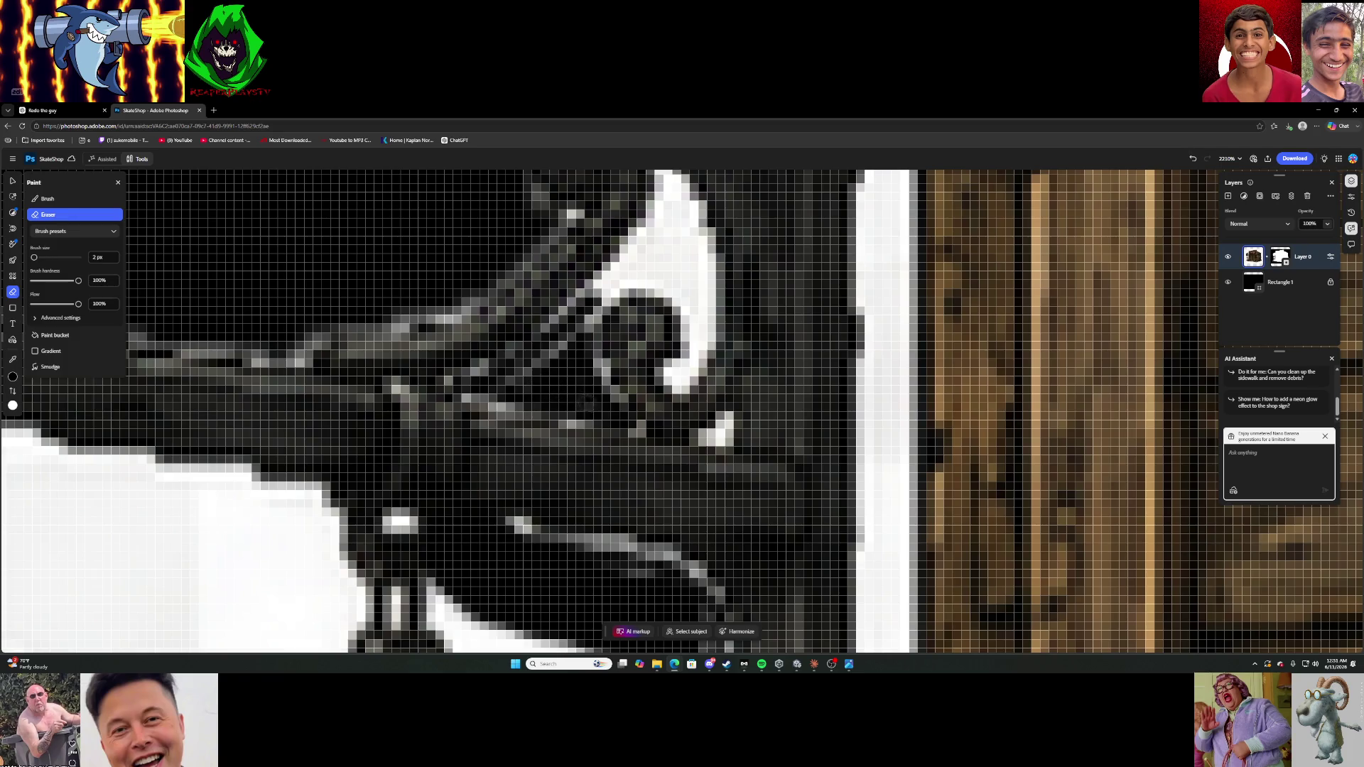
{"action": "mouse_move", "coordinate": [614, 290]}
{"action": "left_mouse_down"}
{"action": "mouse_move", "coordinate": [603, 283]}
{"action": "mouse_move", "coordinate": [684, 179]}
{"action": "mouse_move", "coordinate": [711, 274]}
{"action": "mouse_move", "coordinate": [705, 335]}
{"action": "mouse_move", "coordinate": [672, 375]}
{"action": "mouse_move", "coordinate": [695, 334]}
{"action": "mouse_move", "coordinate": [689, 278]}
{"action": "mouse_move", "coordinate": [684, 315]}
{"action": "mouse_move", "coordinate": [635, 281]}
{"action": "mouse_move", "coordinate": [689, 285]}
{"action": "mouse_move", "coordinate": [675, 249]}
{"action": "mouse_move", "coordinate": [655, 263]}
{"action": "left_mouse_up"}
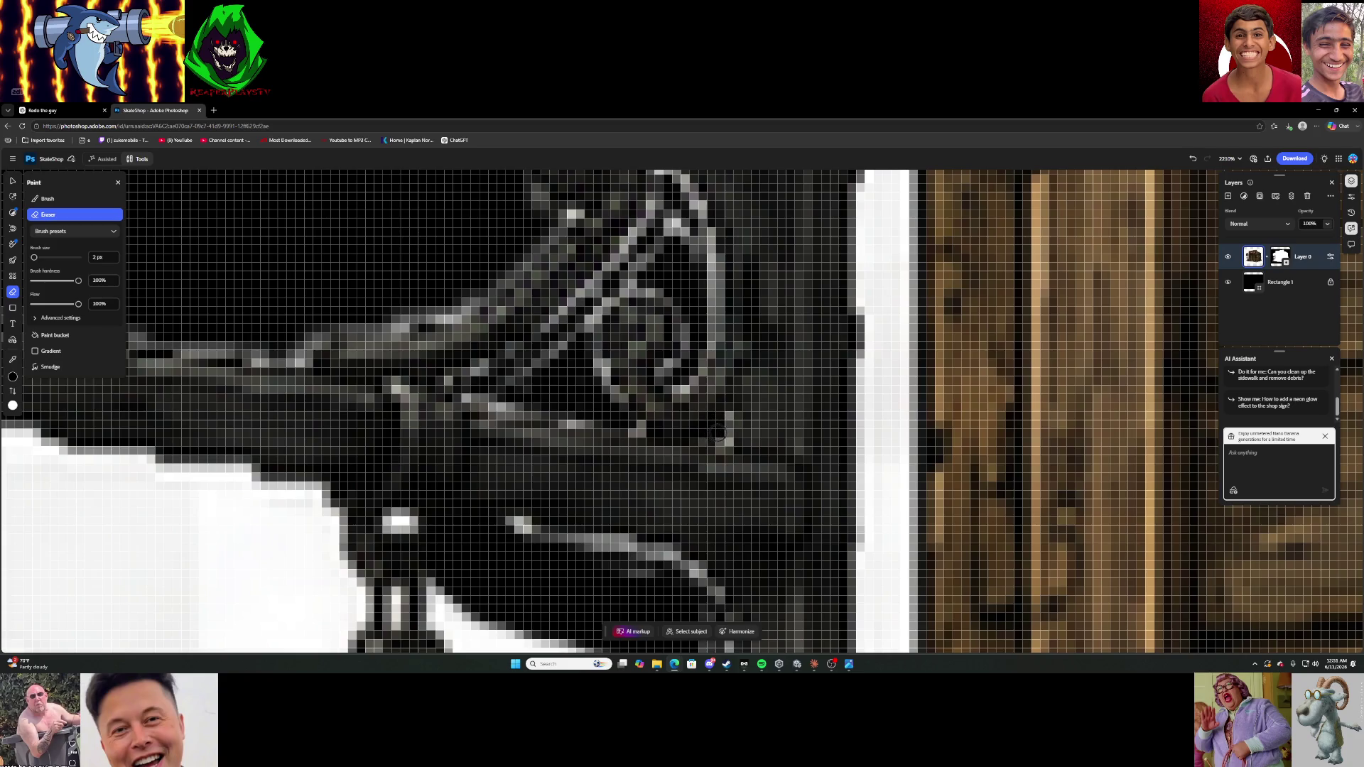
{"action": "scroll", "coordinate": [750, 322], "scroll_direction": "down", "scroll_amount": 3}
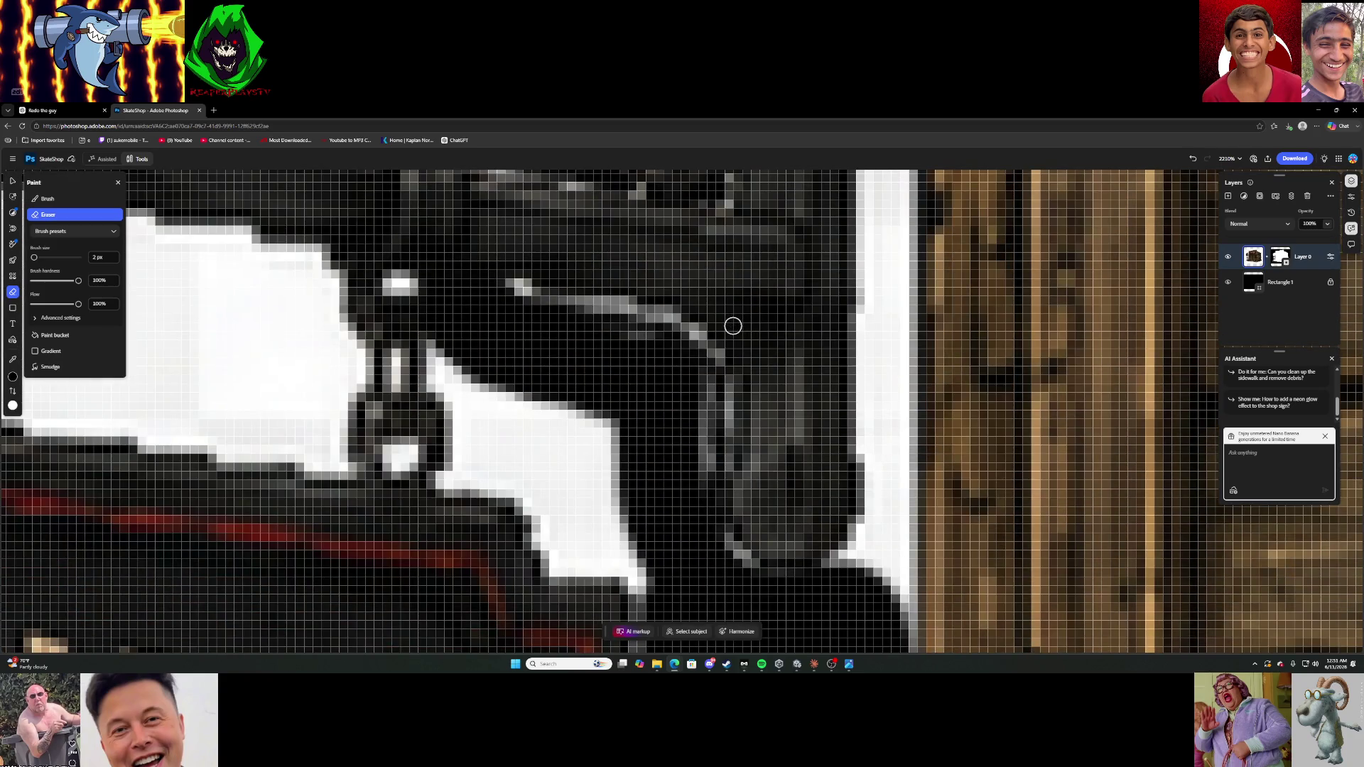
{"action": "scroll", "coordinate": [733, 326], "scroll_direction": "down", "scroll_amount": 5}
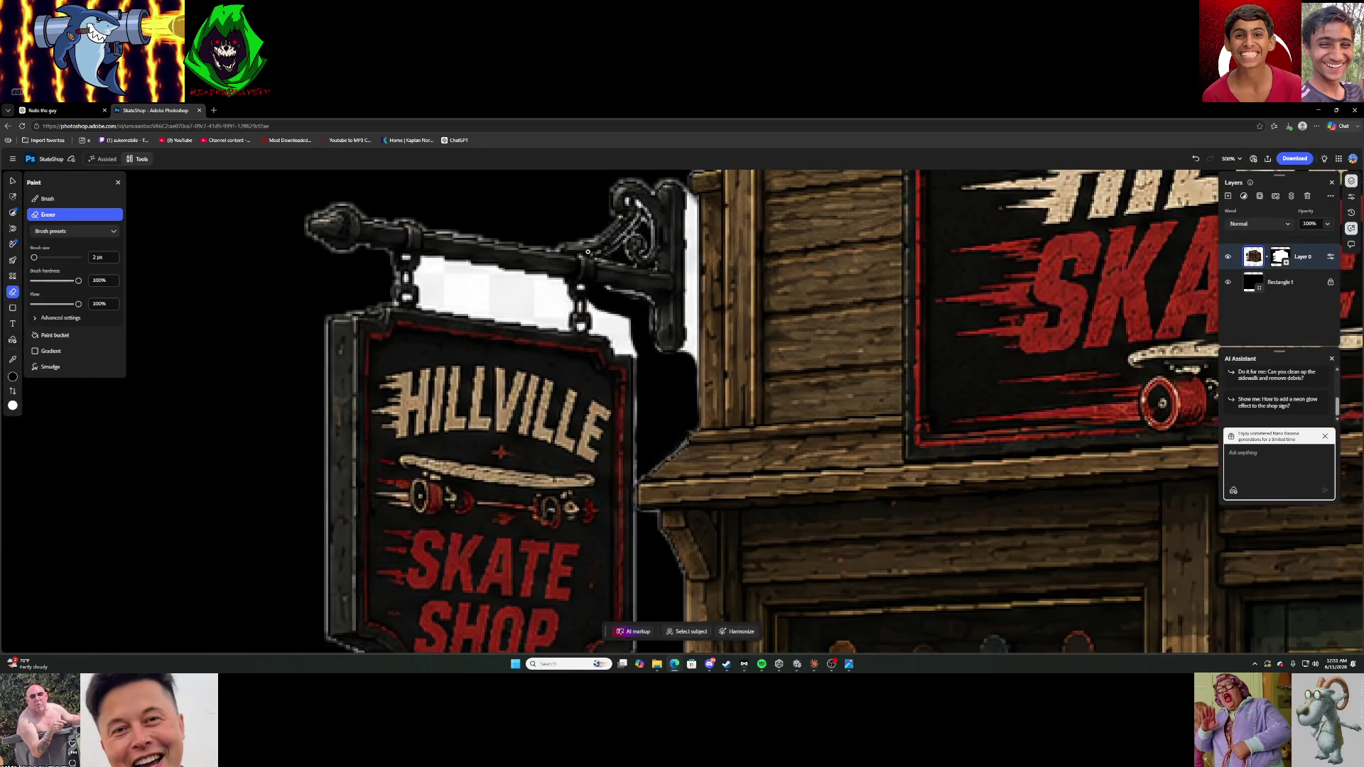
{"action": "scroll", "coordinate": [587, 252], "scroll_direction": "down", "scroll_amount": 1}
{"action": "scroll", "coordinate": [600, 241], "scroll_direction": "down", "scroll_amount": 5}
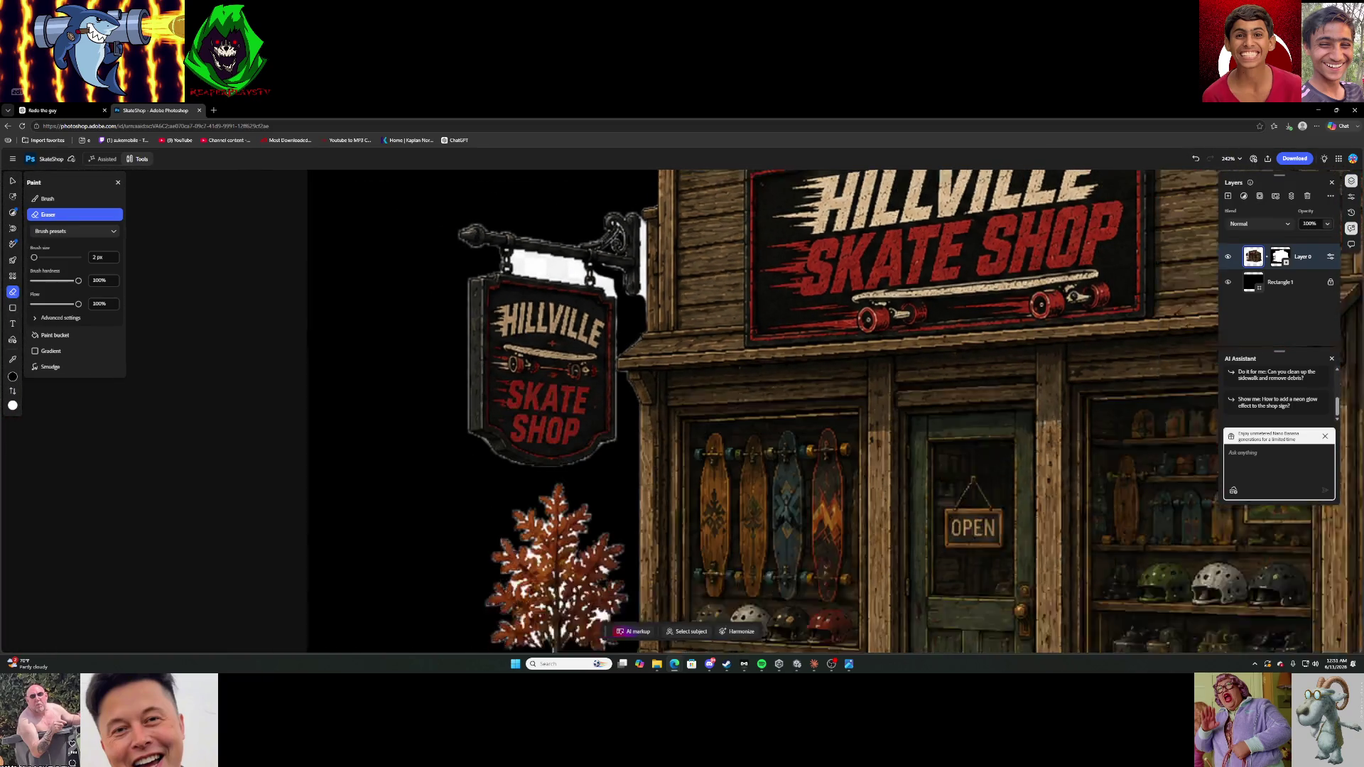
{"action": "scroll", "coordinate": [665, 208], "scroll_direction": "down", "scroll_amount": 2}
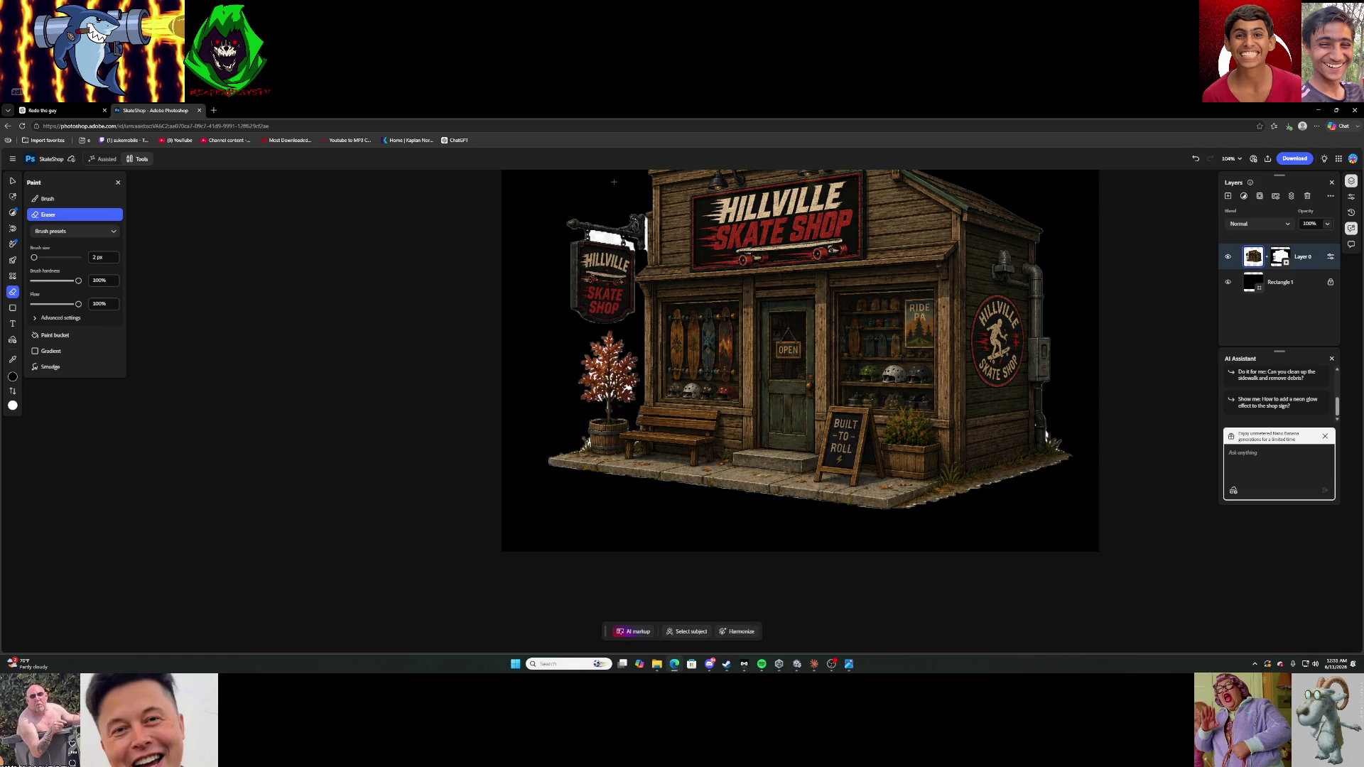
{"action": "scroll", "coordinate": [614, 196], "scroll_direction": "up", "scroll_amount": 10}
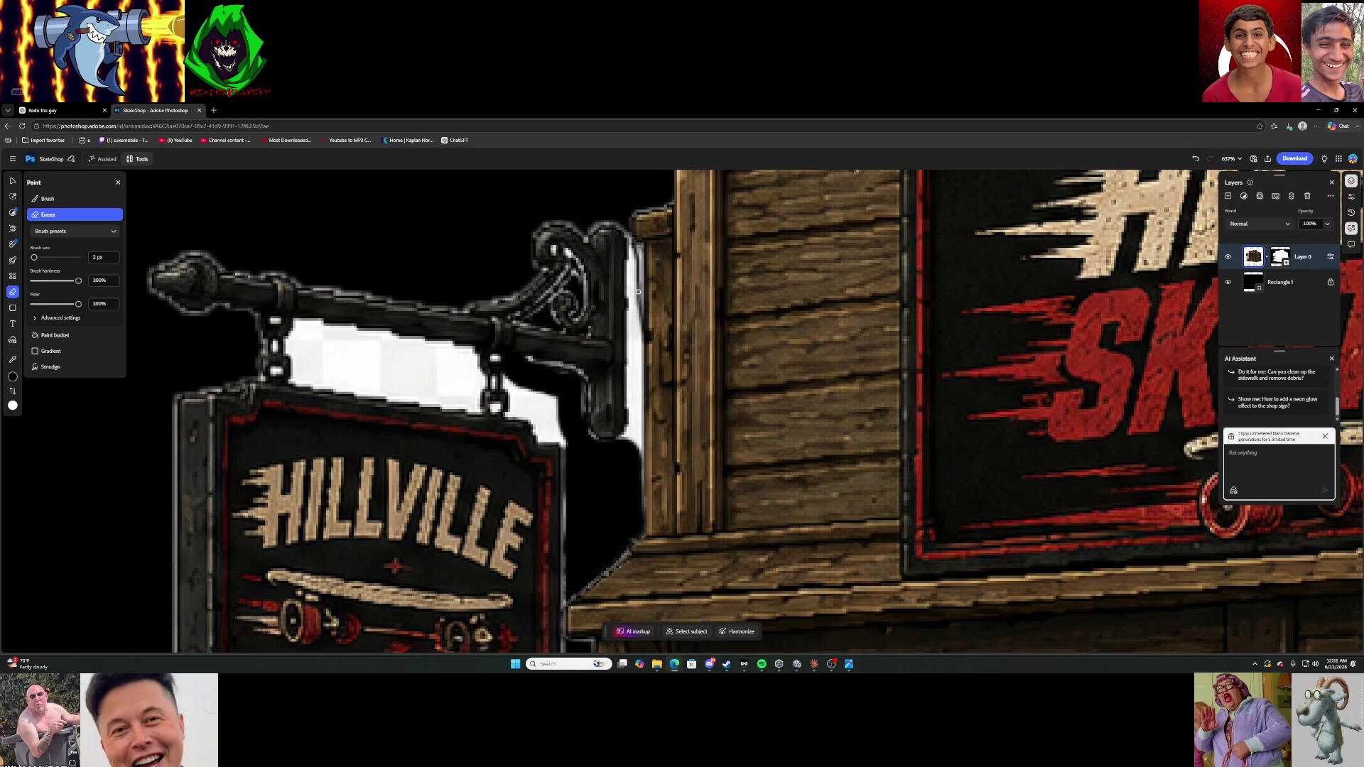
Reduce the Eraser brush size to just a few pixels and close the Paint settings.
{"action": "scroll", "coordinate": [638, 291], "scroll_direction": "up", "scroll_amount": 5}
{"action": "mouse_move", "coordinate": [99, 260]}
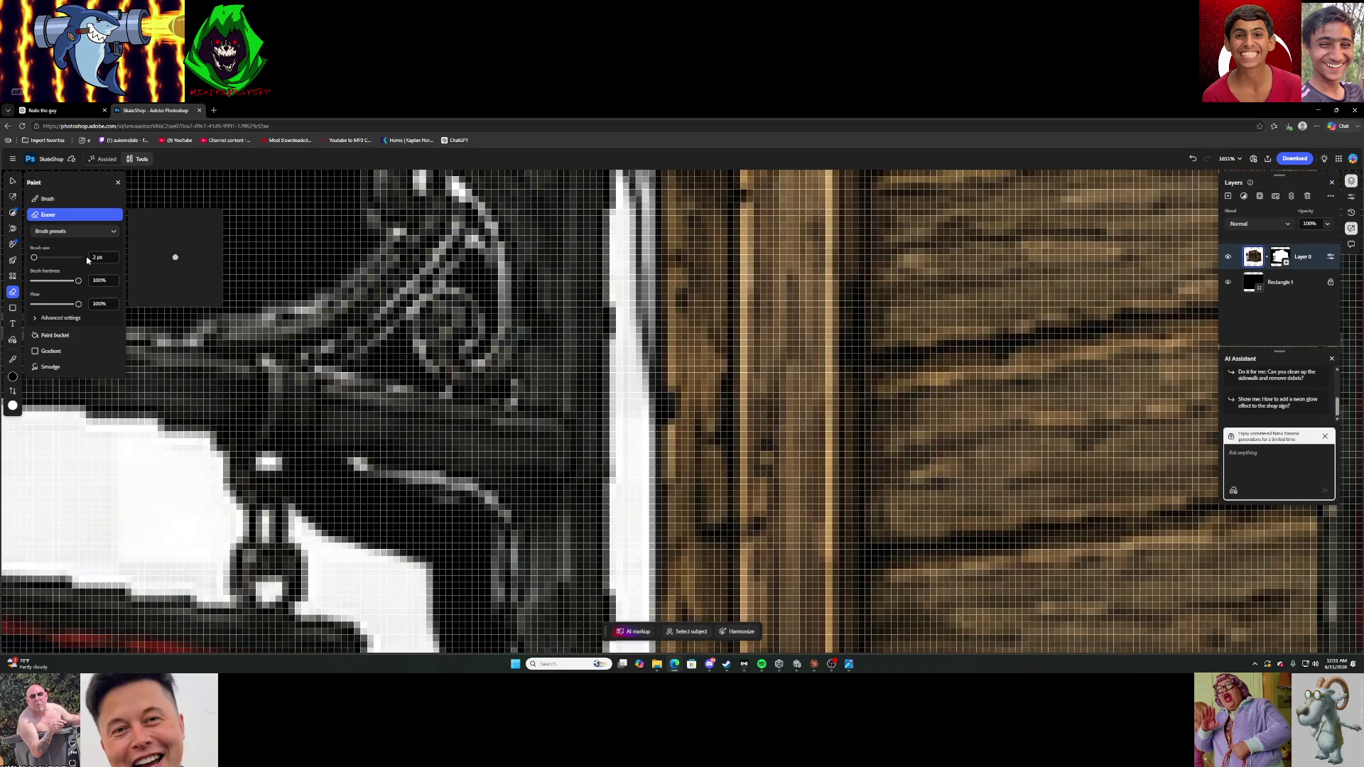
{"action": "left_click", "coordinate": [101, 258]}
{"action": "left_click", "coordinate": [46, 258]}
{"action": "left_click_drag", "start_coordinate": [35, 258], "coordinate": [39, 258]}
{"action": "type", "text": "0"}
{"action": "type", "text": "52"}
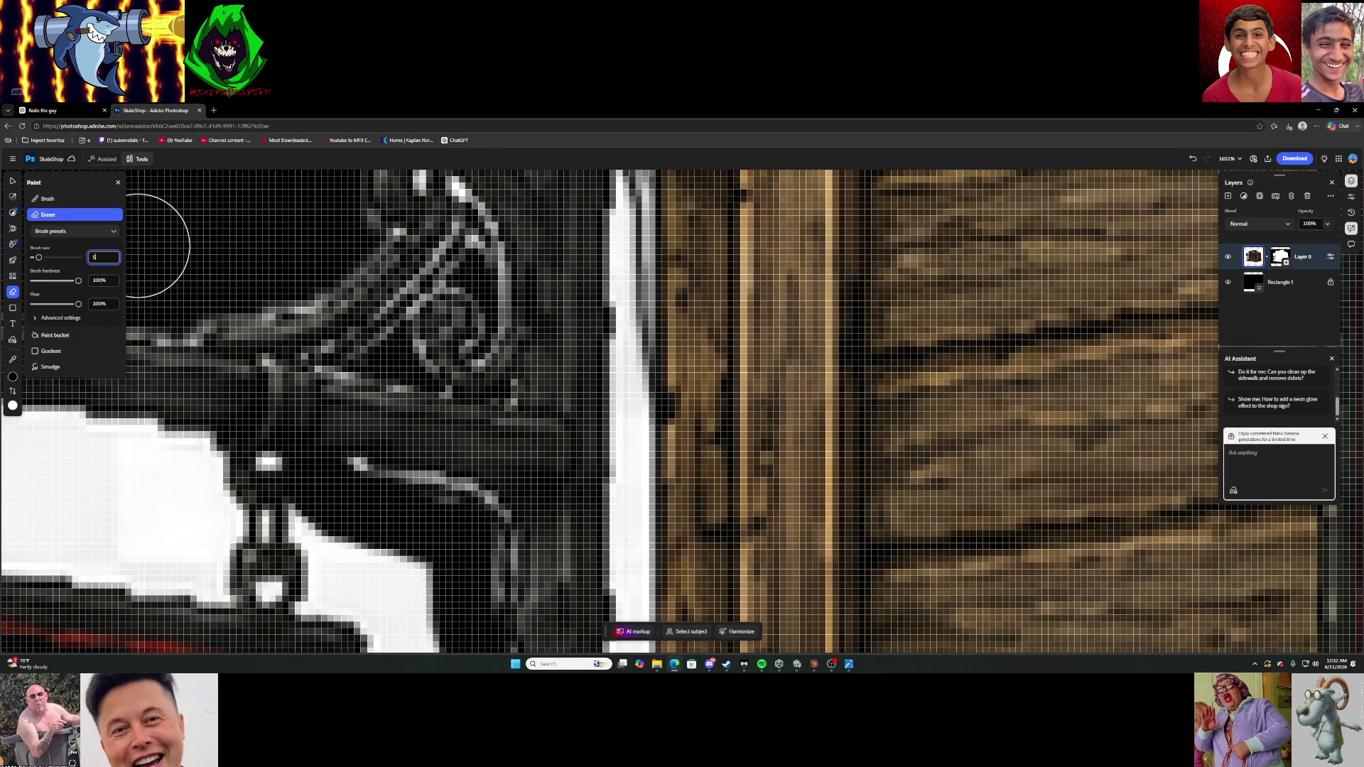
{"action": "left_click", "coordinate": [91, 257]}
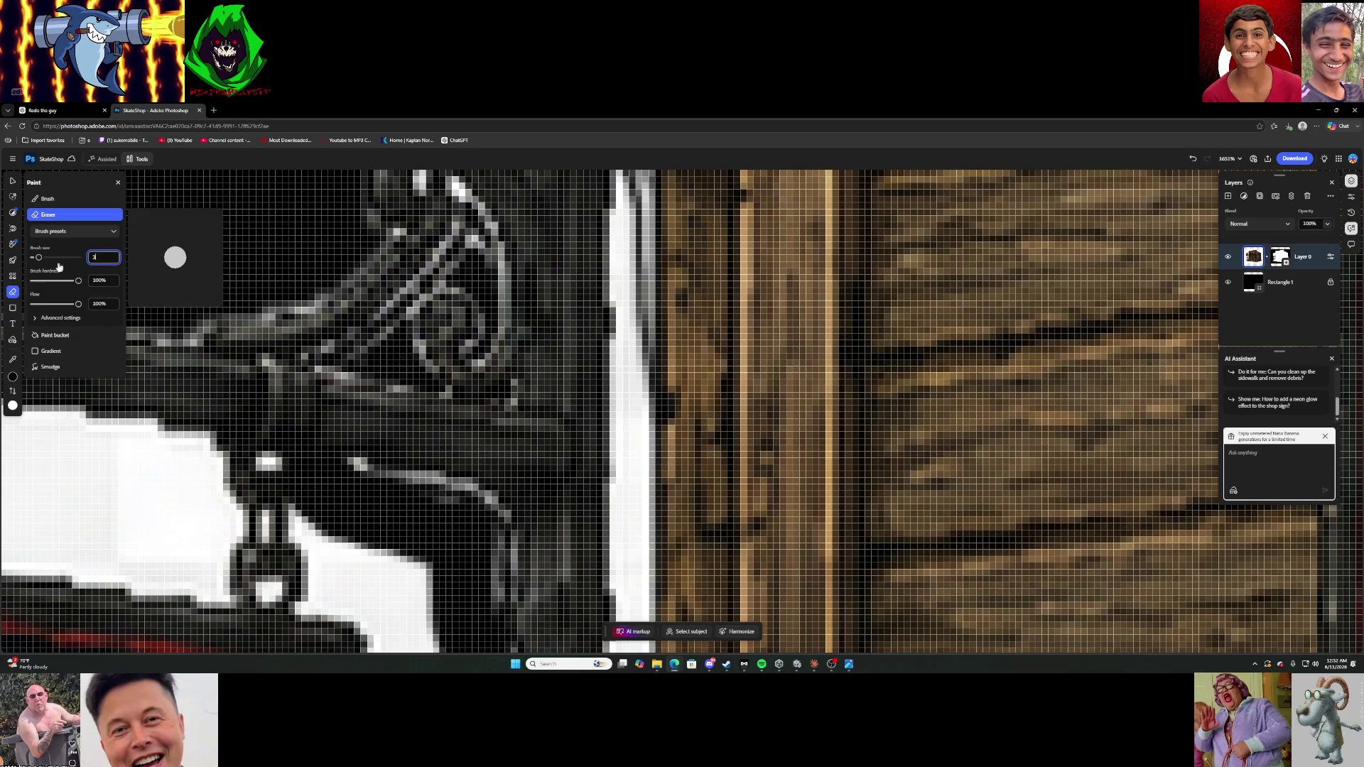
{"action": "left_click", "coordinate": [12, 292]}
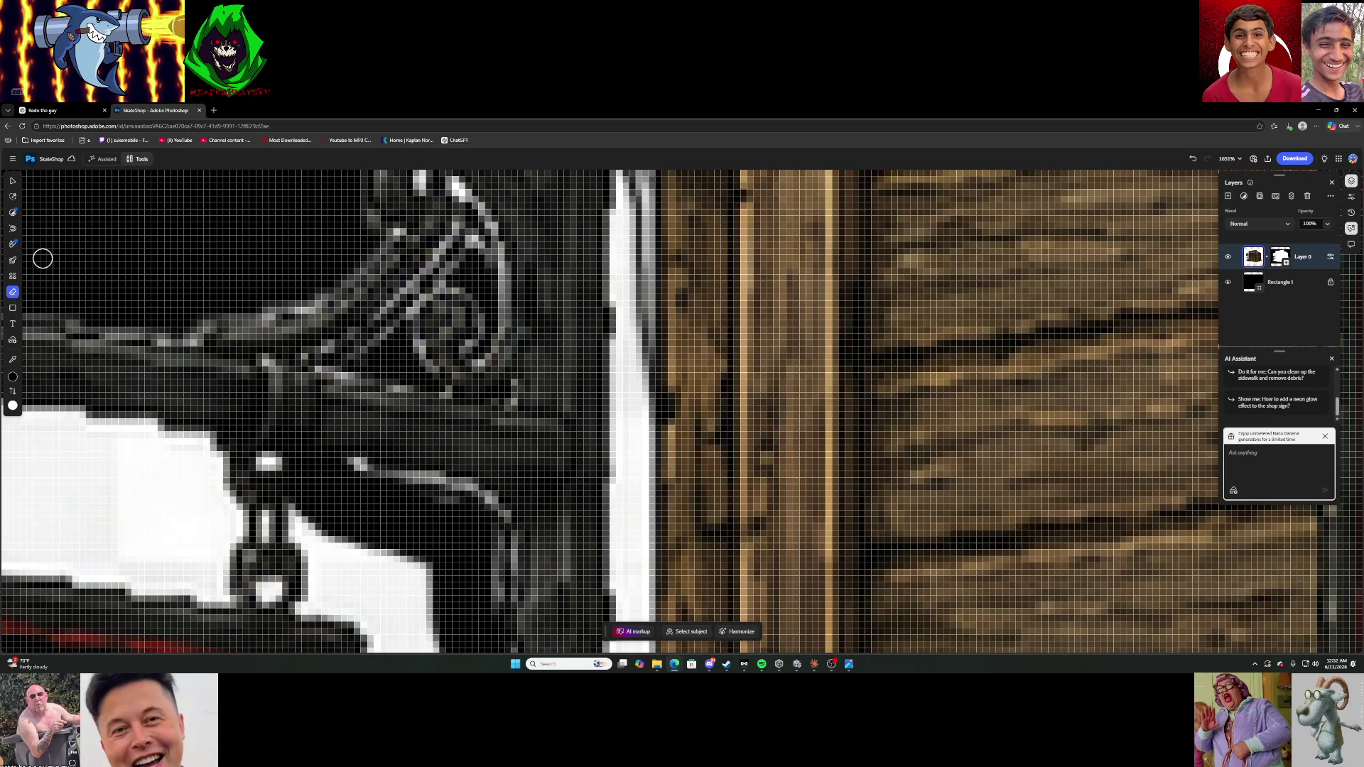
Erase and darken the white strip running down beside the bracket post.
{"action": "mouse_move", "coordinate": [622, 227]}
{"action": "left_mouse_down"}
{"action": "mouse_move", "coordinate": [620, 401]}
{"action": "mouse_move", "coordinate": [629, 214]}
{"action": "mouse_move", "coordinate": [610, 238]}
{"action": "mouse_move", "coordinate": [621, 451]}
{"action": "mouse_move", "coordinate": [643, 384]}
{"action": "mouse_move", "coordinate": [638, 425]}
{"action": "mouse_move", "coordinate": [636, 238]}
{"action": "left_mouse_up"}
{"action": "scroll", "coordinate": [632, 412], "scroll_direction": "down", "scroll_amount": 4}
{"action": "scroll", "coordinate": [631, 427], "scroll_direction": "up", "scroll_amount": 4}
{"action": "scroll", "coordinate": [631, 396], "scroll_direction": "down", "scroll_amount": 2}
{"action": "mouse_move", "coordinate": [619, 336]}
{"action": "left_mouse_down"}
{"action": "mouse_move", "coordinate": [622, 462]}
{"action": "mouse_move", "coordinate": [596, 517]}
{"action": "mouse_move", "coordinate": [627, 533]}
{"action": "mouse_move", "coordinate": [635, 433]}
{"action": "mouse_move", "coordinate": [628, 294]}
{"action": "mouse_move", "coordinate": [618, 302]}
{"action": "mouse_move", "coordinate": [624, 526]}
{"action": "mouse_move", "coordinate": [642, 445]}
{"action": "mouse_move", "coordinate": [637, 283]}
{"action": "mouse_move", "coordinate": [630, 566]}
{"action": "mouse_move", "coordinate": [651, 463]}
{"action": "left_mouse_up"}
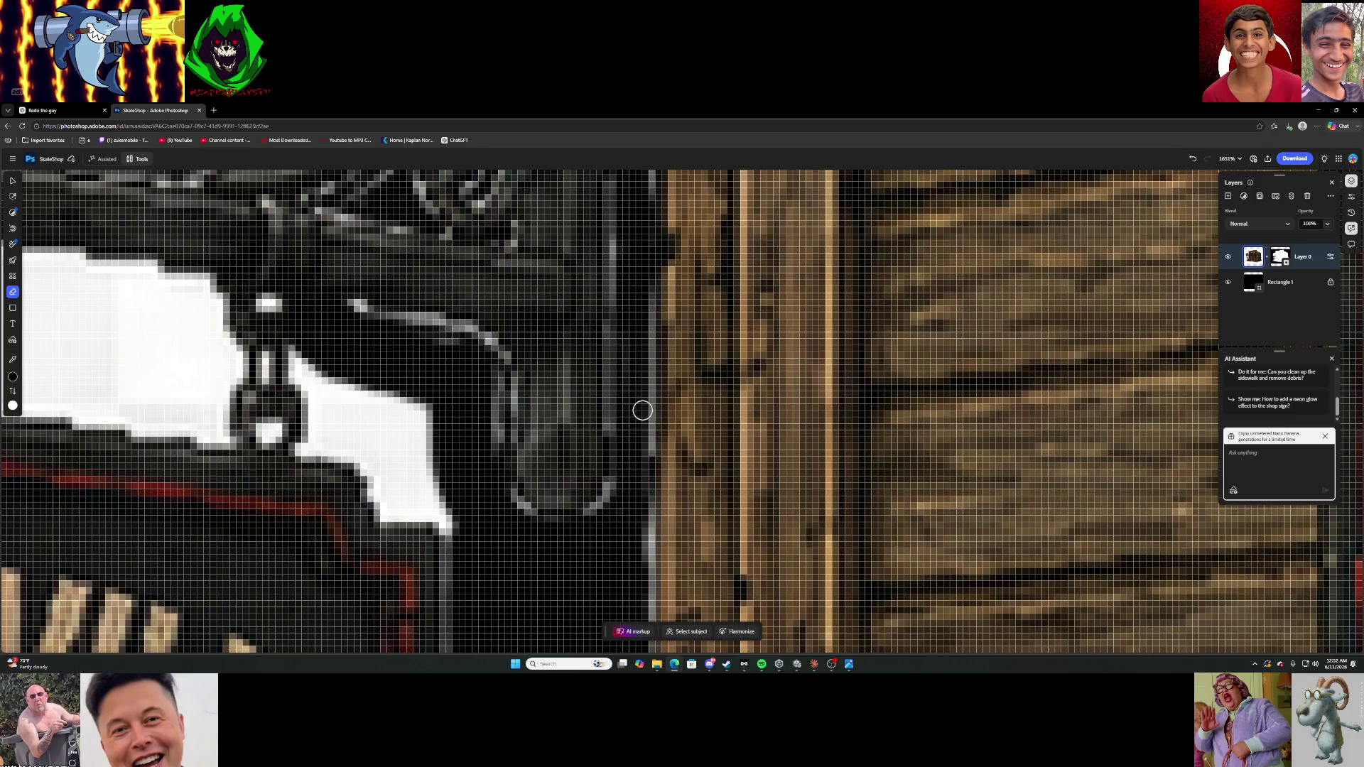
{"action": "left_click_drag", "start_coordinate": [641, 417], "coordinate": [640, 471]}
{"action": "mouse_move", "coordinate": [641, 529]}
{"action": "left_mouse_down"}
{"action": "mouse_move", "coordinate": [642, 566]}
{"action": "mouse_move", "coordinate": [650, 480]}
{"action": "left_mouse_up"}
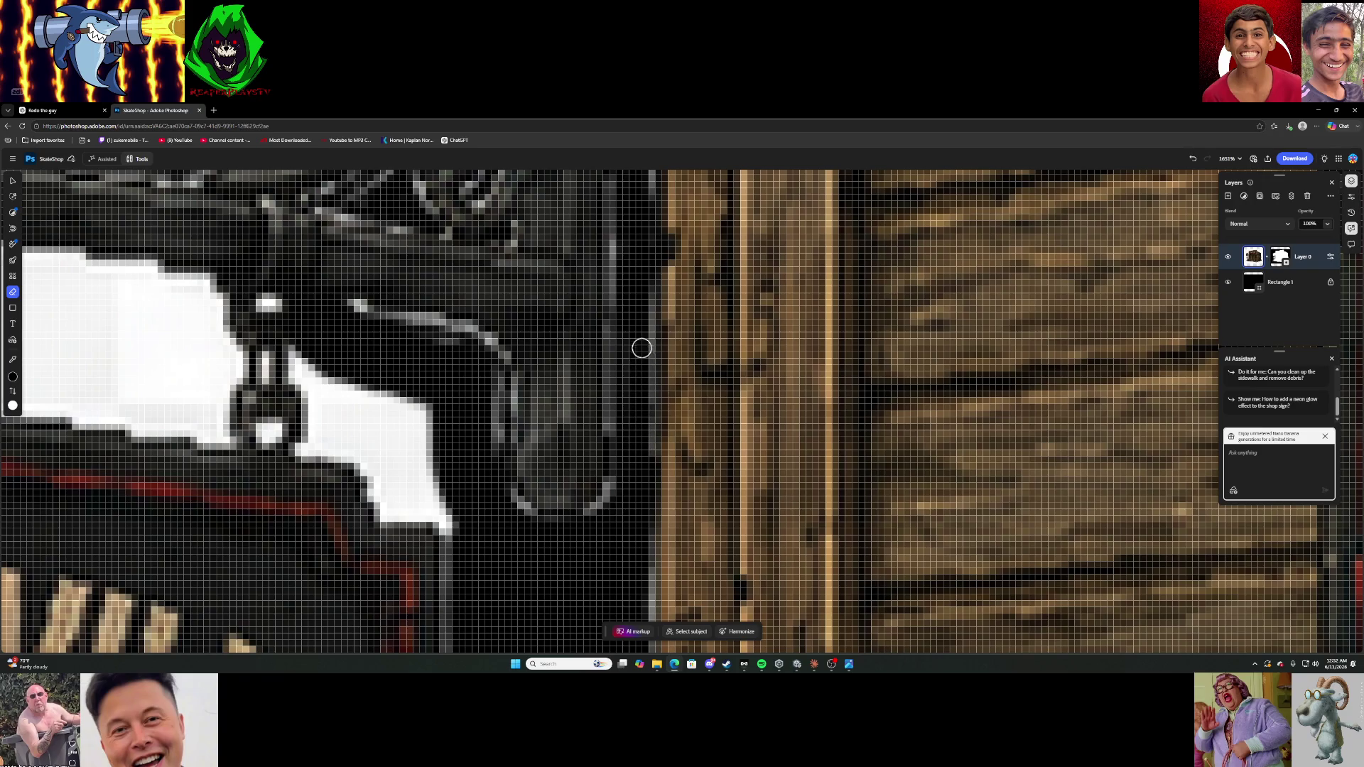
{"action": "left_click_drag", "start_coordinate": [646, 373], "coordinate": [648, 458]}
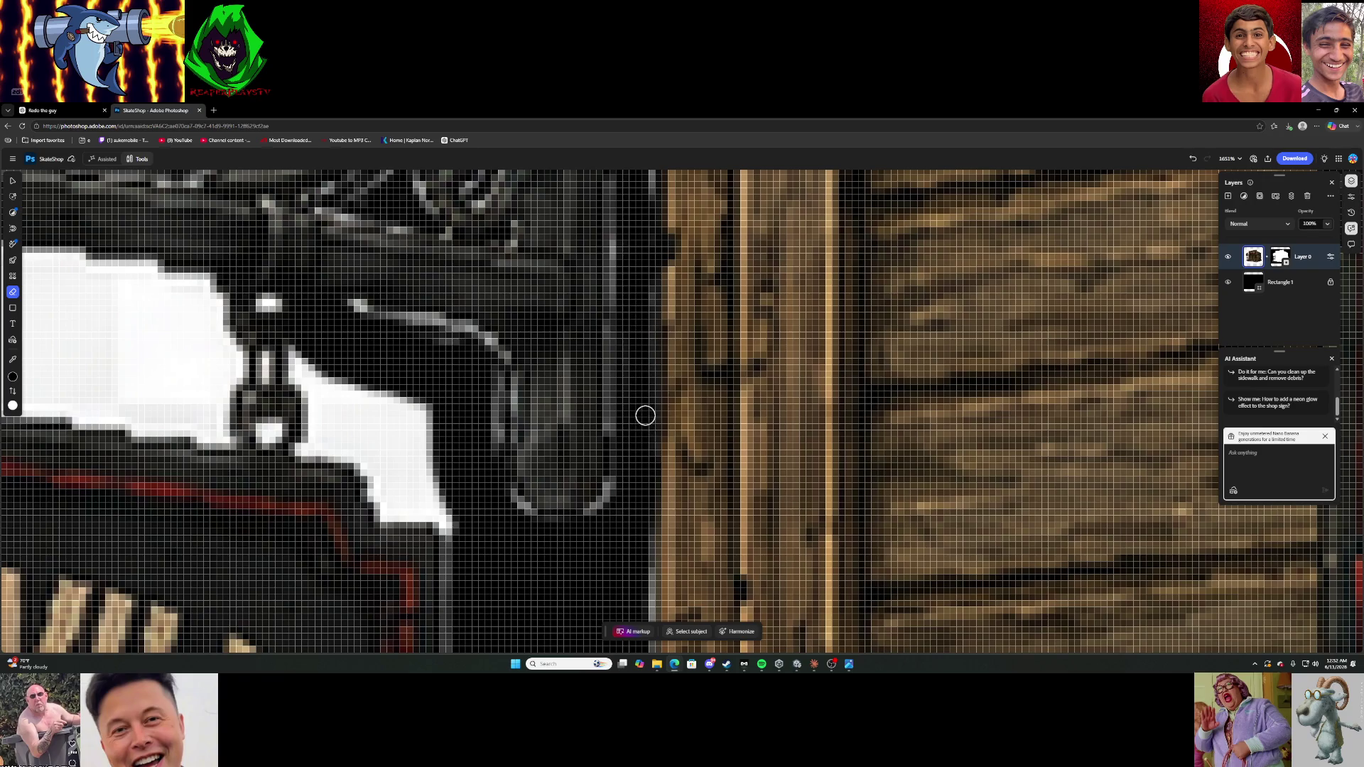
Erase white pixels beside the sign's chain and along the bracket edge.
{"action": "scroll", "coordinate": [645, 415], "scroll_direction": "down", "scroll_amount": 5}
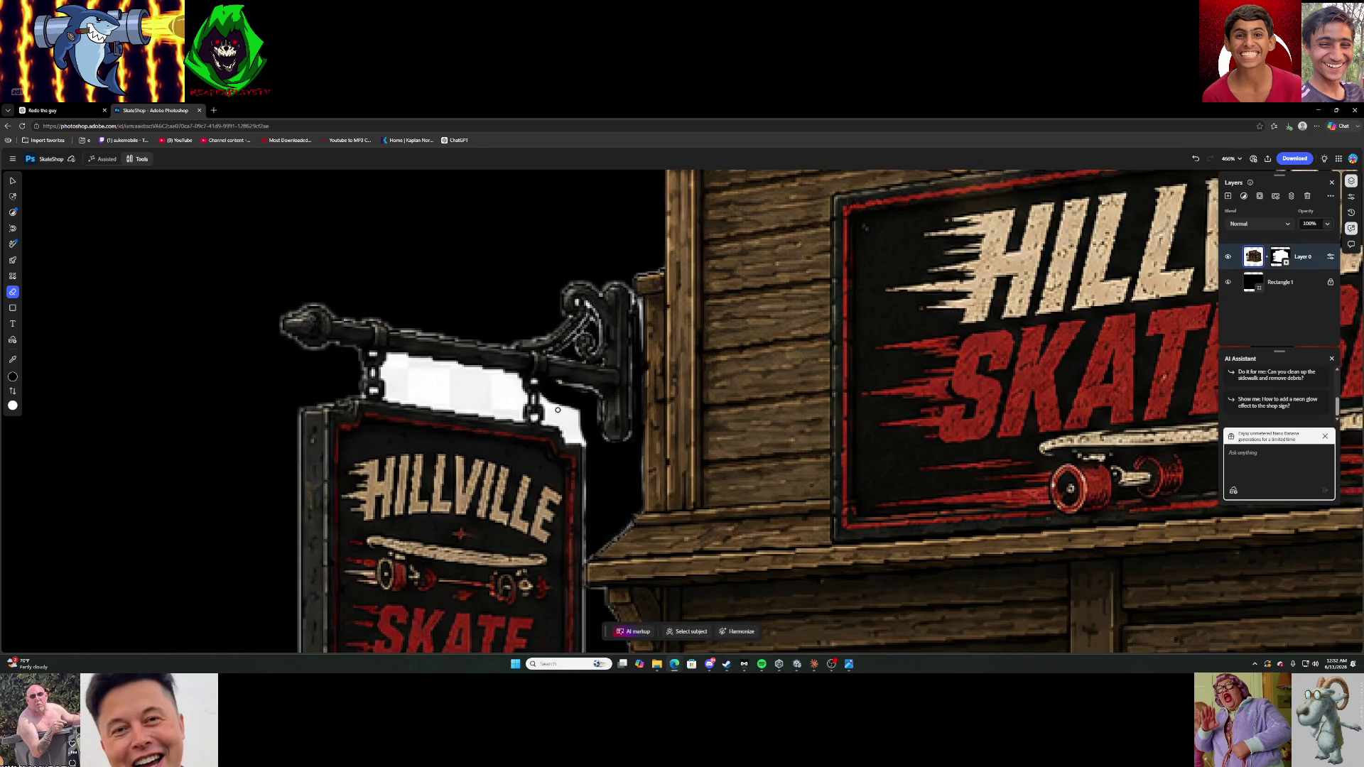
{"action": "scroll", "coordinate": [555, 435], "scroll_direction": "up", "scroll_amount": 4}
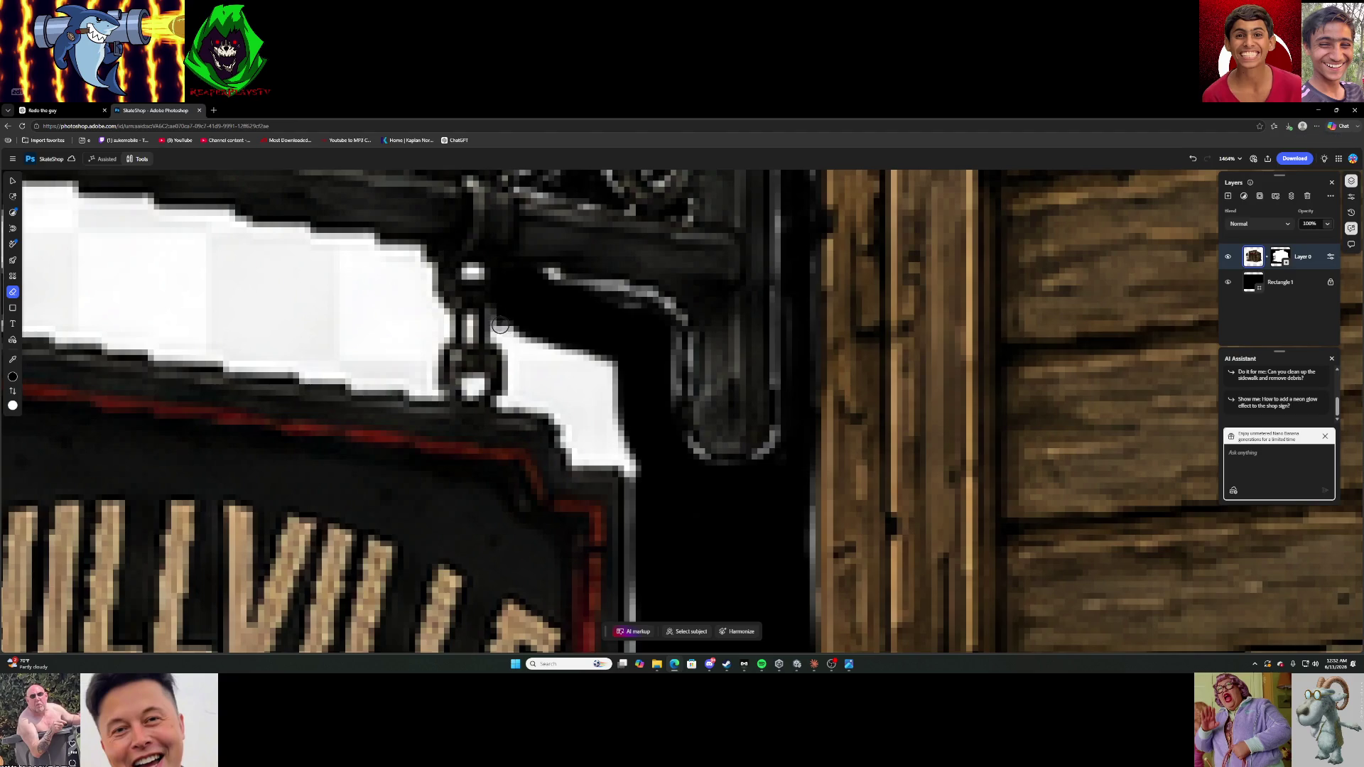
{"action": "mouse_move", "coordinate": [510, 347]}
{"action": "left_mouse_down"}
{"action": "mouse_move", "coordinate": [574, 452]}
{"action": "mouse_move", "coordinate": [637, 467]}
{"action": "mouse_move", "coordinate": [582, 450]}
{"action": "left_mouse_up"}
{"action": "mouse_move", "coordinate": [520, 394]}
{"action": "left_mouse_down"}
{"action": "mouse_move", "coordinate": [508, 327]}
{"action": "mouse_move", "coordinate": [535, 346]}
{"action": "left_mouse_up"}
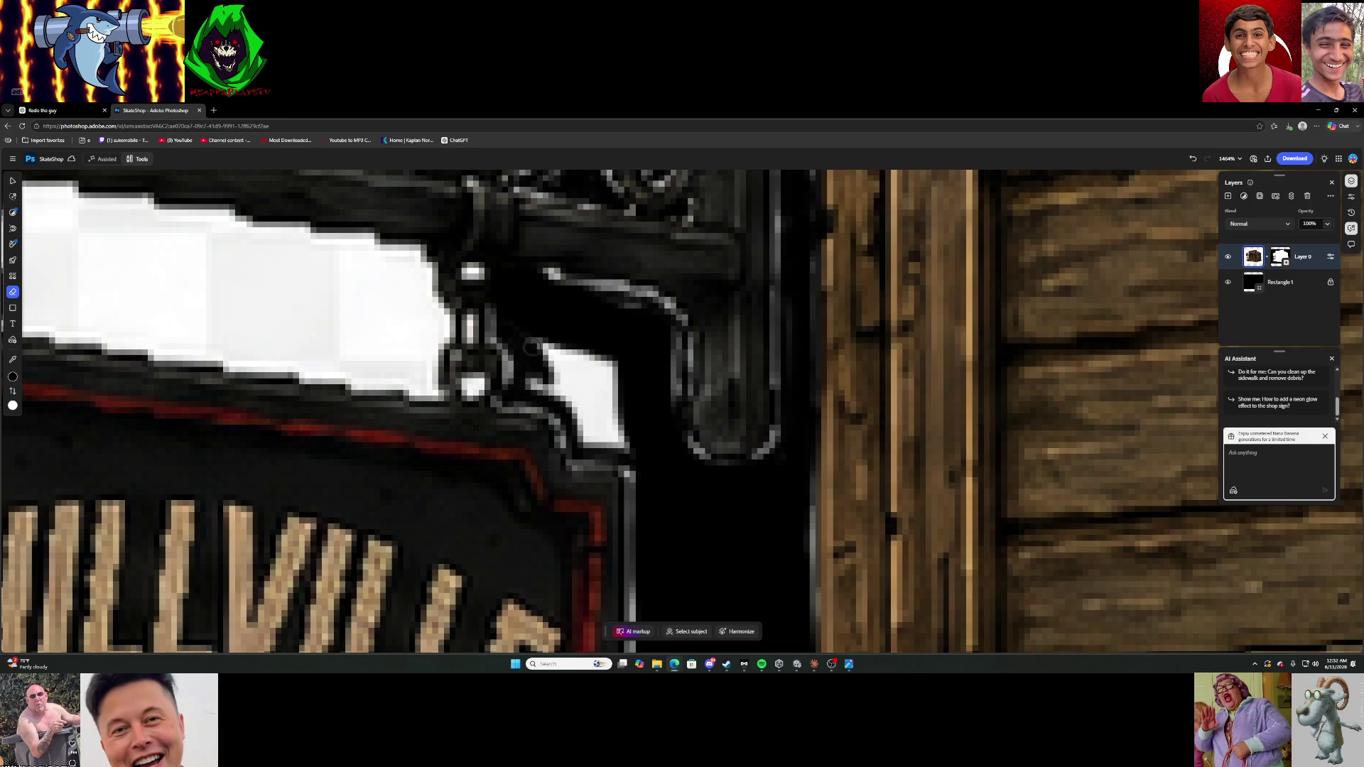
Set the Eraser to 8 px and erase white pixels around the bracket.
{"action": "left_click", "coordinate": [12, 291]}
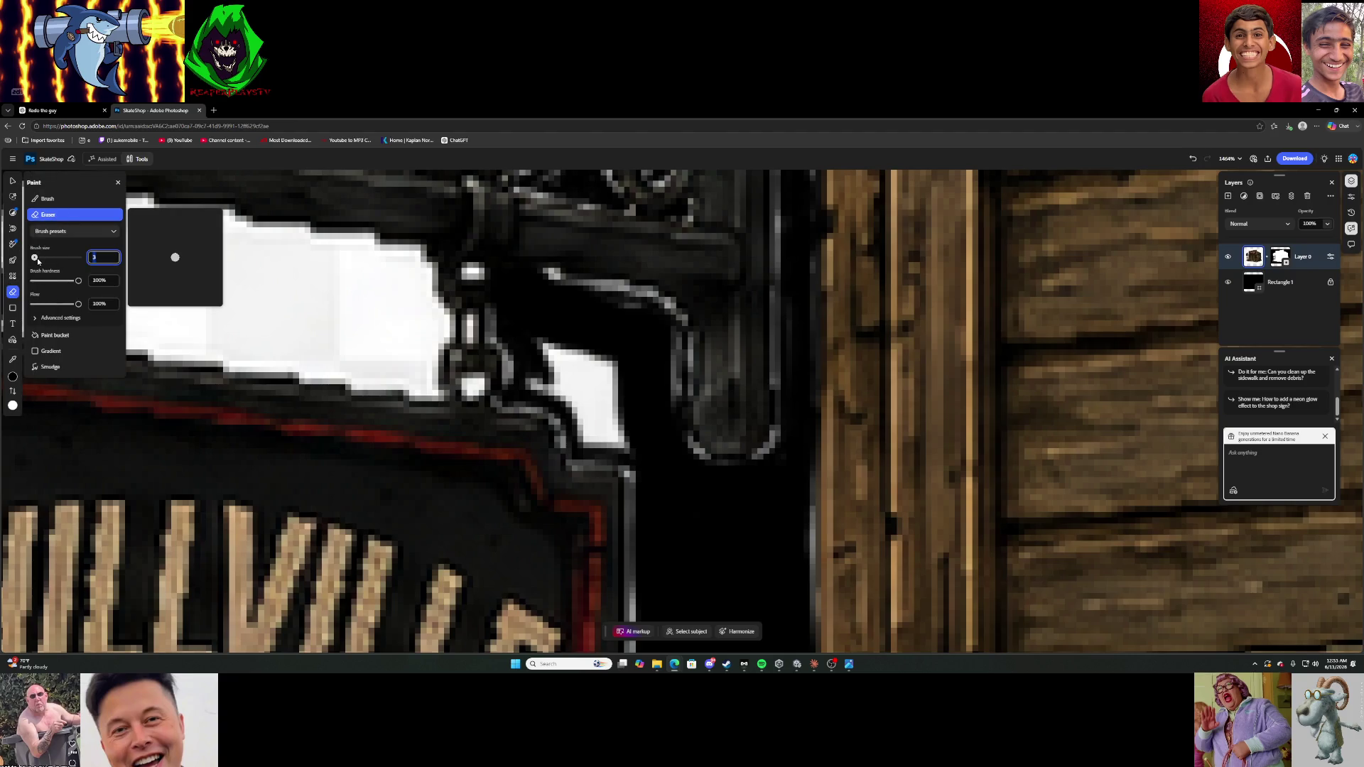
{"action": "type", "text": "21"}
{"action": "key", "text": "Return"}
{"action": "mouse_move", "coordinate": [603, 341]}
{"action": "left_mouse_down"}
{"action": "mouse_move", "coordinate": [542, 335]}
{"action": "mouse_move", "coordinate": [590, 384]}
{"action": "mouse_move", "coordinate": [623, 376]}
{"action": "mouse_move", "coordinate": [627, 433]}
{"action": "mouse_move", "coordinate": [542, 381]}
{"action": "left_mouse_up"}
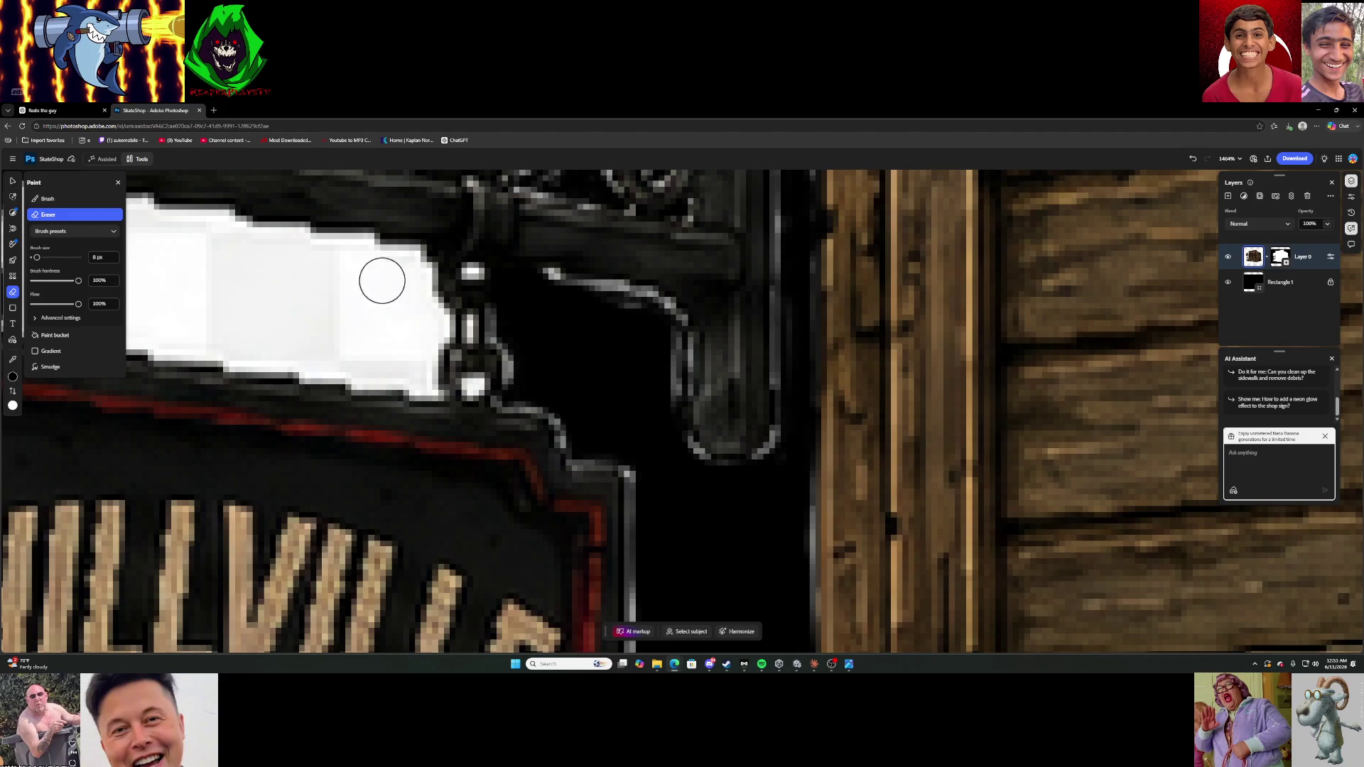
Scrub out the white patch behind the sign's hanging arm, including its lower-left streak.
{"action": "mouse_move", "coordinate": [353, 260]}
{"action": "left_mouse_down"}
{"action": "mouse_move", "coordinate": [410, 275]}
{"action": "mouse_move", "coordinate": [426, 320]}
{"action": "mouse_move", "coordinate": [403, 367]}
{"action": "mouse_move", "coordinate": [354, 318]}
{"action": "left_mouse_up"}
{"action": "scroll", "coordinate": [206, 298], "scroll_direction": "down", "scroll_amount": 3}
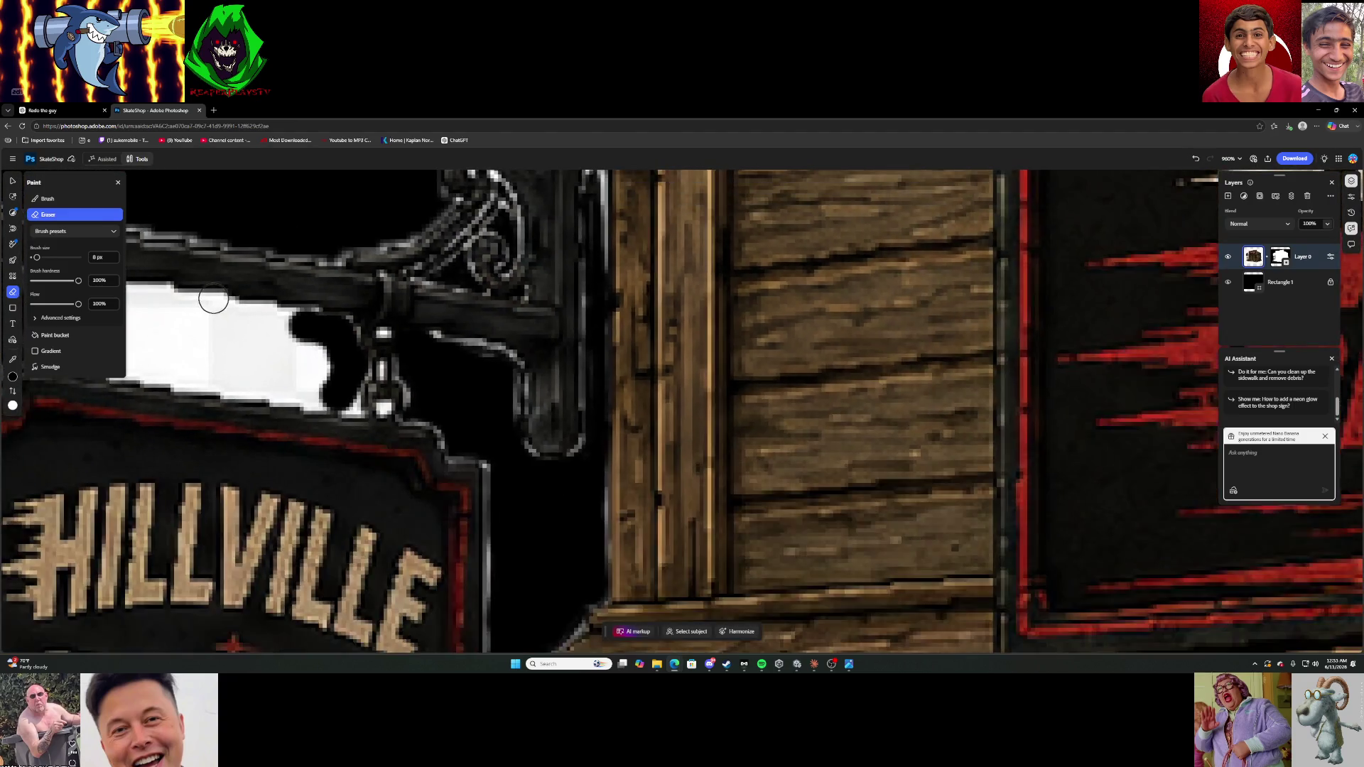
{"action": "scroll", "coordinate": [213, 299], "scroll_direction": "down", "scroll_amount": 2}
{"action": "scroll", "coordinate": [132, 309], "scroll_direction": "up", "scroll_amount": 4}
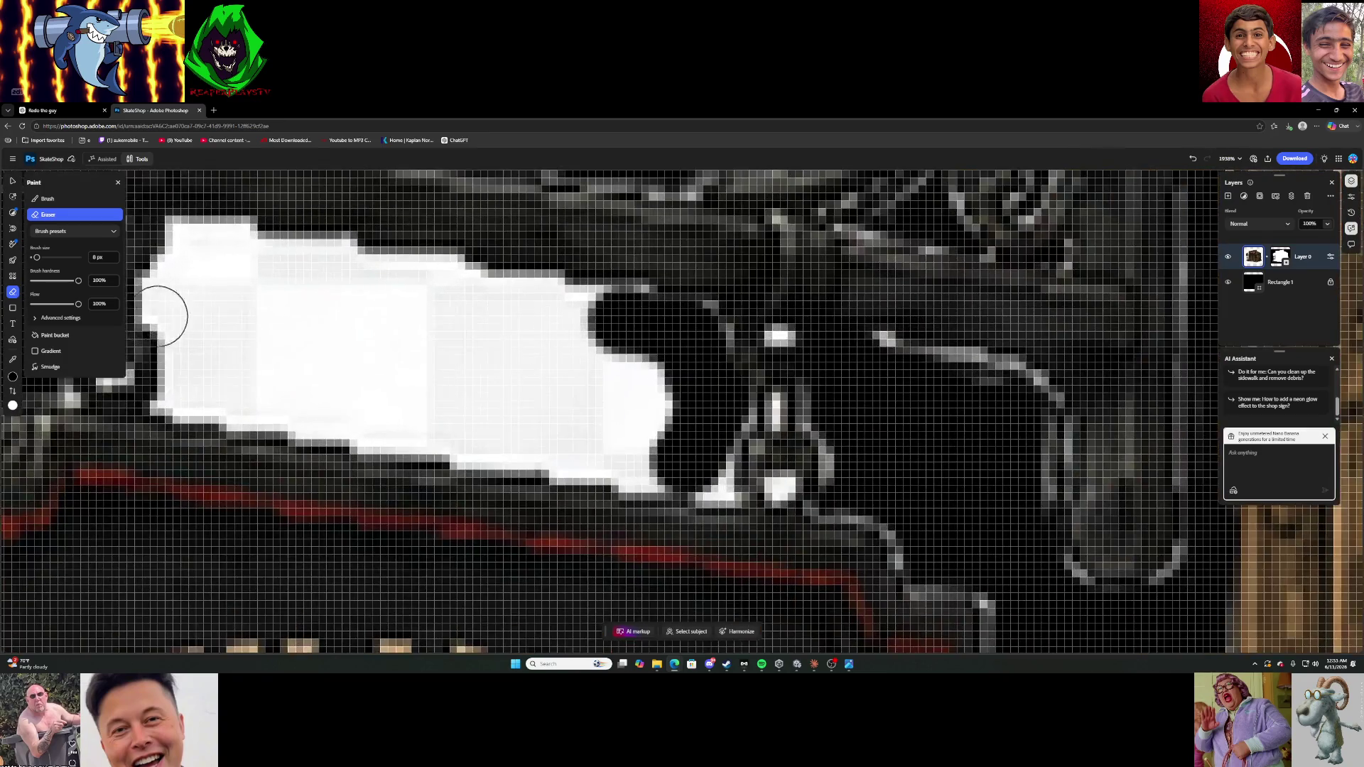
{"action": "left_click", "coordinate": [194, 245]}
{"action": "mouse_move", "coordinate": [194, 245]}
{"action": "left_mouse_down"}
{"action": "mouse_move", "coordinate": [604, 324]}
{"action": "mouse_move", "coordinate": [675, 396]}
{"action": "mouse_move", "coordinate": [666, 437]}
{"action": "left_mouse_up"}
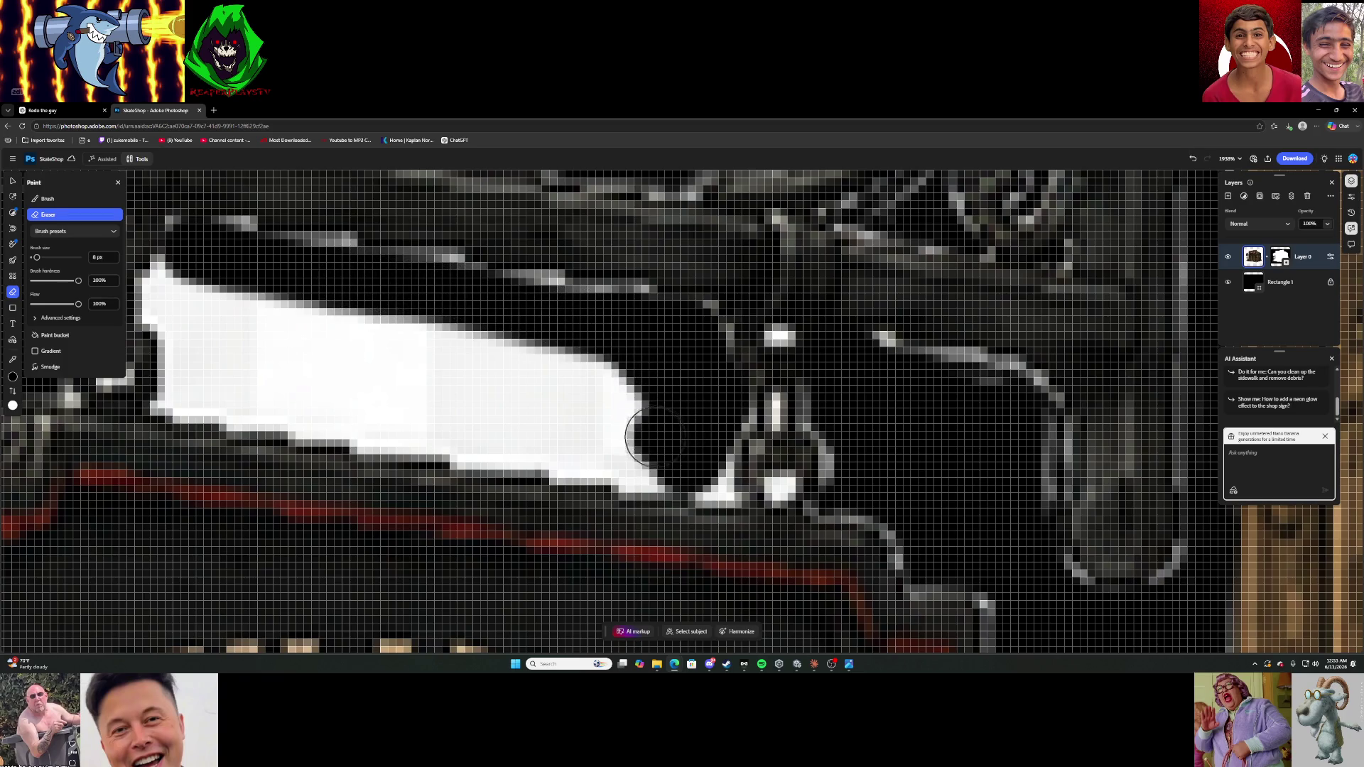
{"action": "mouse_move", "coordinate": [196, 389]}
{"action": "left_mouse_down"}
{"action": "mouse_move", "coordinate": [618, 469]}
{"action": "mouse_move", "coordinate": [647, 452]}
{"action": "mouse_move", "coordinate": [597, 405]}
{"action": "mouse_move", "coordinate": [636, 386]}
{"action": "mouse_move", "coordinate": [161, 281]}
{"action": "mouse_move", "coordinate": [163, 323]}
{"action": "mouse_move", "coordinate": [196, 348]}
{"action": "mouse_move", "coordinate": [525, 406]}
{"action": "left_mouse_up"}
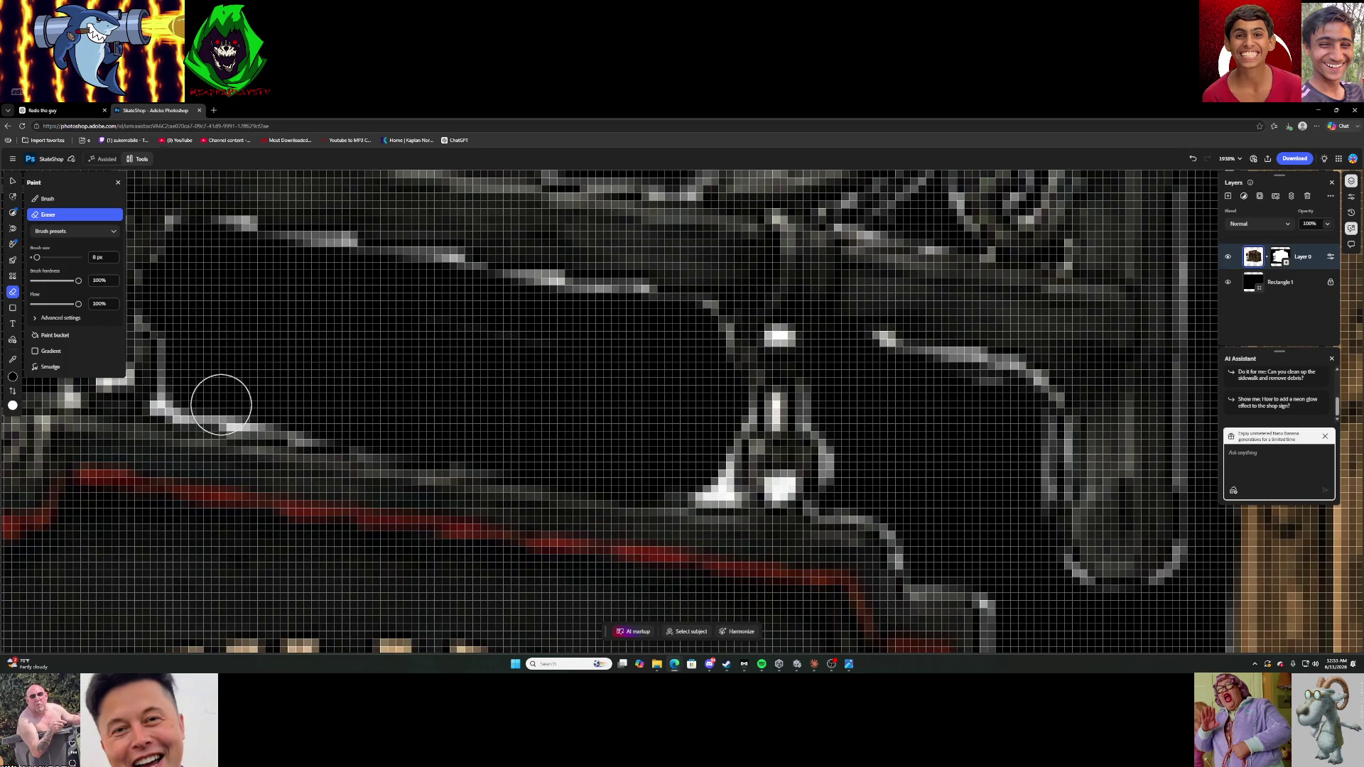
{"action": "left_click_drag", "start_coordinate": [189, 387], "coordinate": [386, 420]}
{"action": "left_click_drag", "start_coordinate": [691, 466], "coordinate": [673, 453]}
{"action": "scroll", "coordinate": [584, 438], "scroll_direction": "down", "scroll_amount": 8}
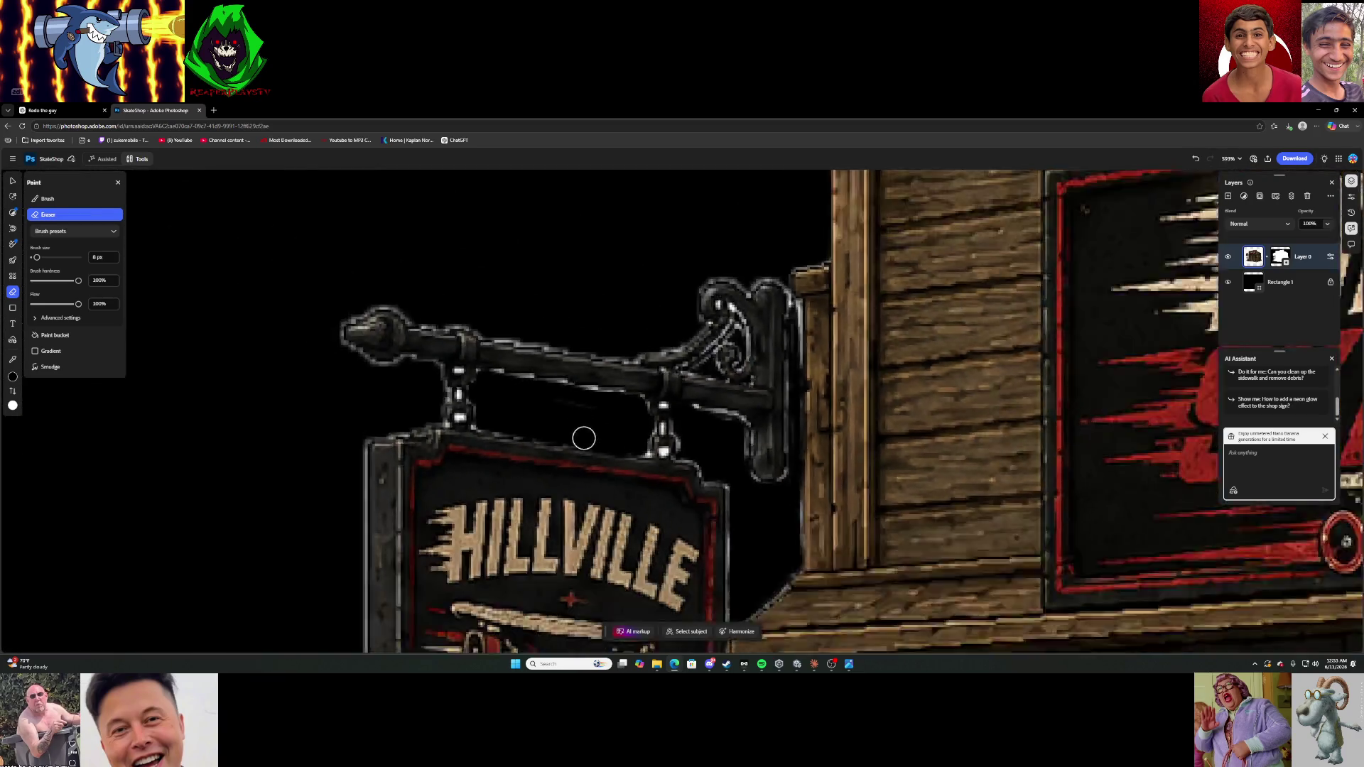
{"action": "scroll", "coordinate": [538, 420], "scroll_direction": "up", "scroll_amount": 2}
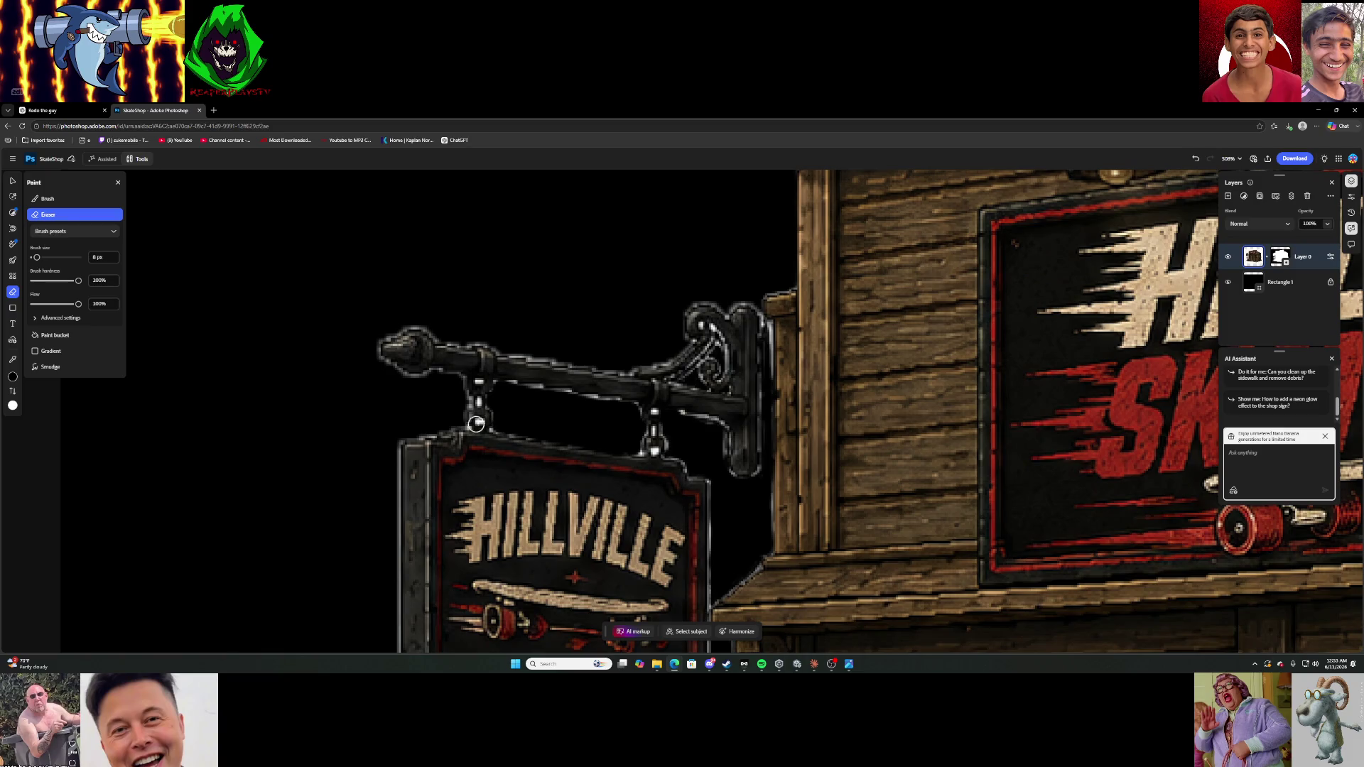
{"action": "scroll", "coordinate": [476, 424], "scroll_direction": "up", "scroll_amount": 5}
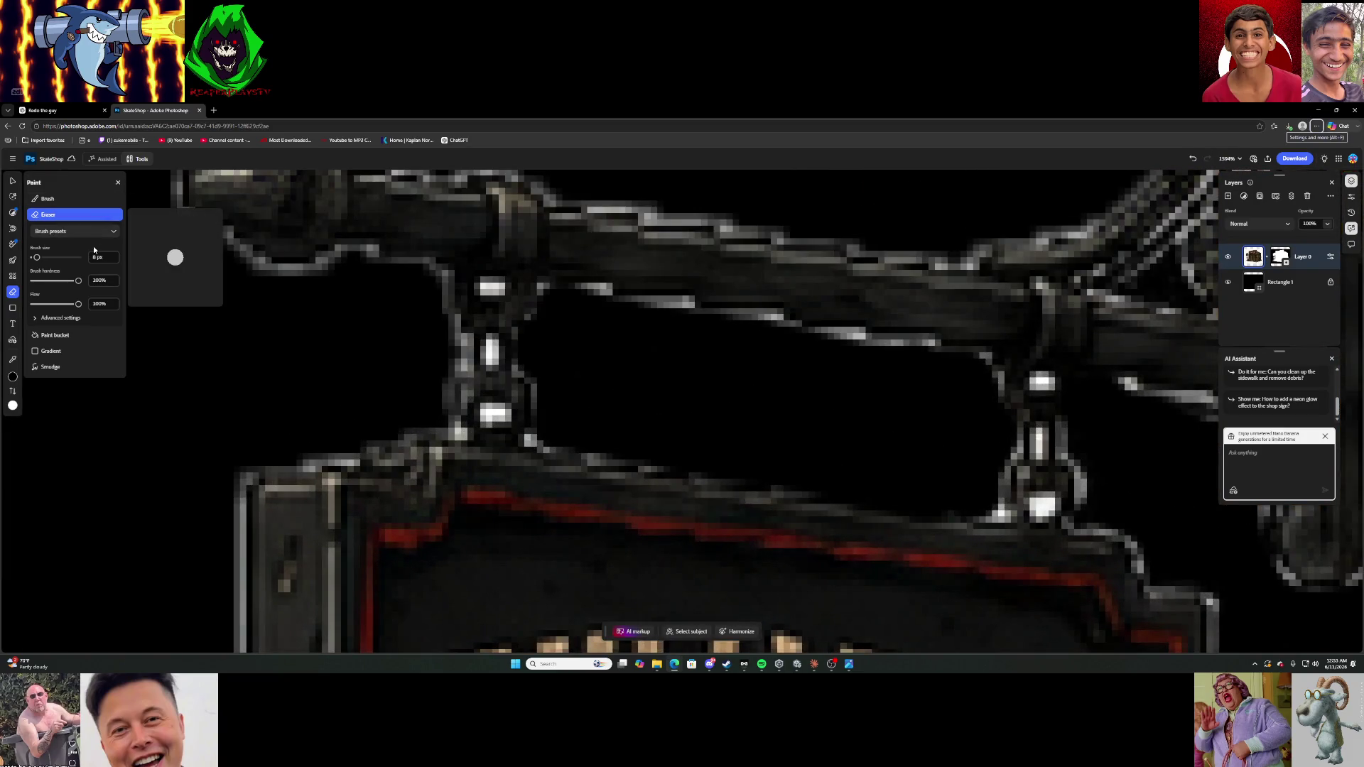
Shrink the Eraser to 2 px and erase bright pixel blocks on the chain and post.
{"action": "double_click", "coordinate": [96, 257]}
{"action": "type", "text": "2"}
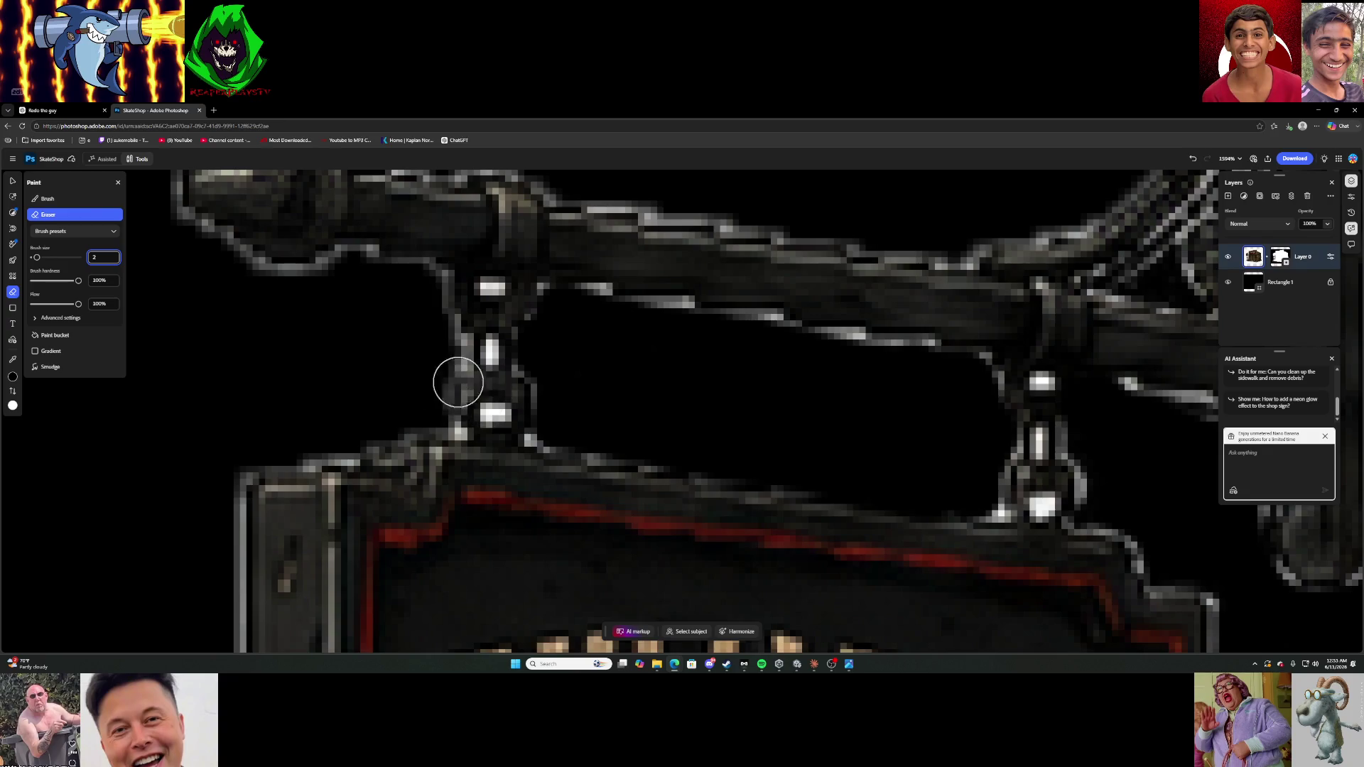
{"action": "mouse_move", "coordinate": [484, 408]}
{"action": "left_mouse_down"}
{"action": "mouse_move", "coordinate": [494, 420]}
{"action": "mouse_move", "coordinate": [497, 287]}
{"action": "left_mouse_up"}
{"action": "mouse_move", "coordinate": [450, 334]}
{"action": "left_mouse_down"}
{"action": "mouse_move", "coordinate": [465, 358]}
{"action": "mouse_move", "coordinate": [443, 408]}
{"action": "left_mouse_up"}
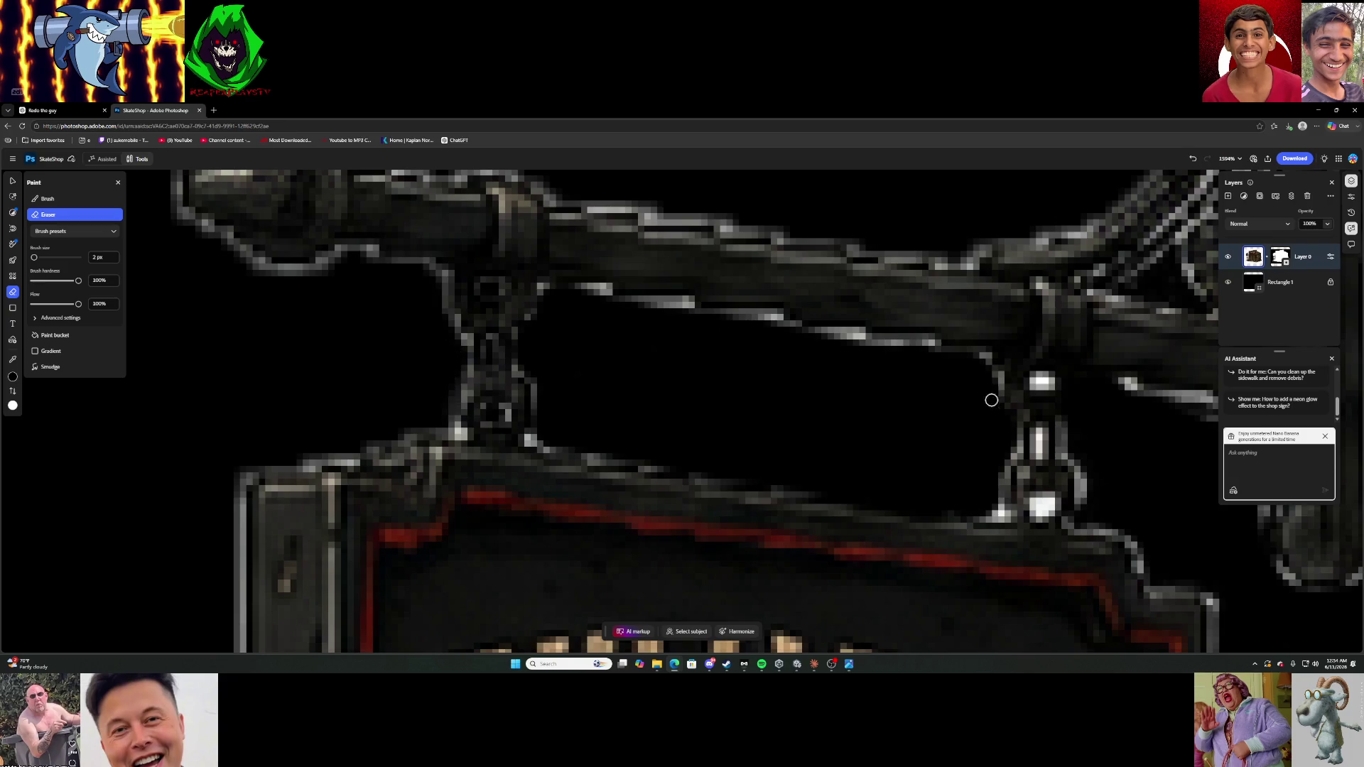
{"action": "left_click_drag", "start_coordinate": [1043, 490], "coordinate": [1043, 501]}
{"action": "mouse_move", "coordinate": [1041, 453]}
{"action": "left_mouse_down"}
{"action": "mouse_move", "coordinate": [1040, 435]}
{"action": "mouse_move", "coordinate": [1039, 450]}
{"action": "left_mouse_up"}
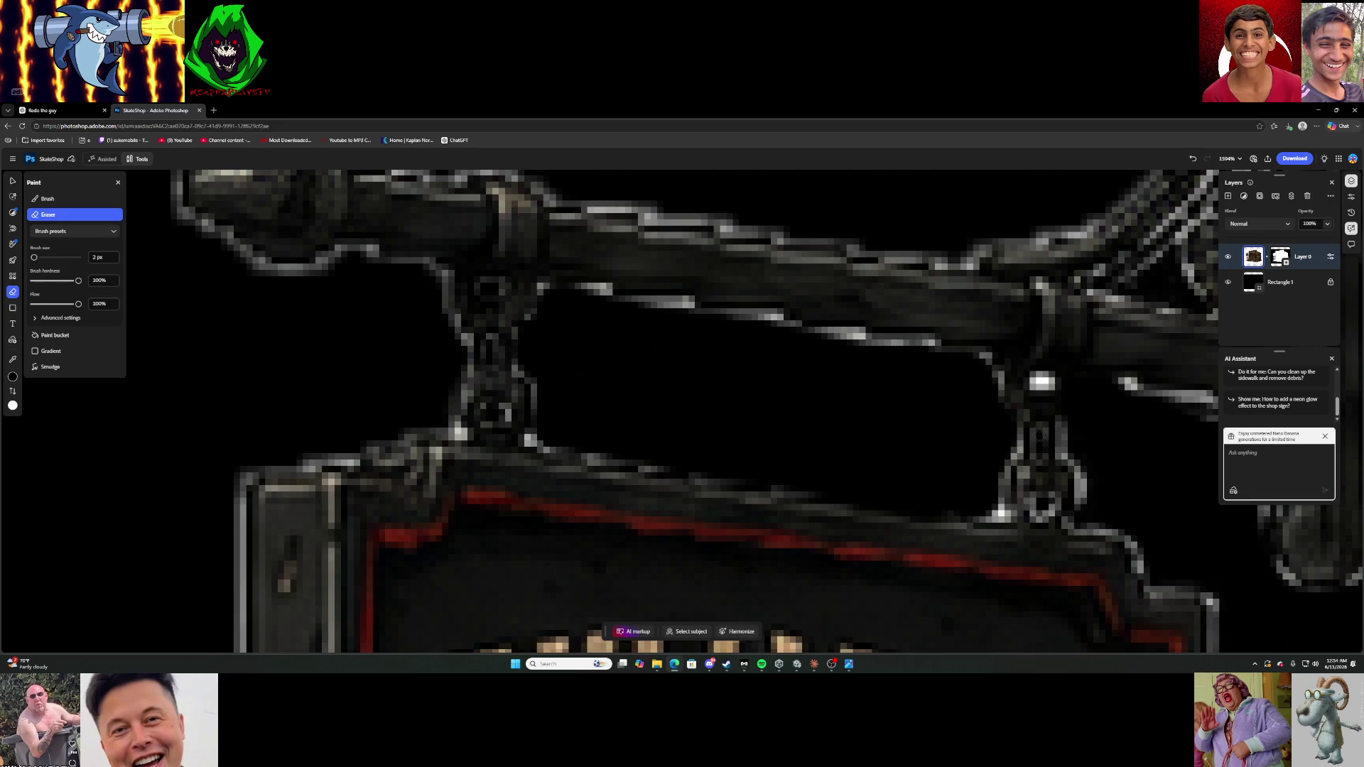
{"action": "left_click_drag", "start_coordinate": [1042, 384], "coordinate": [1042, 381]}
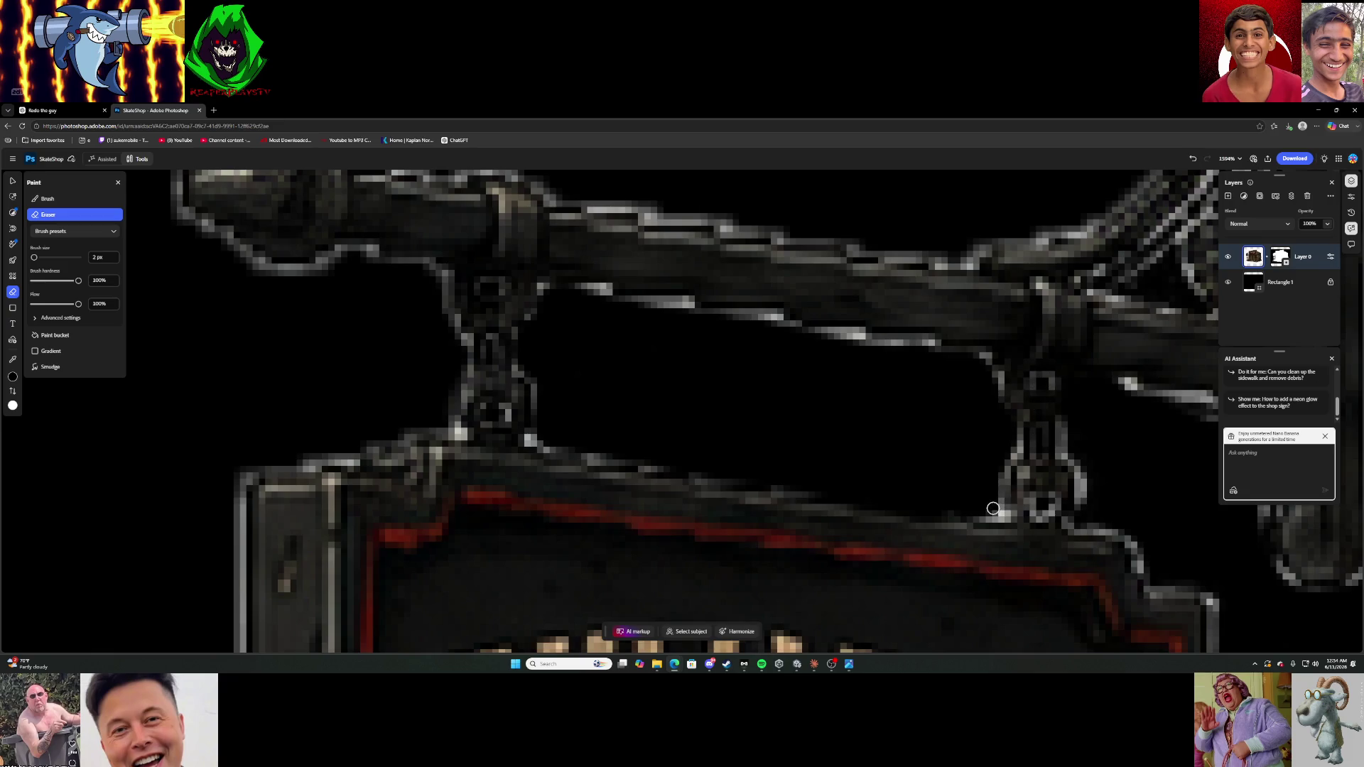
Darken the light fringe along the bracket's edge.
{"action": "scroll", "coordinate": [1004, 440], "scroll_direction": "down", "scroll_amount": 10}
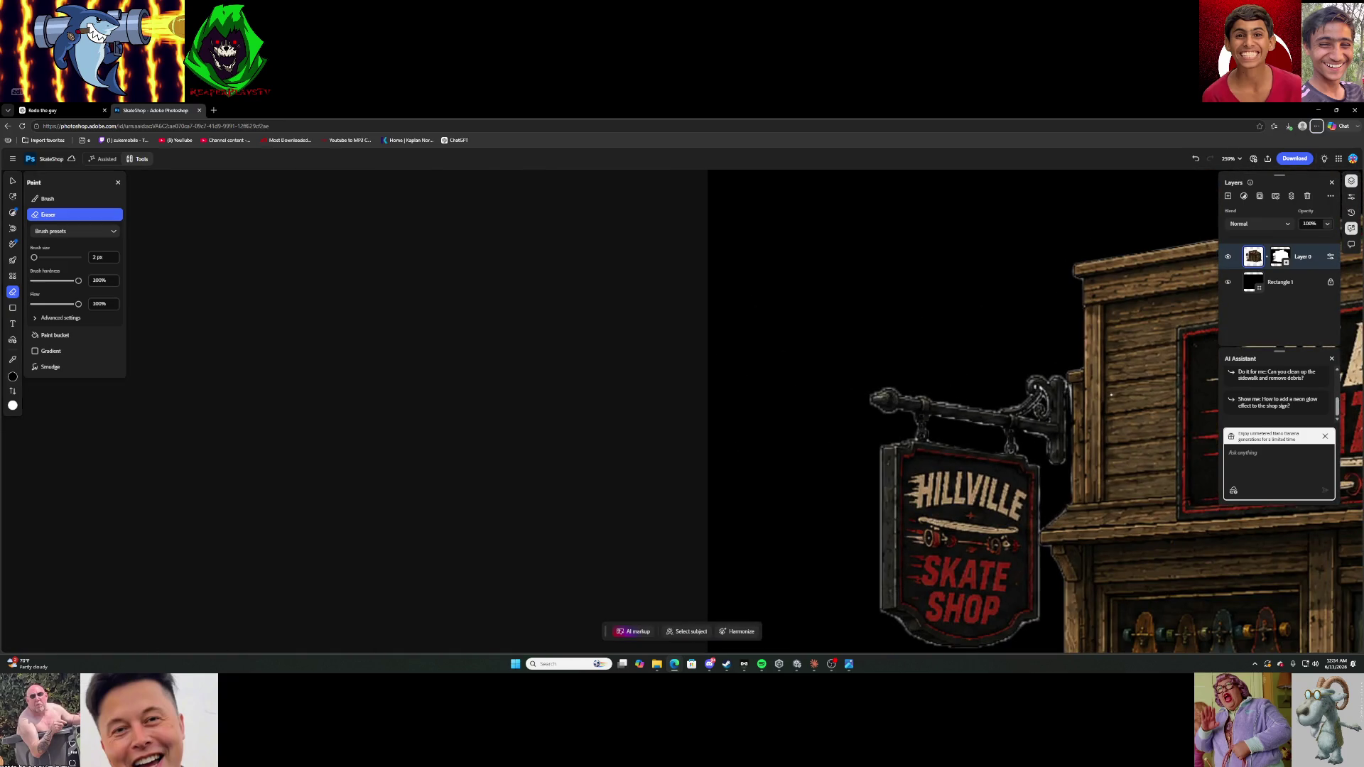
{"action": "scroll", "coordinate": [1111, 394], "scroll_direction": "up", "scroll_amount": 8}
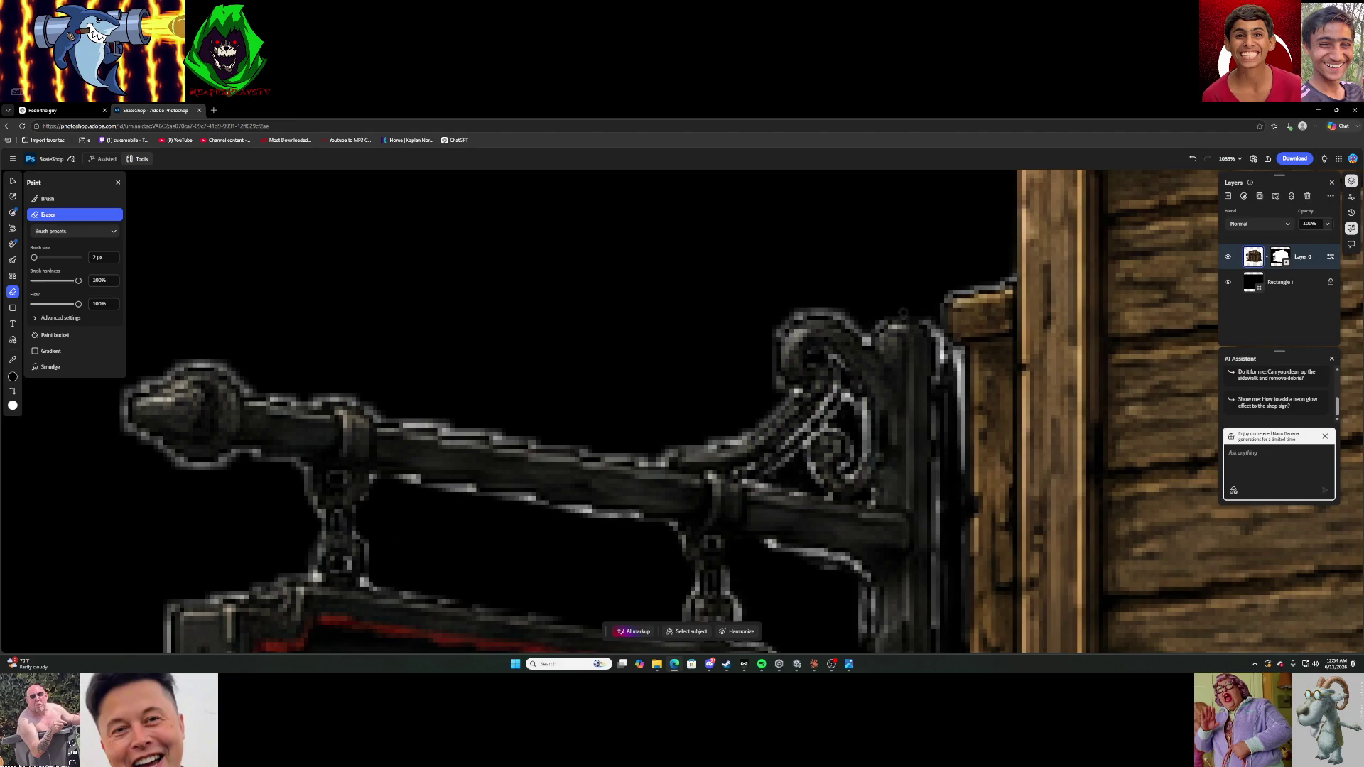
{"action": "mouse_move", "coordinate": [959, 369]}
{"action": "left_mouse_down"}
{"action": "mouse_move", "coordinate": [962, 493]}
{"action": "mouse_move", "coordinate": [961, 430]}
{"action": "left_mouse_up"}
{"action": "scroll", "coordinate": [962, 430], "scroll_direction": "down", "scroll_amount": 4}
{"action": "scroll", "coordinate": [980, 476], "scroll_direction": "down", "scroll_amount": 3}
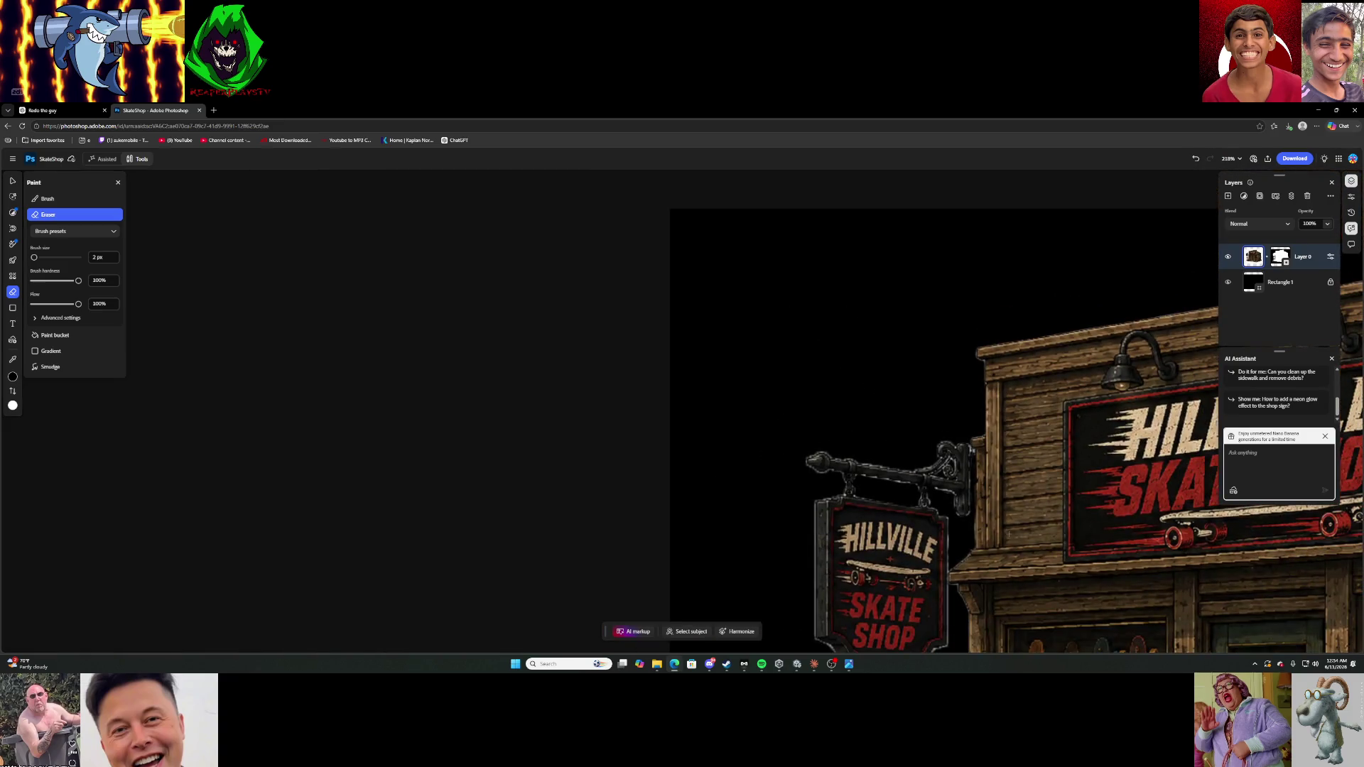
{"action": "scroll", "coordinate": [1150, 624], "scroll_direction": "up", "scroll_amount": 1}
{"action": "scroll", "coordinate": [1072, 378], "scroll_direction": "up", "scroll_amount": 2}
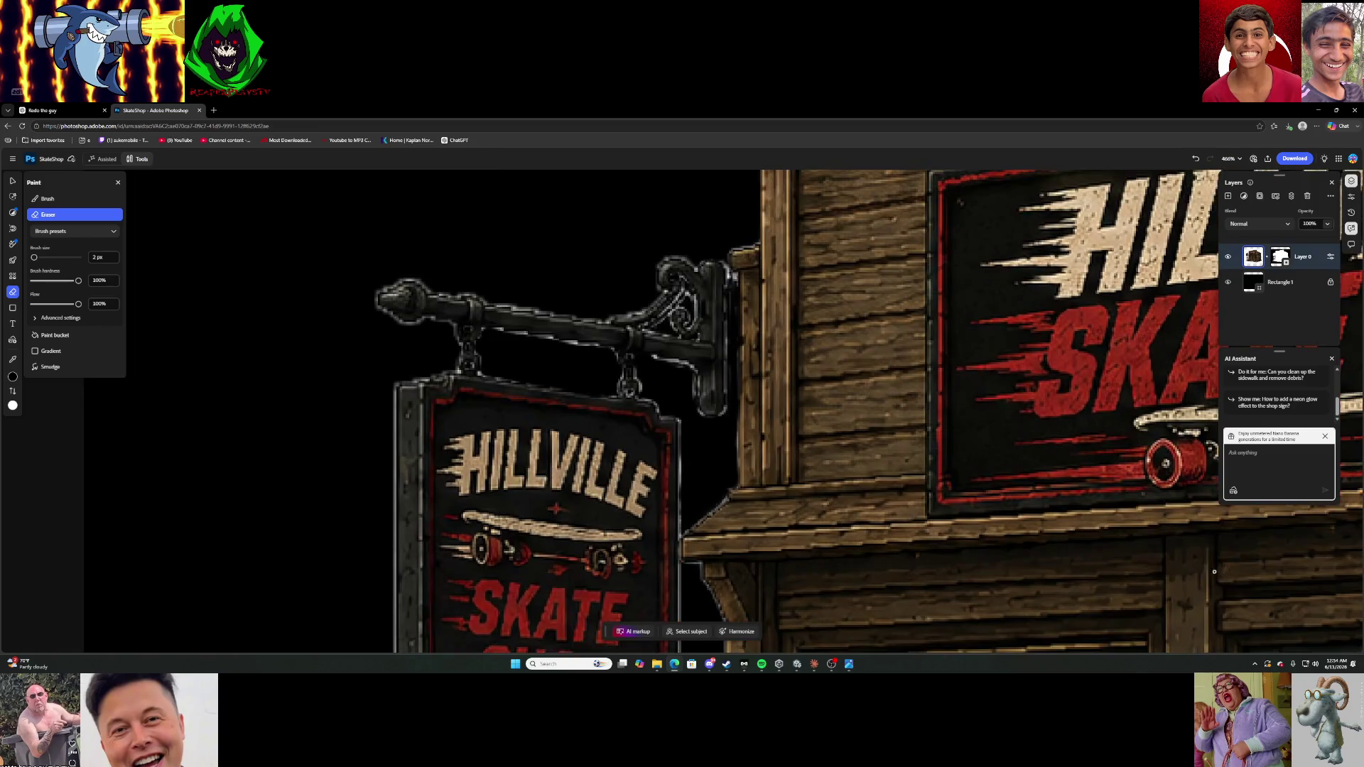
Switch to the Clone stamp, sample the wood wall, and paint over the dark edge.
{"action": "left_click", "coordinate": [24, 245]}
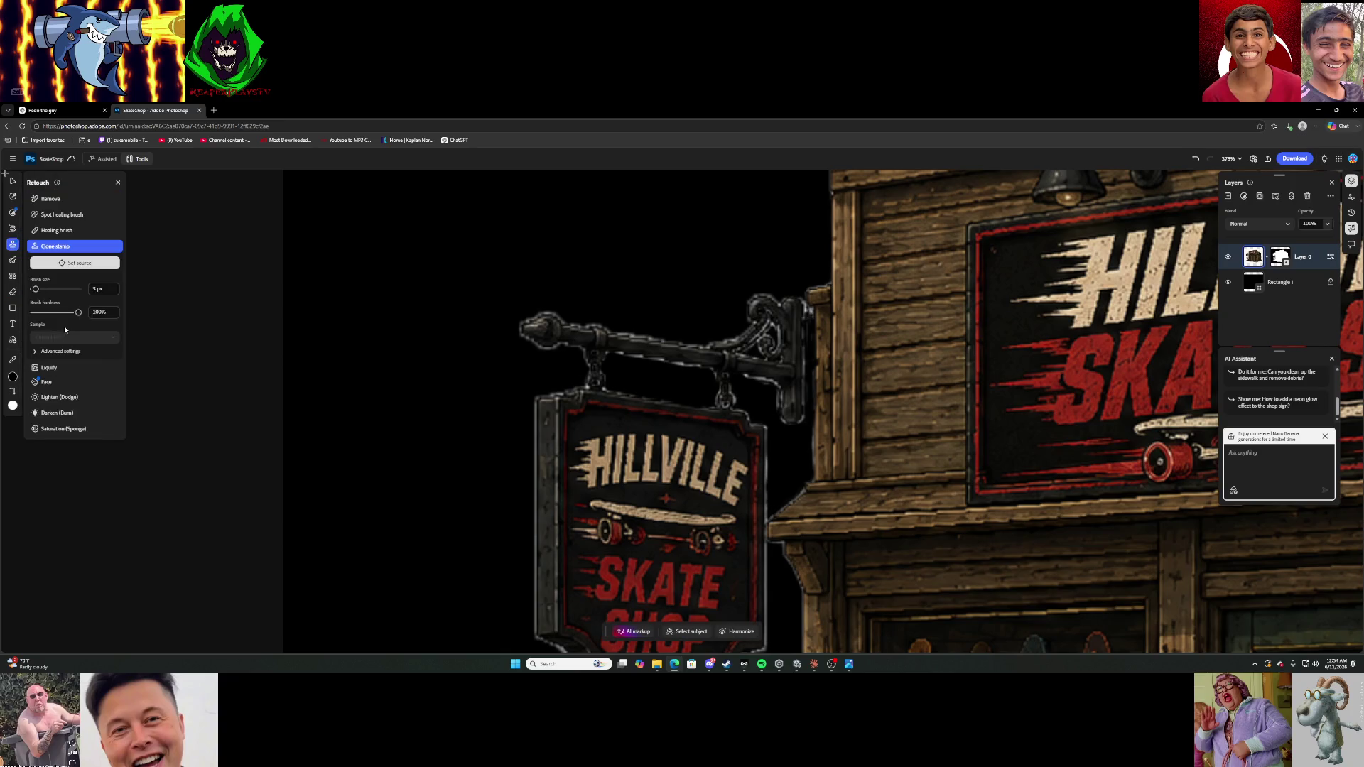
{"action": "left_click", "coordinate": [823, 331]}
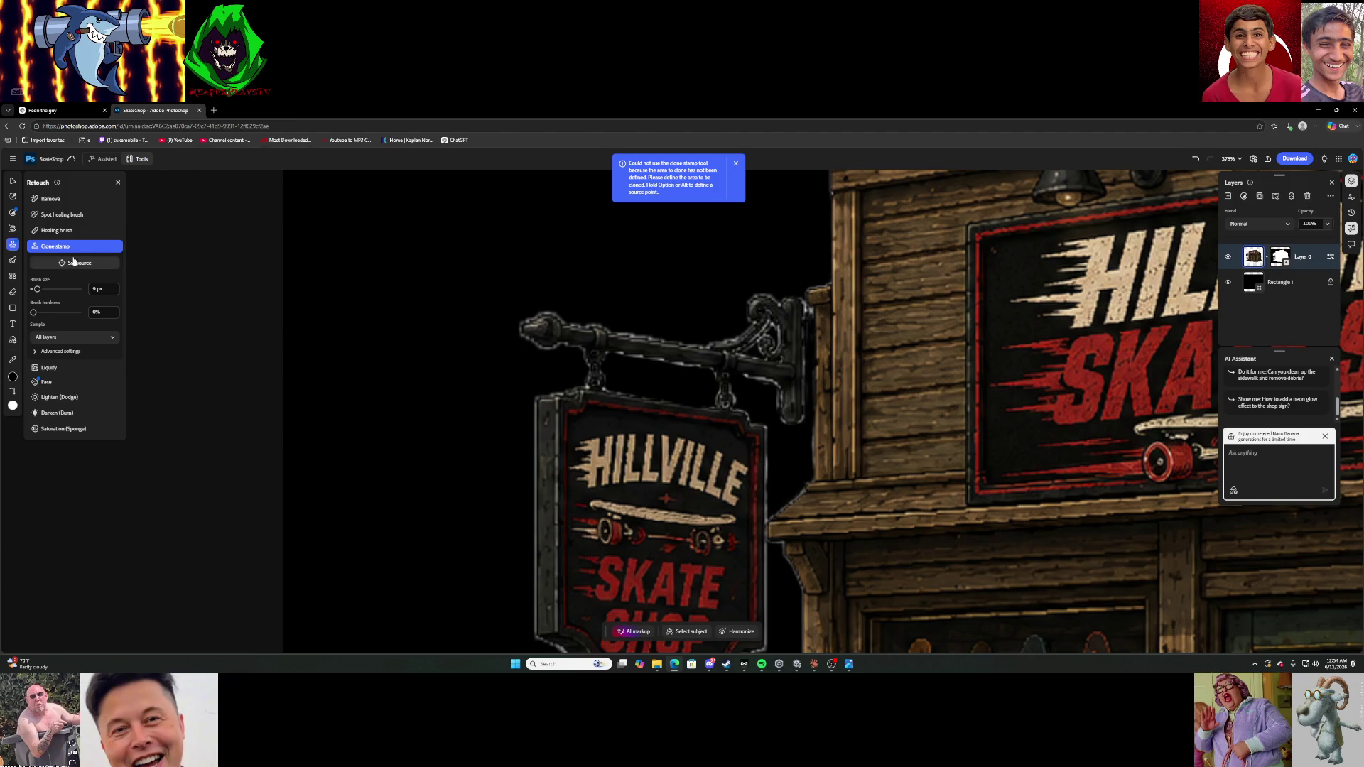
{"action": "left_click", "coordinate": [76, 264]}
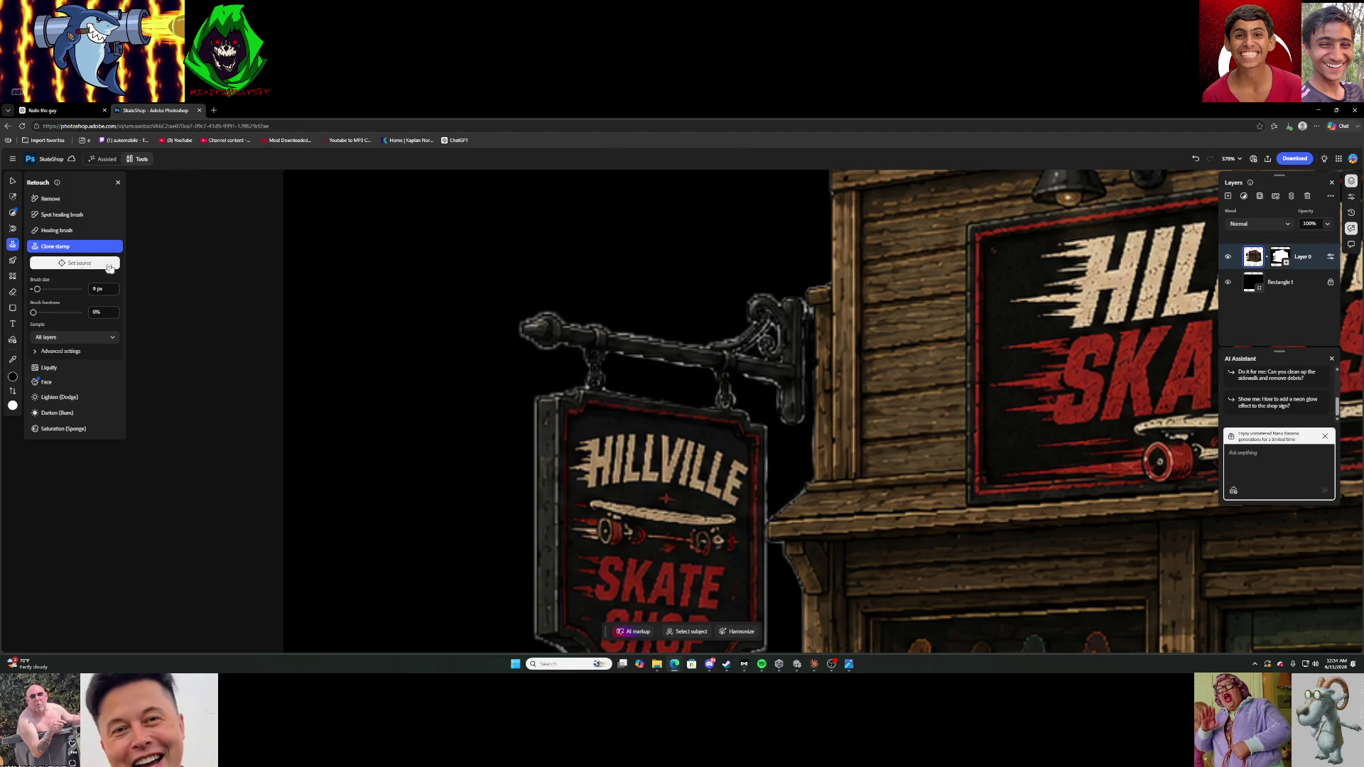
{"action": "left_click", "coordinate": [843, 322]}
{"action": "left_click_drag", "start_coordinate": [808, 324], "coordinate": [807, 345]}
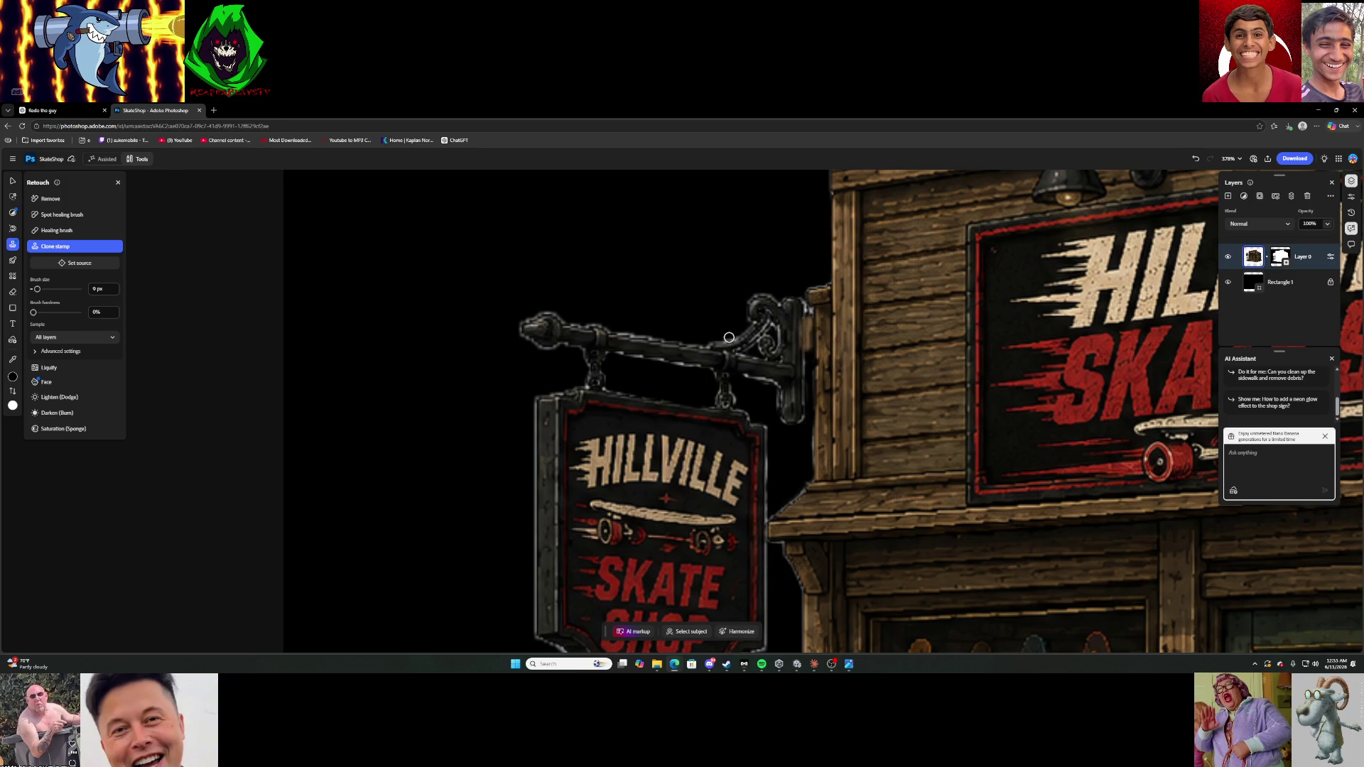
Extend the cloned wood texture down the dark strip and over the grey pixels at its top.
{"action": "scroll", "coordinate": [799, 323], "scroll_direction": "up", "scroll_amount": 5}
{"action": "left_click_drag", "start_coordinate": [810, 322], "coordinate": [812, 580]}
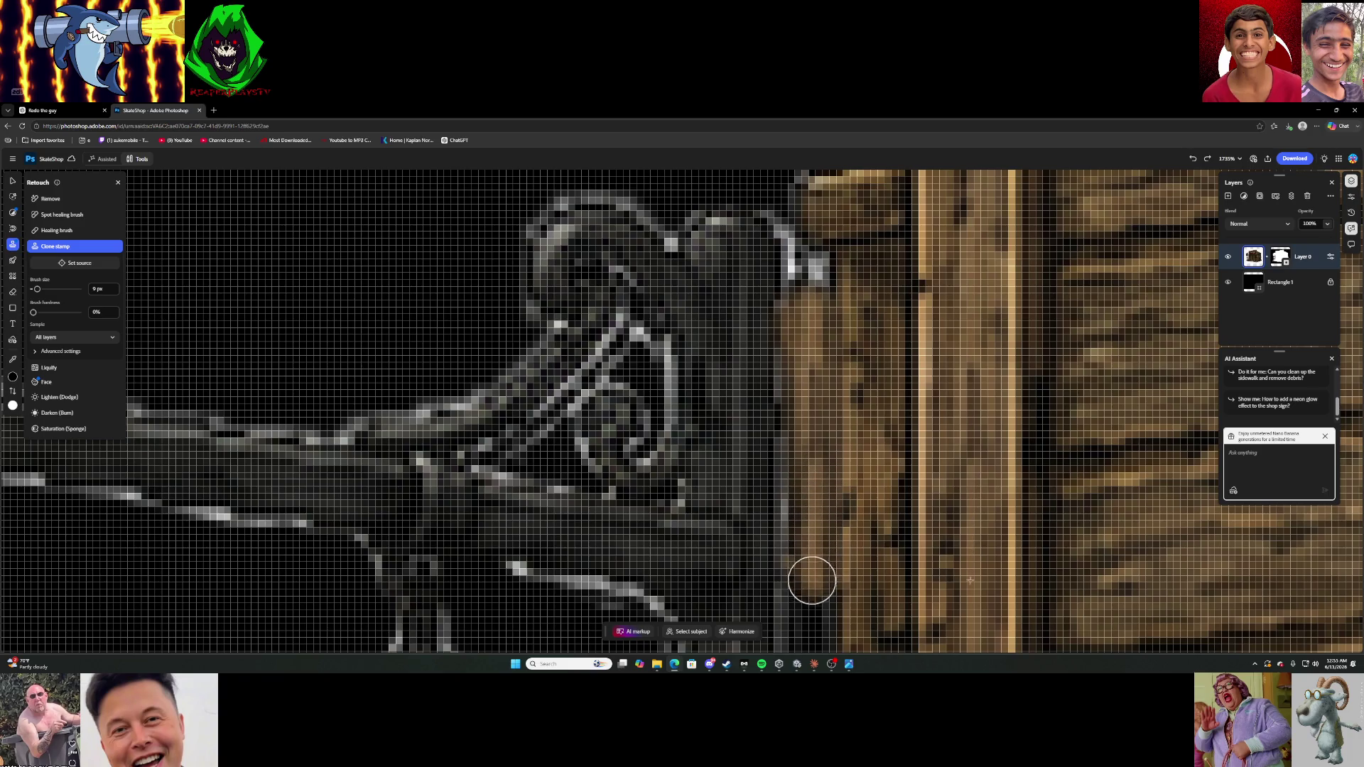
{"action": "scroll", "coordinate": [812, 580], "scroll_direction": "down", "scroll_amount": 4}
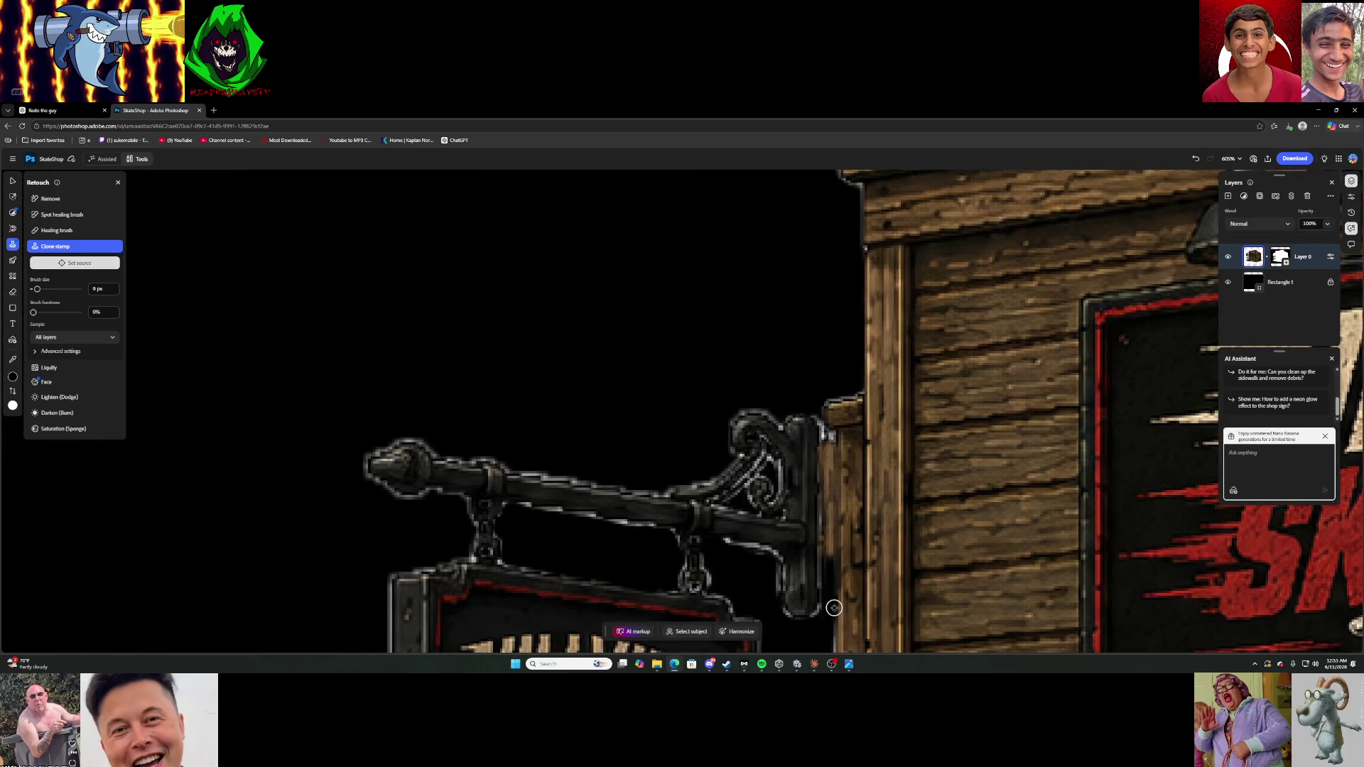
{"action": "scroll", "coordinate": [835, 613], "scroll_direction": "up", "scroll_amount": 3}
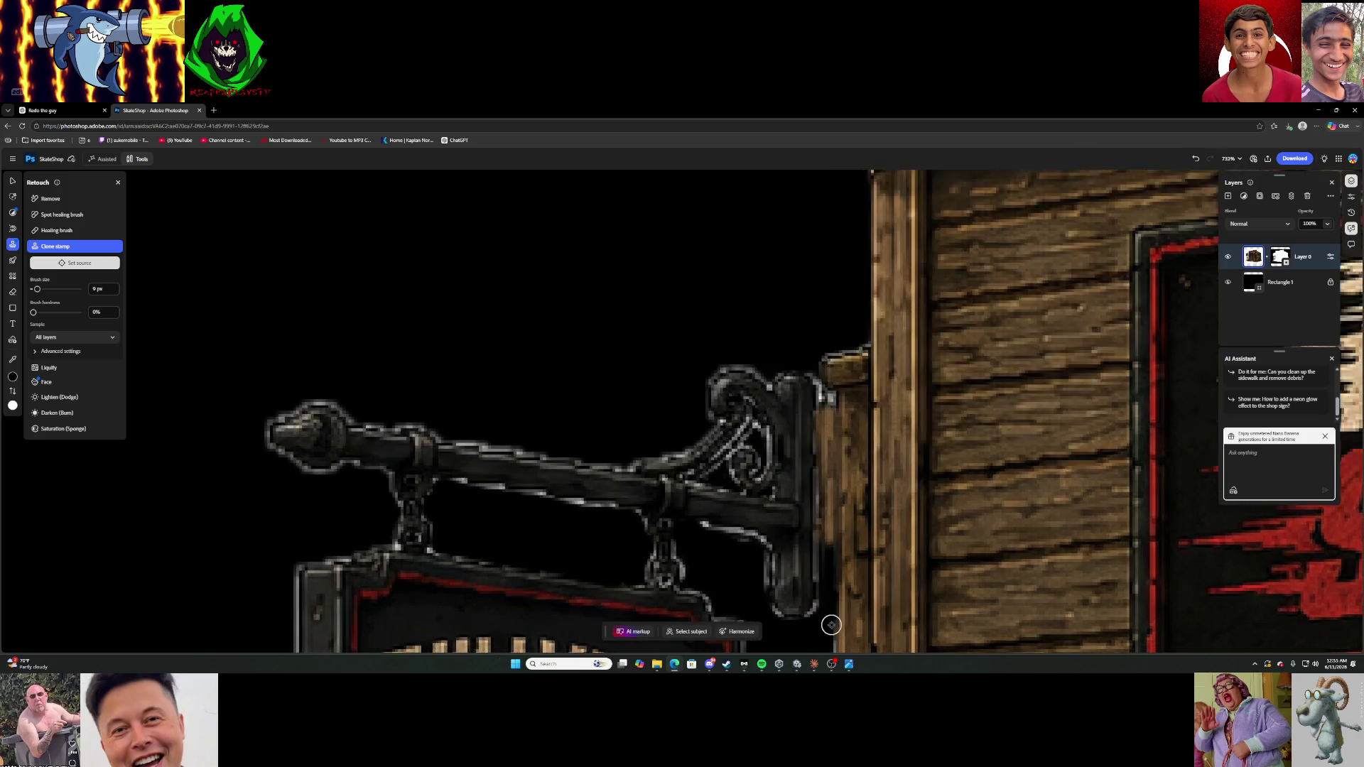
{"action": "left_click_drag", "start_coordinate": [822, 507], "coordinate": [826, 592]}
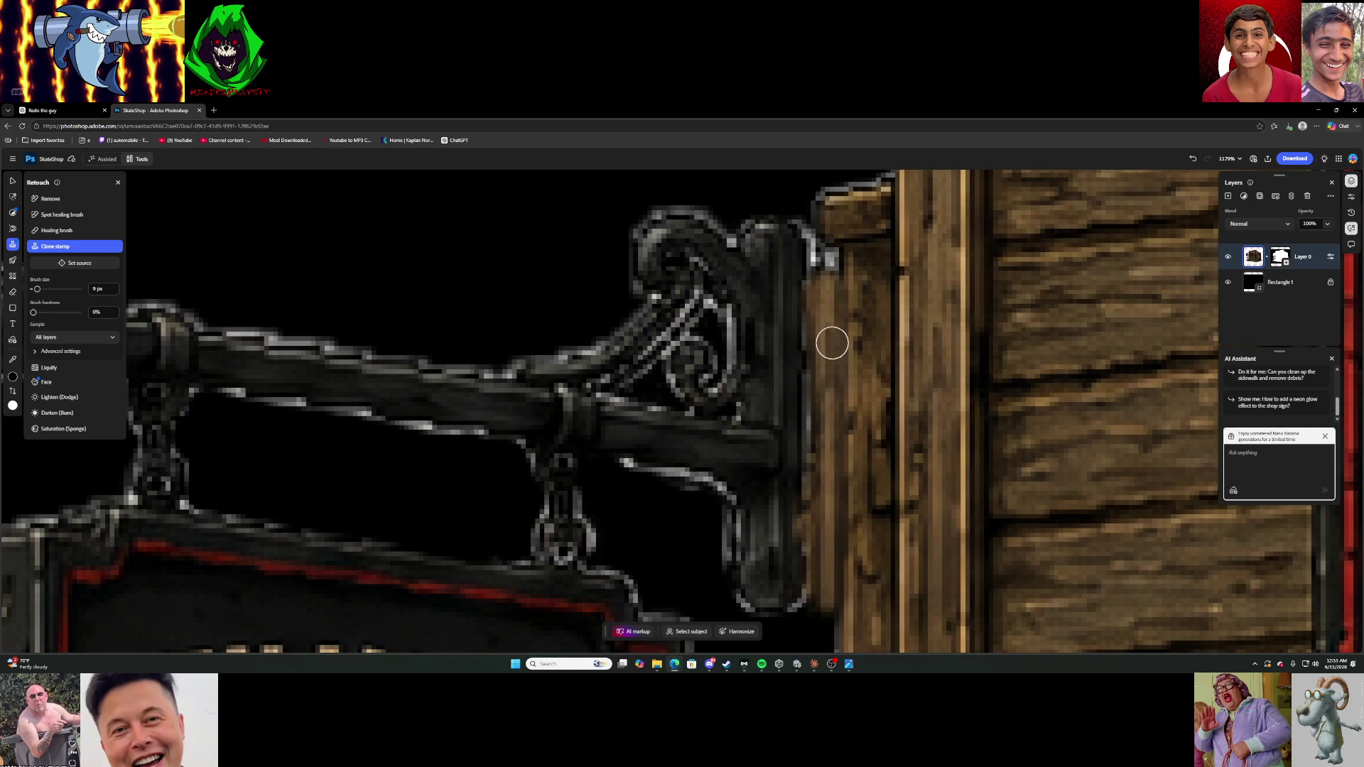
{"action": "mouse_move", "coordinate": [824, 268]}
{"action": "left_mouse_down"}
{"action": "mouse_move", "coordinate": [843, 286]}
{"action": "mouse_move", "coordinate": [849, 267]}
{"action": "mouse_move", "coordinate": [843, 356]}
{"action": "left_mouse_up"}
{"action": "scroll", "coordinate": [843, 355], "scroll_direction": "down", "scroll_amount": 10}
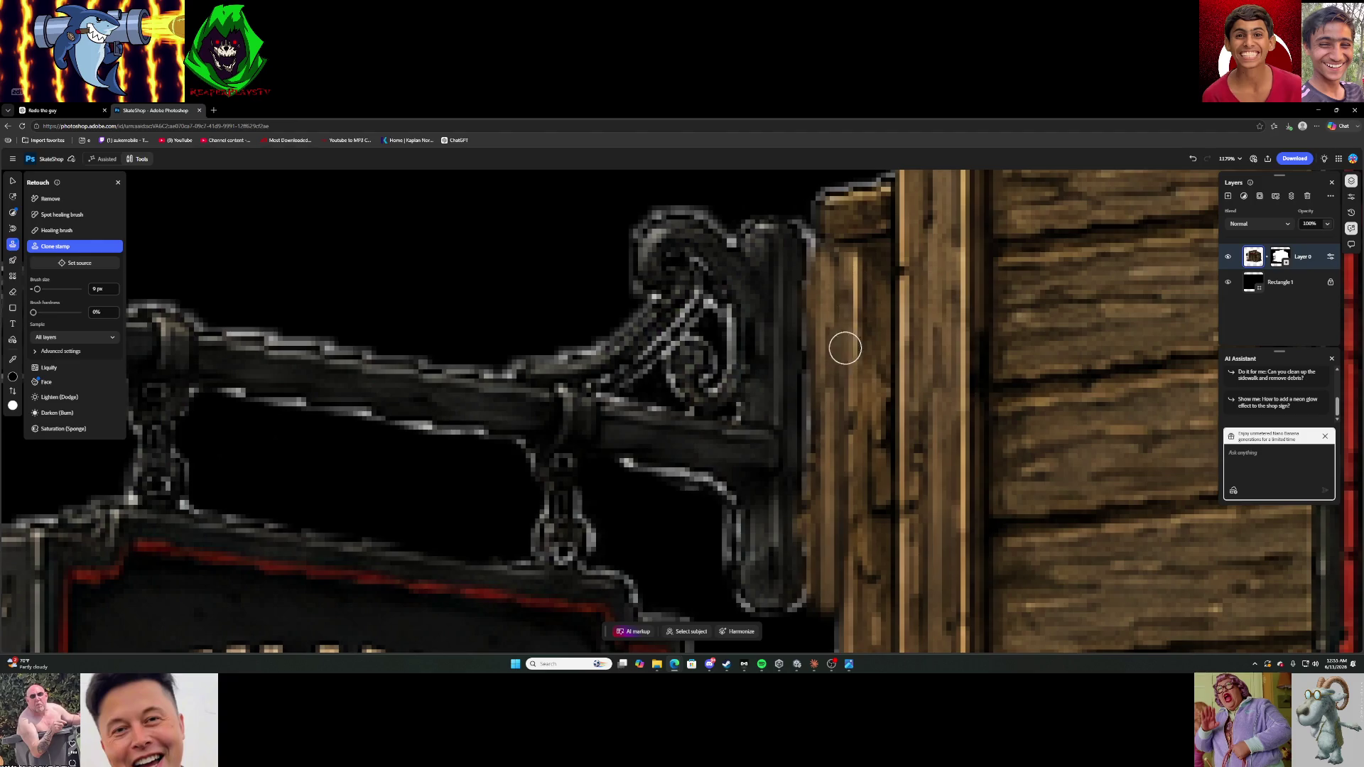
{"action": "scroll", "coordinate": [922, 510], "scroll_direction": "down", "scroll_amount": 3}
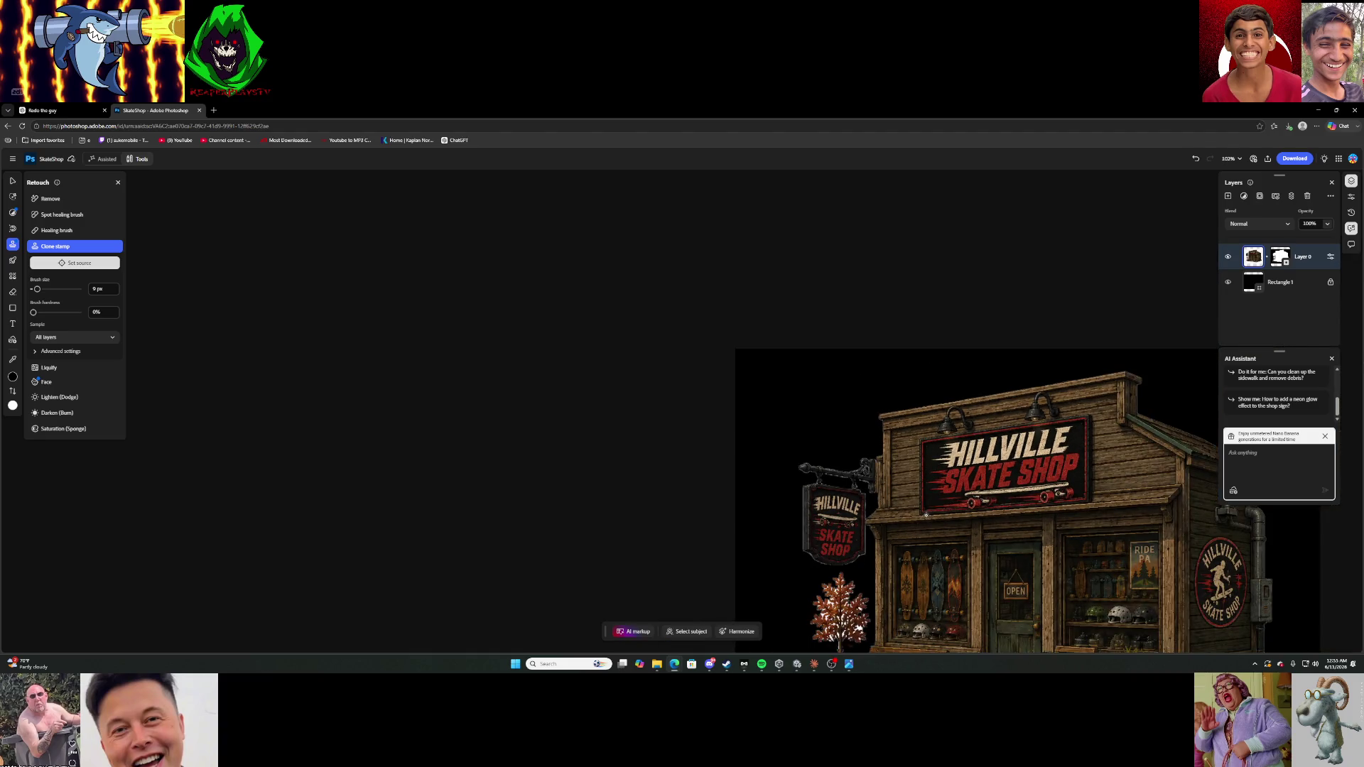
{"action": "scroll", "coordinate": [1006, 514], "scroll_direction": "down", "scroll_amount": 2}
{"action": "scroll", "coordinate": [1237, 592], "scroll_direction": "up", "scroll_amount": 3}
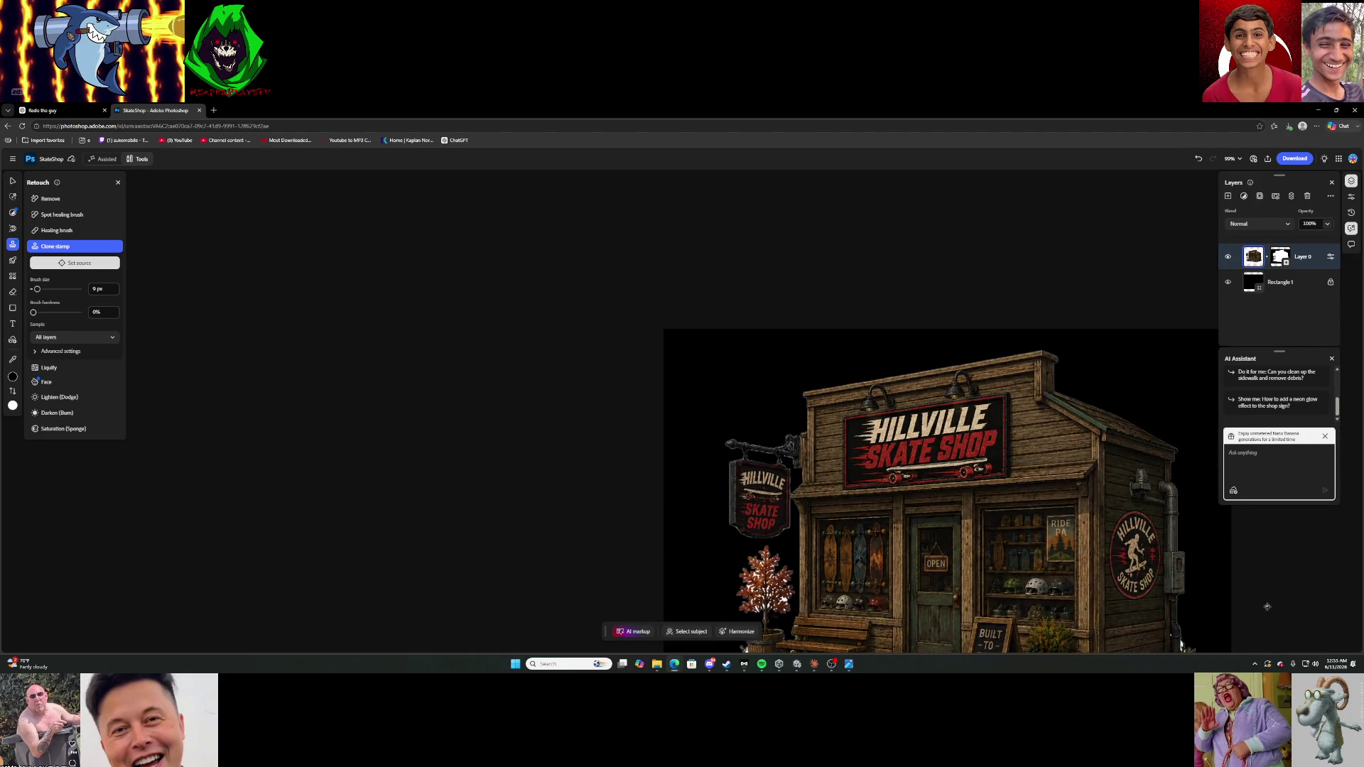
{"action": "scroll", "coordinate": [1269, 617], "scroll_direction": "down", "scroll_amount": 3}
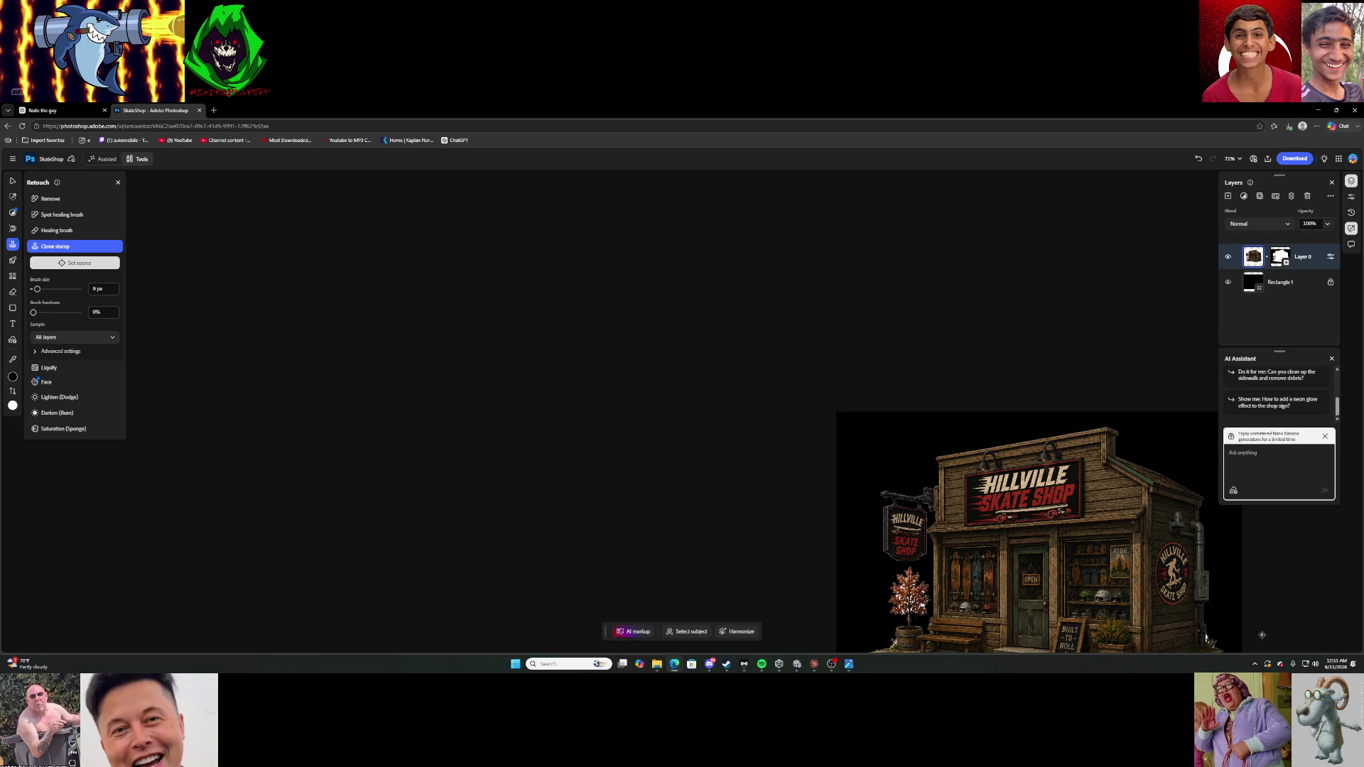
{"action": "scroll", "coordinate": [1263, 634], "scroll_direction": "up", "scroll_amount": 5}
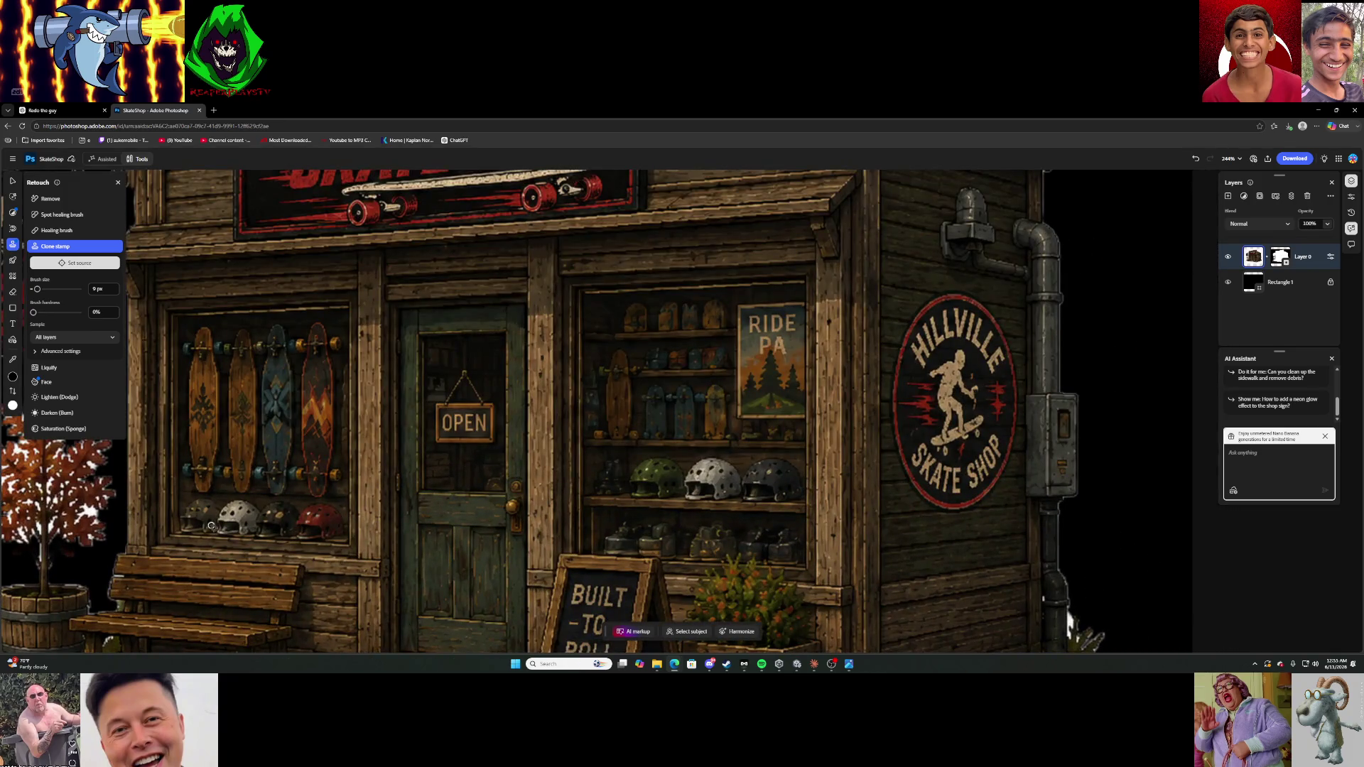
{"action": "scroll", "coordinate": [169, 547], "scroll_direction": "down", "scroll_amount": 4}
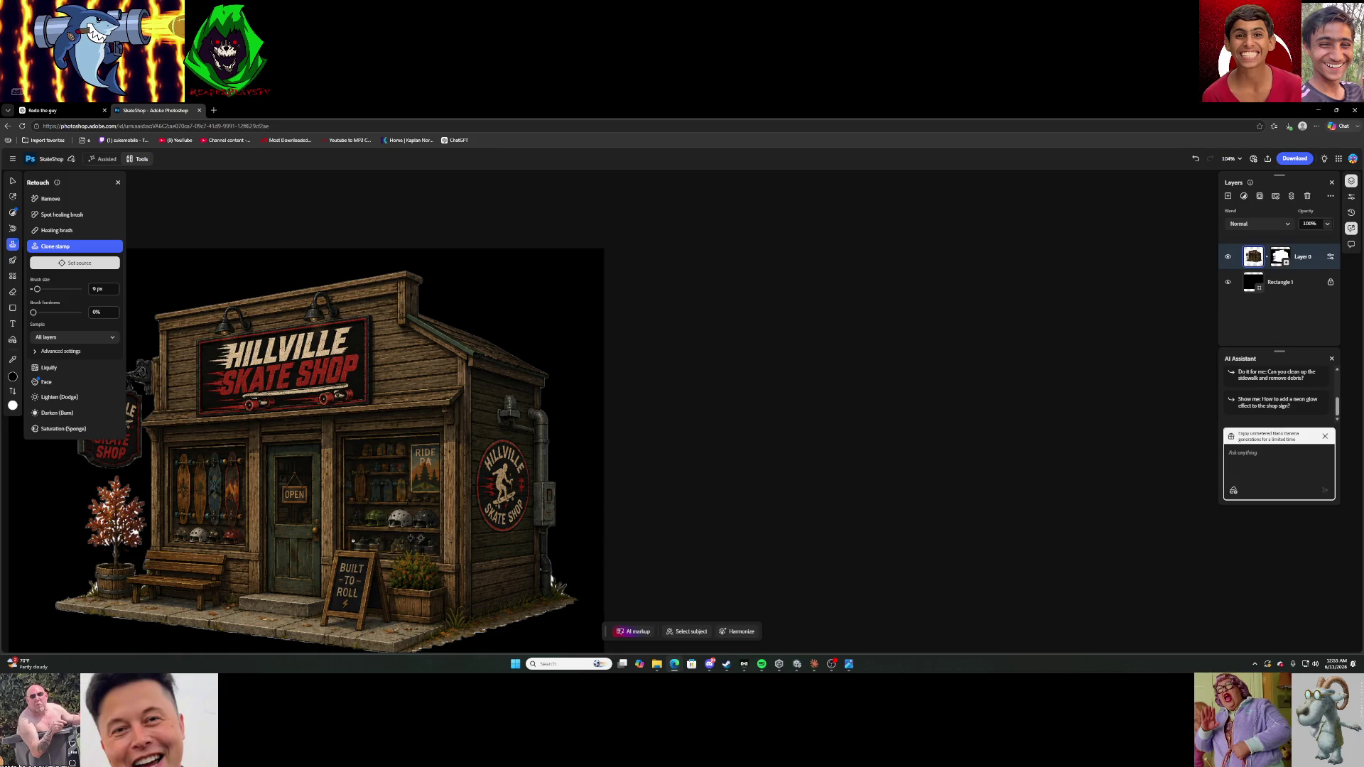
{"action": "scroll", "coordinate": [555, 598], "scroll_direction": "up", "scroll_amount": 8}
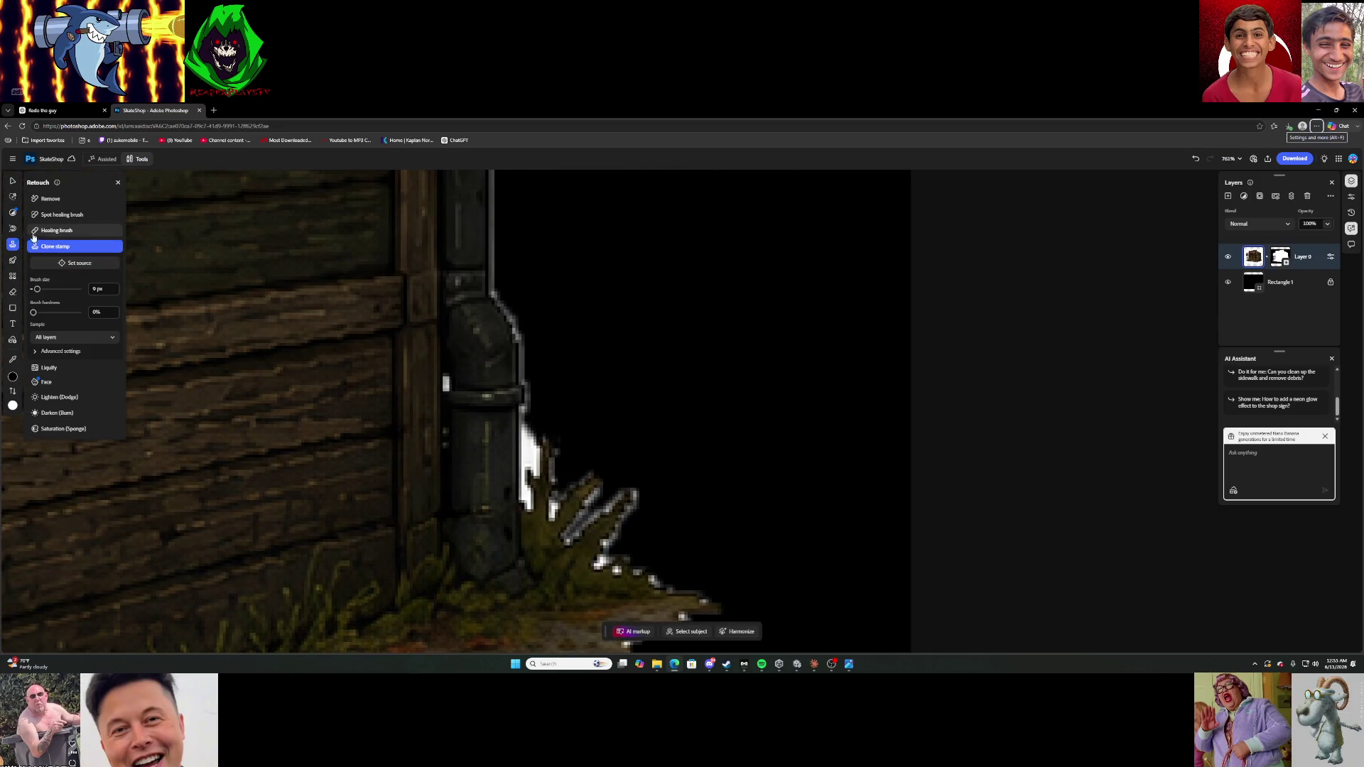
{"action": "mouse_move", "coordinate": [21, 263]}
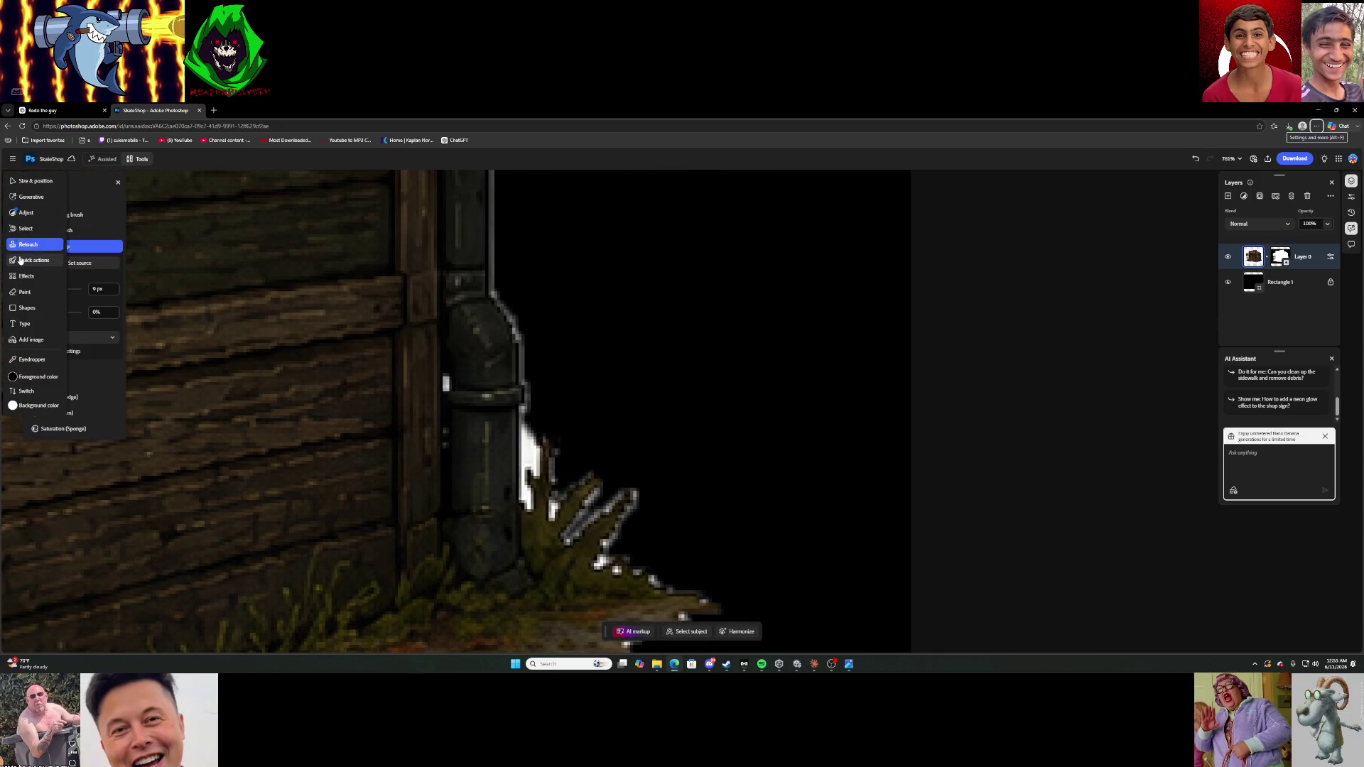
Switch back to the Eraser and remove white pixels along the drainpipe edge and grass spike.
{"action": "left_click", "coordinate": [25, 292]}
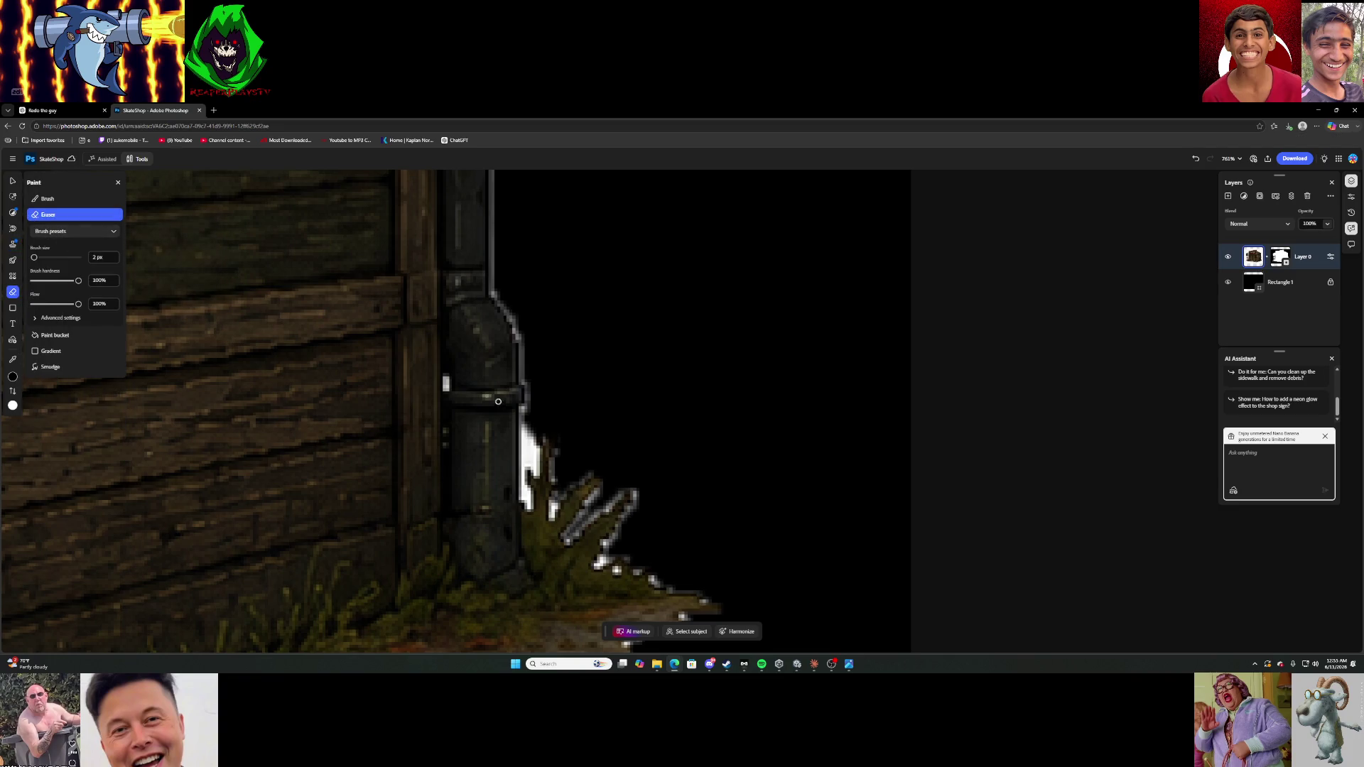
{"action": "scroll", "coordinate": [542, 493], "scroll_direction": "up", "scroll_amount": 5}
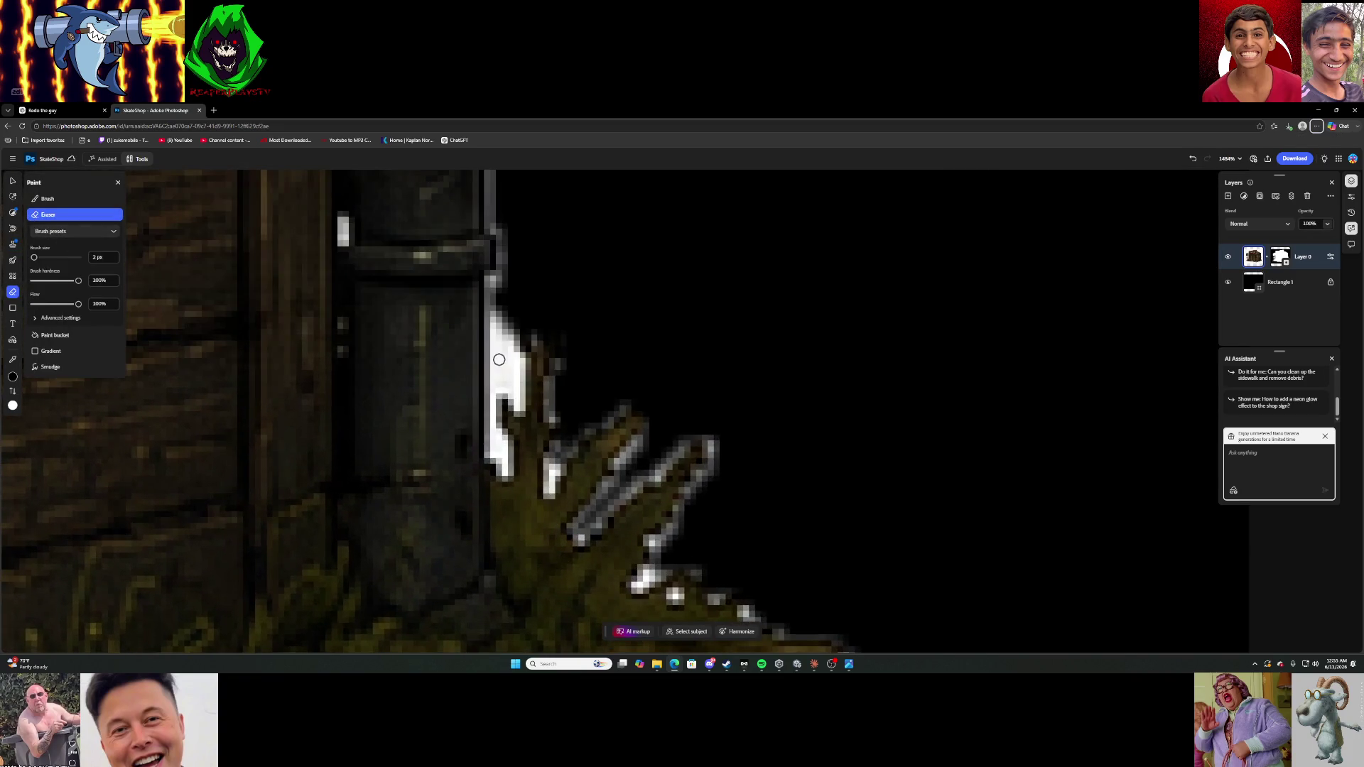
{"action": "mouse_move", "coordinate": [498, 328]}
{"action": "left_mouse_down"}
{"action": "mouse_move", "coordinate": [501, 359]}
{"action": "mouse_move", "coordinate": [518, 323]}
{"action": "mouse_move", "coordinate": [512, 398]}
{"action": "mouse_move", "coordinate": [497, 339]}
{"action": "mouse_move", "coordinate": [504, 287]}
{"action": "mouse_move", "coordinate": [501, 457]}
{"action": "mouse_move", "coordinate": [501, 439]}
{"action": "left_mouse_up"}
{"action": "left_click_drag", "start_coordinate": [516, 384], "coordinate": [510, 362]}
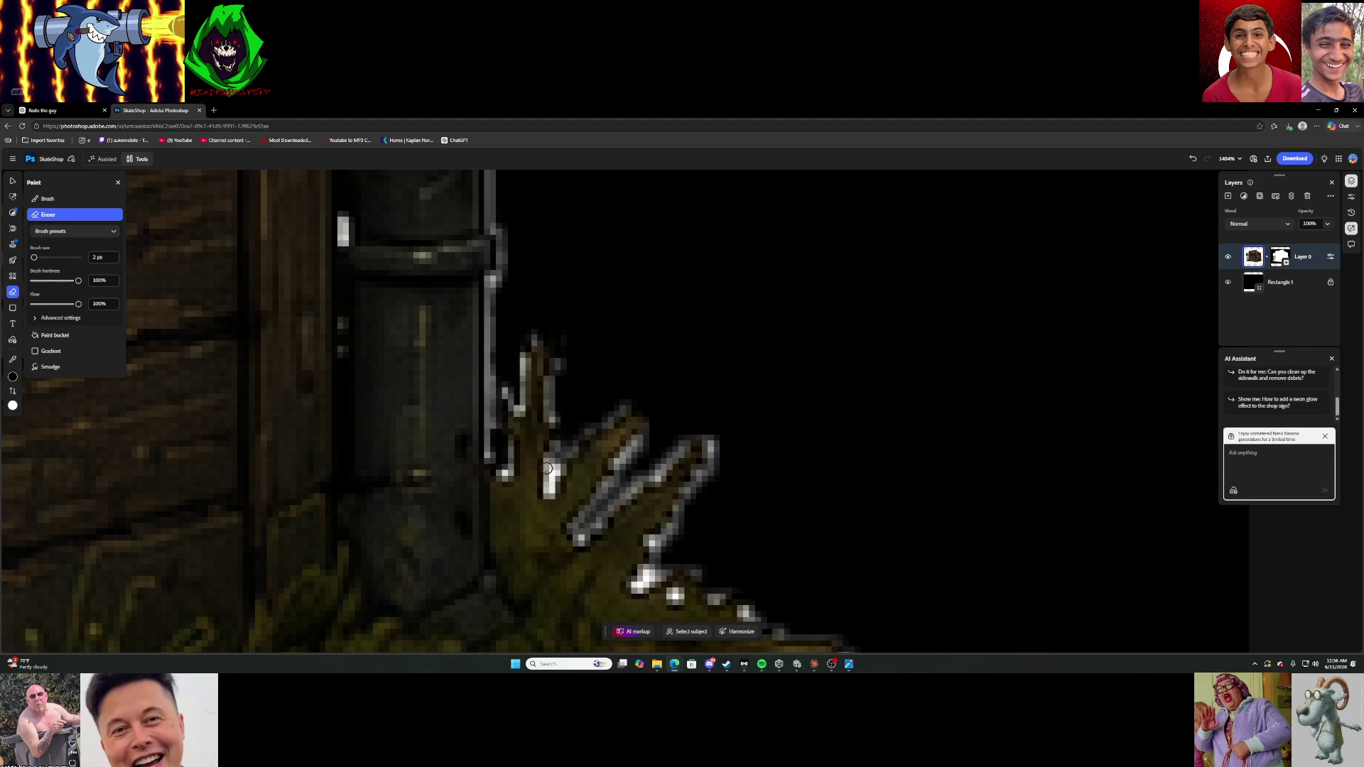
{"action": "left_click_drag", "start_coordinate": [551, 478], "coordinate": [566, 329]}
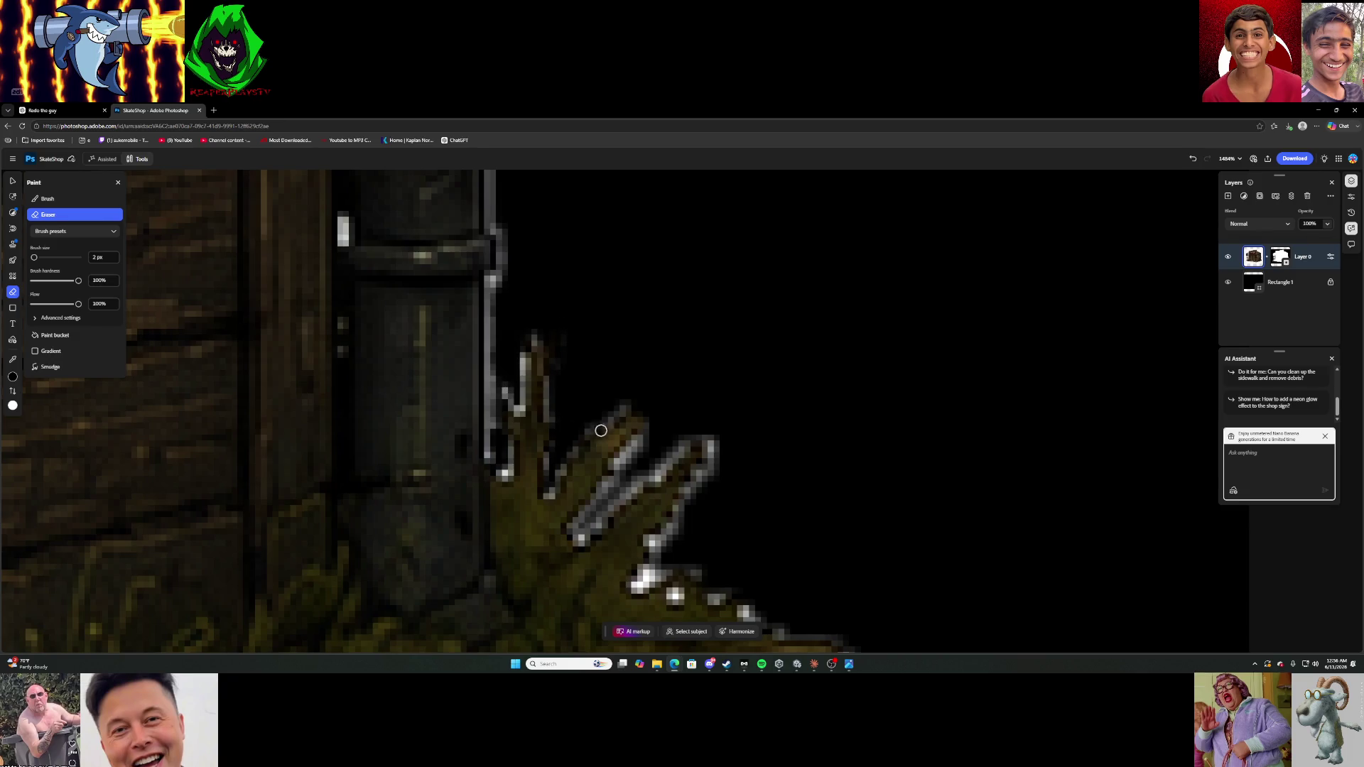
{"action": "scroll", "coordinate": [624, 510], "scroll_direction": "down", "scroll_amount": 10}
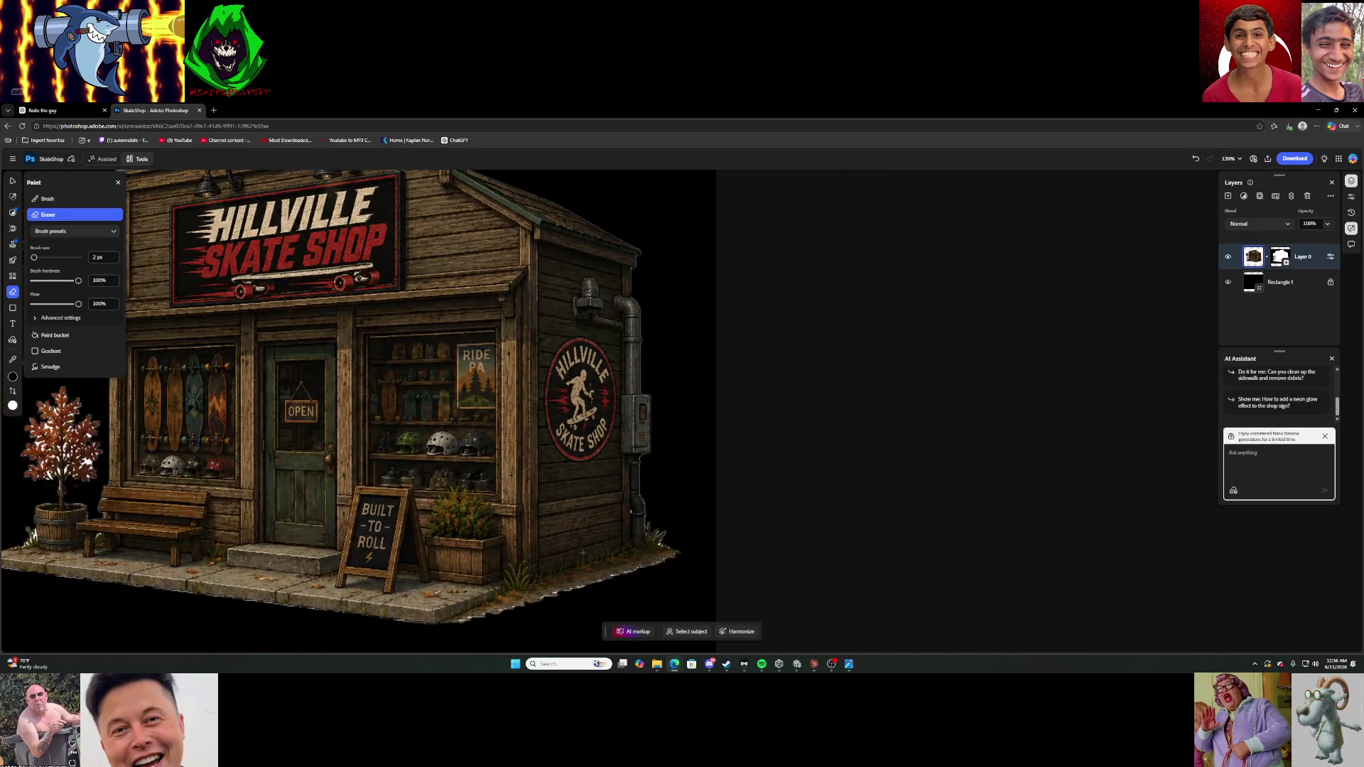
{"action": "scroll", "coordinate": [32, 443], "scroll_direction": "down", "scroll_amount": 3}
{"action": "scroll", "coordinate": [32, 443], "scroll_direction": "up", "scroll_amount": 5}
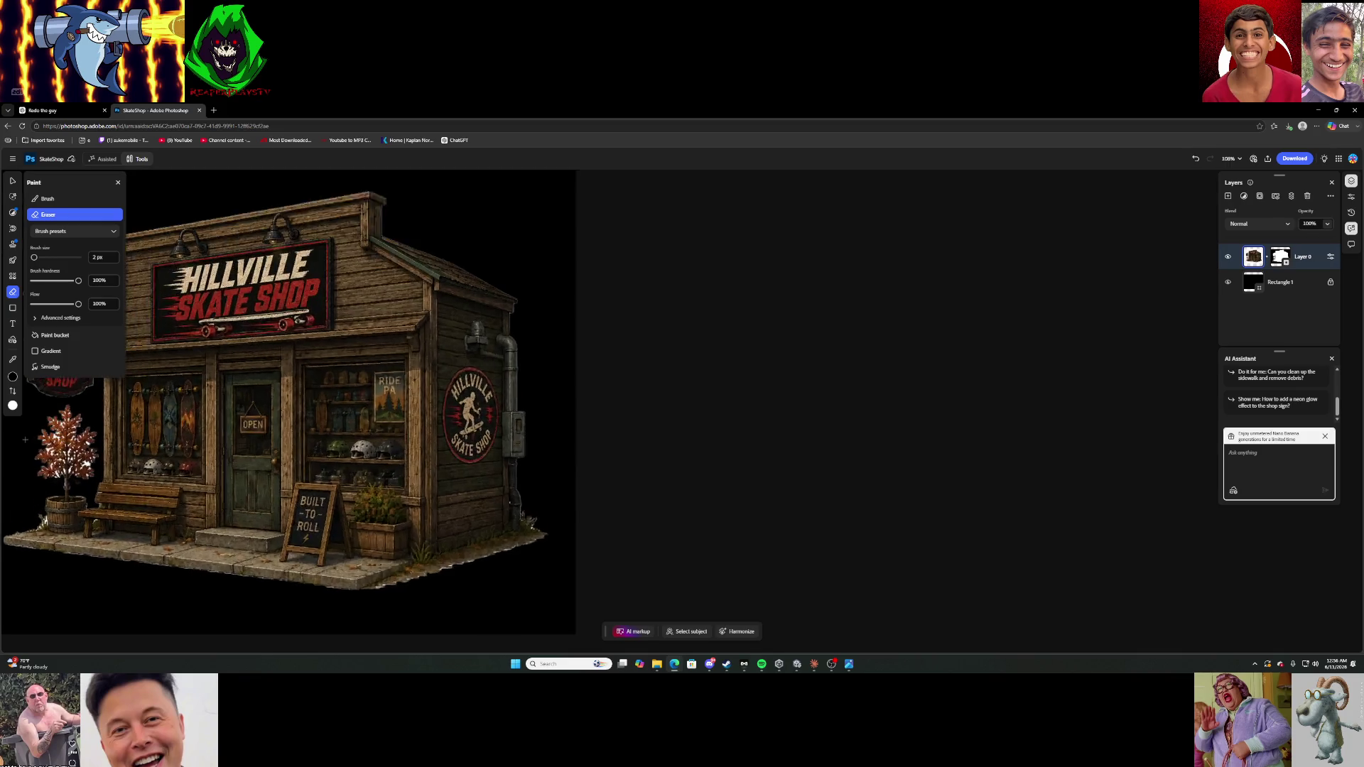
{"action": "scroll", "coordinate": [32, 443], "scroll_direction": "up", "scroll_amount": 6}
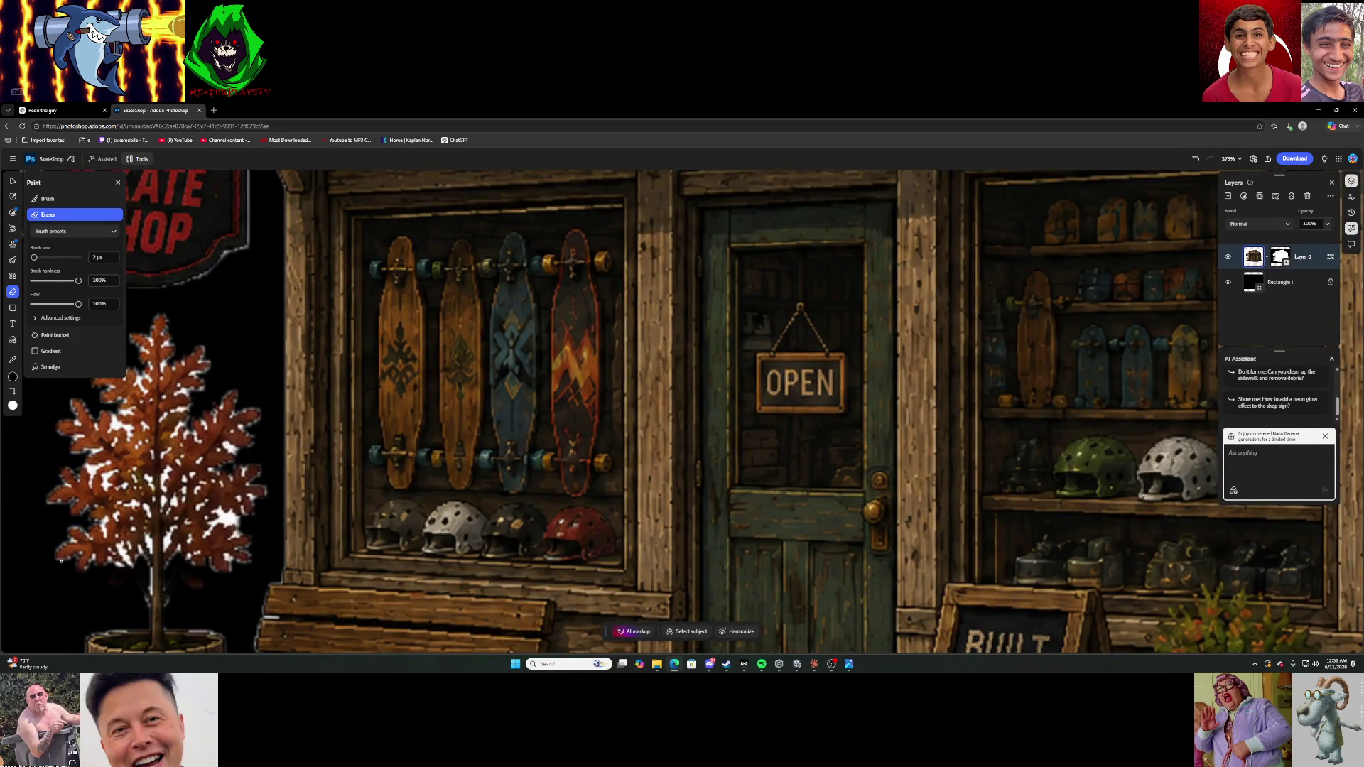
{"action": "scroll", "coordinate": [61, 561], "scroll_direction": "up", "scroll_amount": 5}
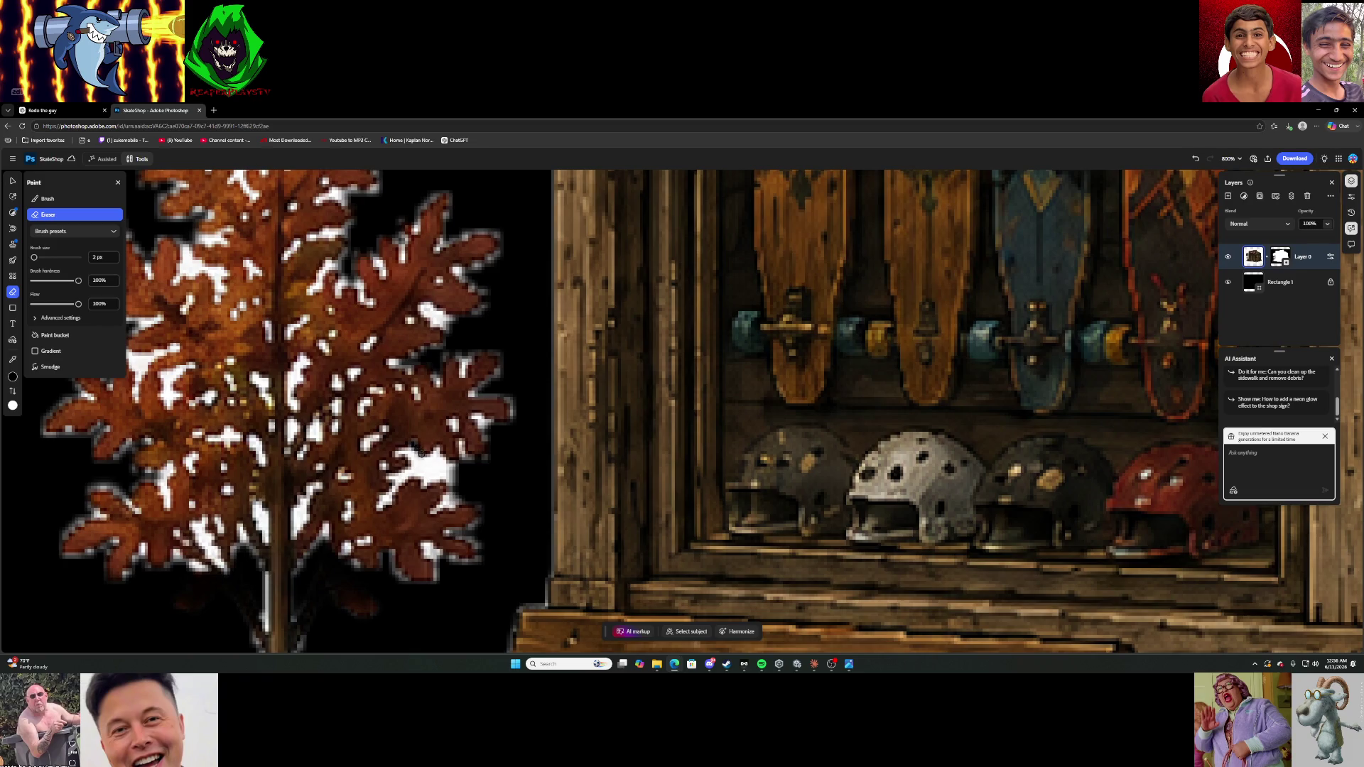
{"action": "key", "text": "ctrl+0"}
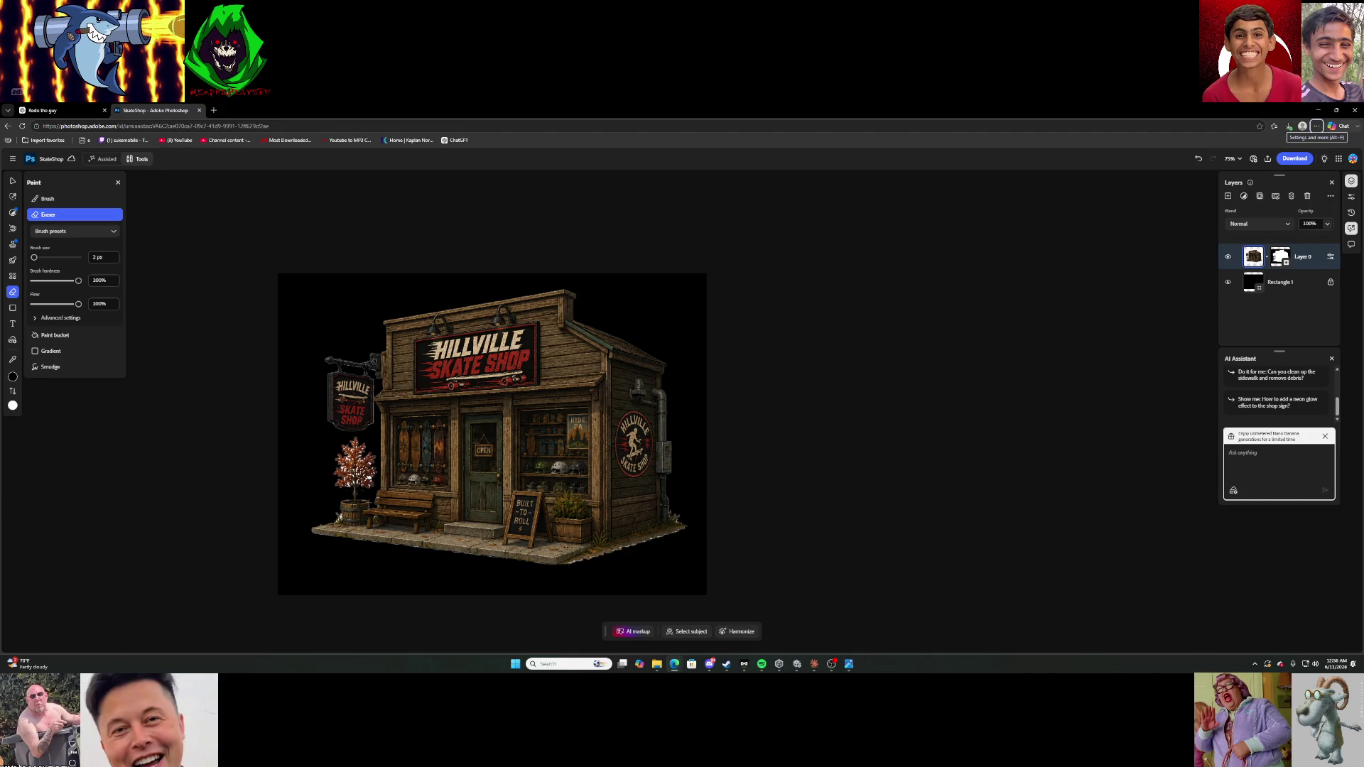
Enlarge the Eraser to 56 px and erase the red-leaved tree above the barrel.
{"action": "scroll", "coordinate": [312, 512], "scroll_direction": "up", "scroll_amount": 5}
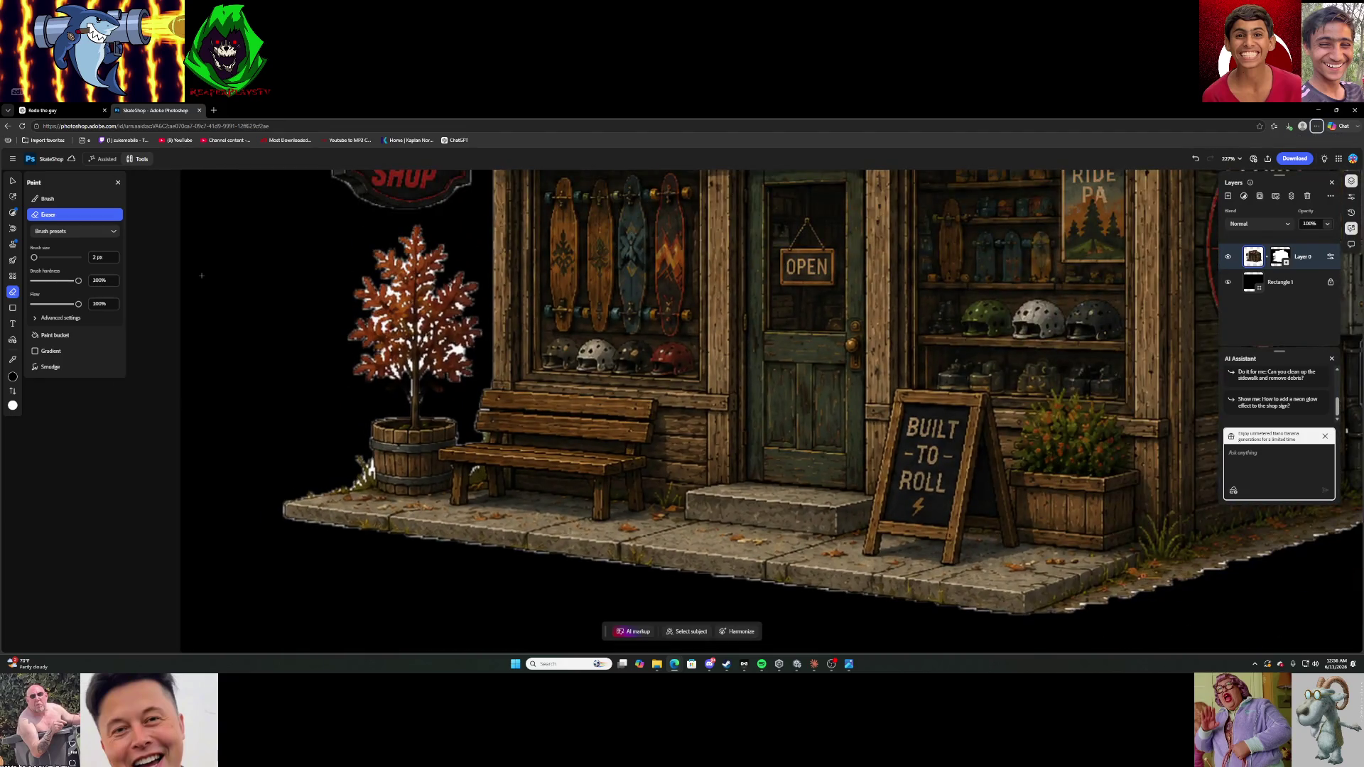
{"action": "mouse_move", "coordinate": [83, 256]}
{"action": "left_click_drag", "start_coordinate": [36, 259], "coordinate": [46, 258]}
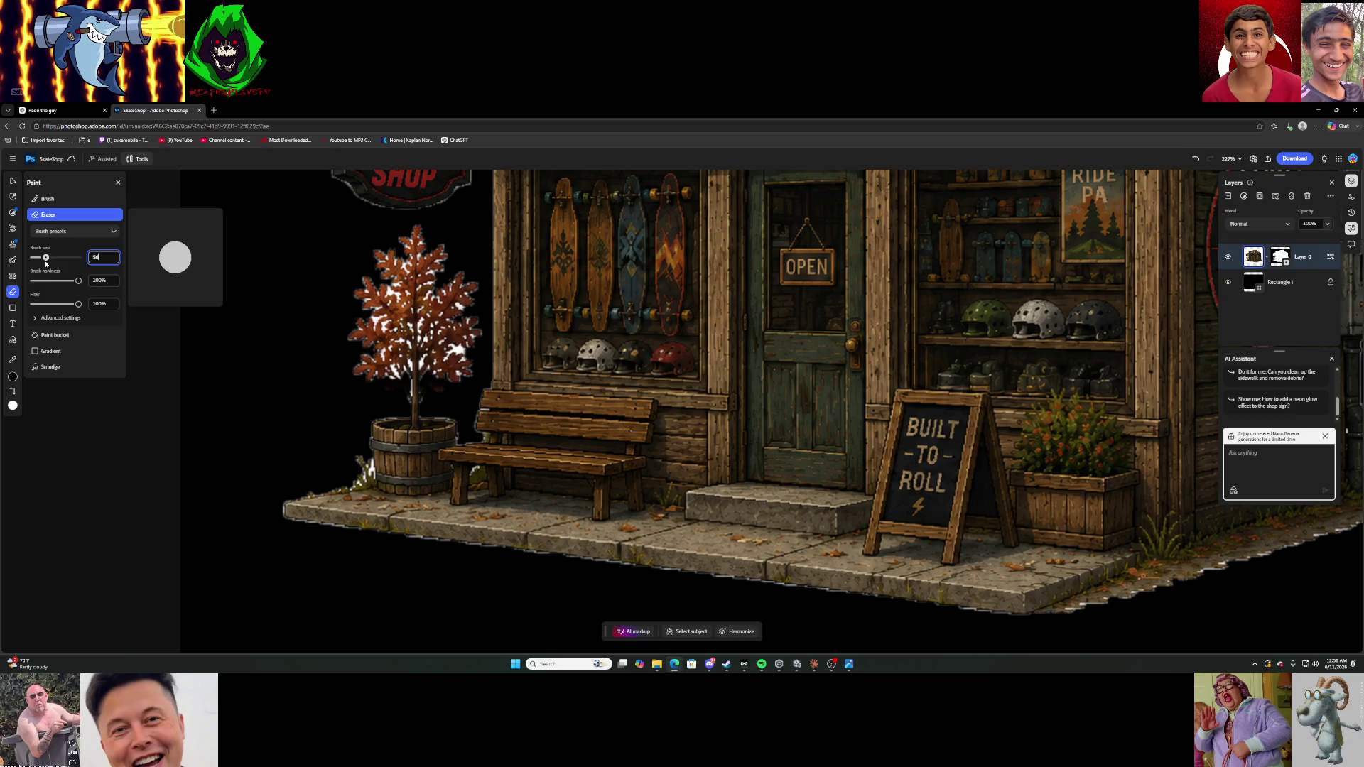
{"action": "mouse_move", "coordinate": [404, 252]}
{"action": "left_mouse_down"}
{"action": "mouse_move", "coordinate": [420, 244]}
{"action": "mouse_move", "coordinate": [397, 329]}
{"action": "mouse_move", "coordinate": [370, 359]}
{"action": "mouse_move", "coordinate": [447, 360]}
{"action": "mouse_move", "coordinate": [447, 292]}
{"action": "mouse_move", "coordinate": [450, 368]}
{"action": "mouse_move", "coordinate": [415, 377]}
{"action": "mouse_move", "coordinate": [353, 353]}
{"action": "mouse_move", "coordinate": [388, 309]}
{"action": "mouse_move", "coordinate": [414, 388]}
{"action": "left_mouse_up"}
{"action": "key", "text": "ctrl+1"}
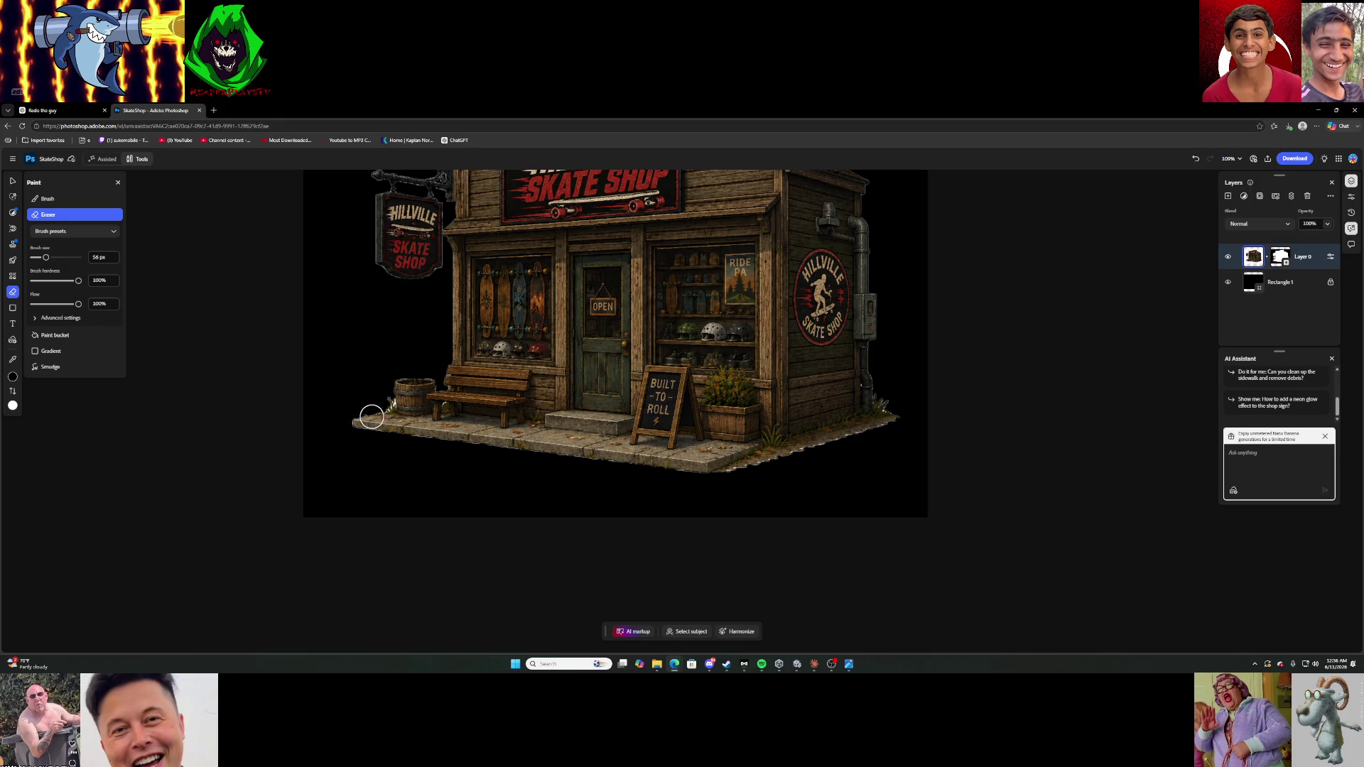
{"action": "scroll", "coordinate": [440, 339], "scroll_direction": "down", "scroll_amount": 3}
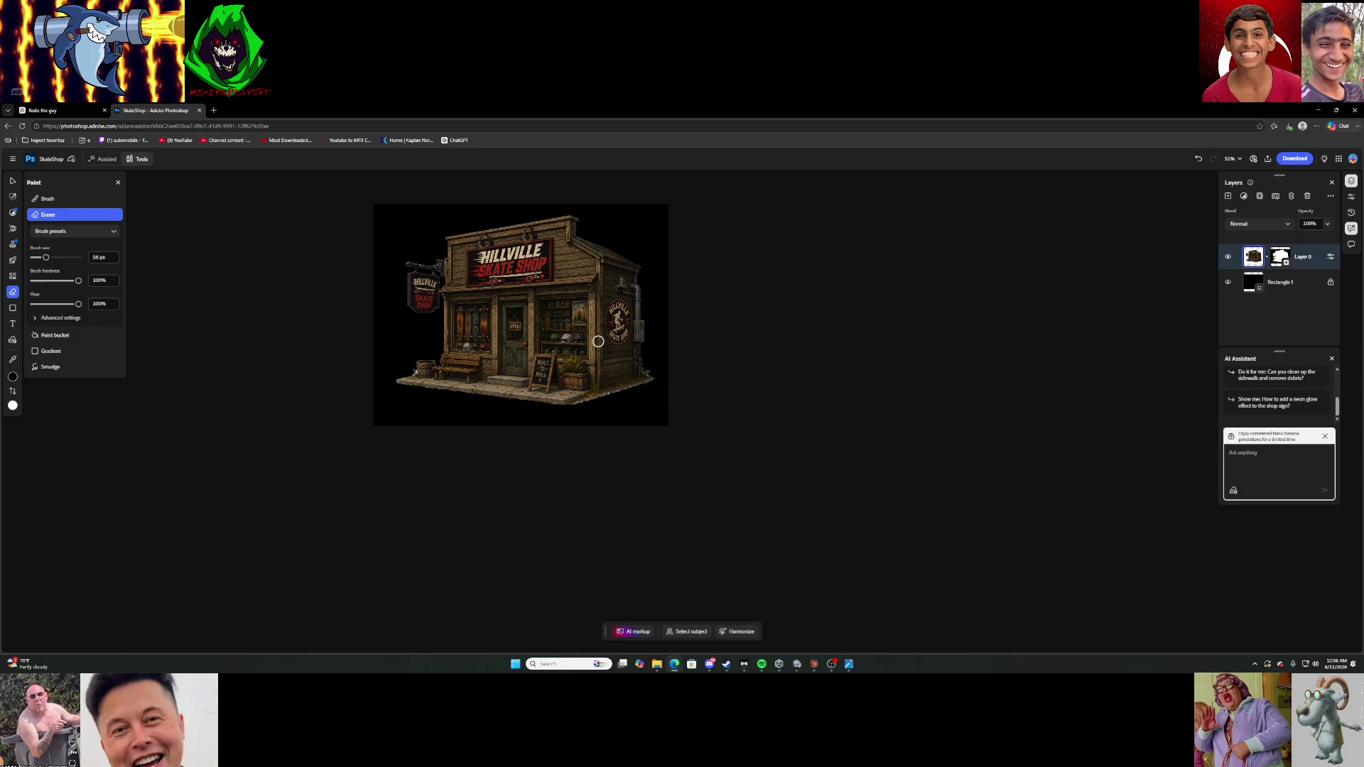
Set the Eraser to 2 px and erase white and grey fringe pixels on the bench edge and leg.
{"action": "scroll", "coordinate": [427, 367], "scroll_direction": "up", "scroll_amount": 10}
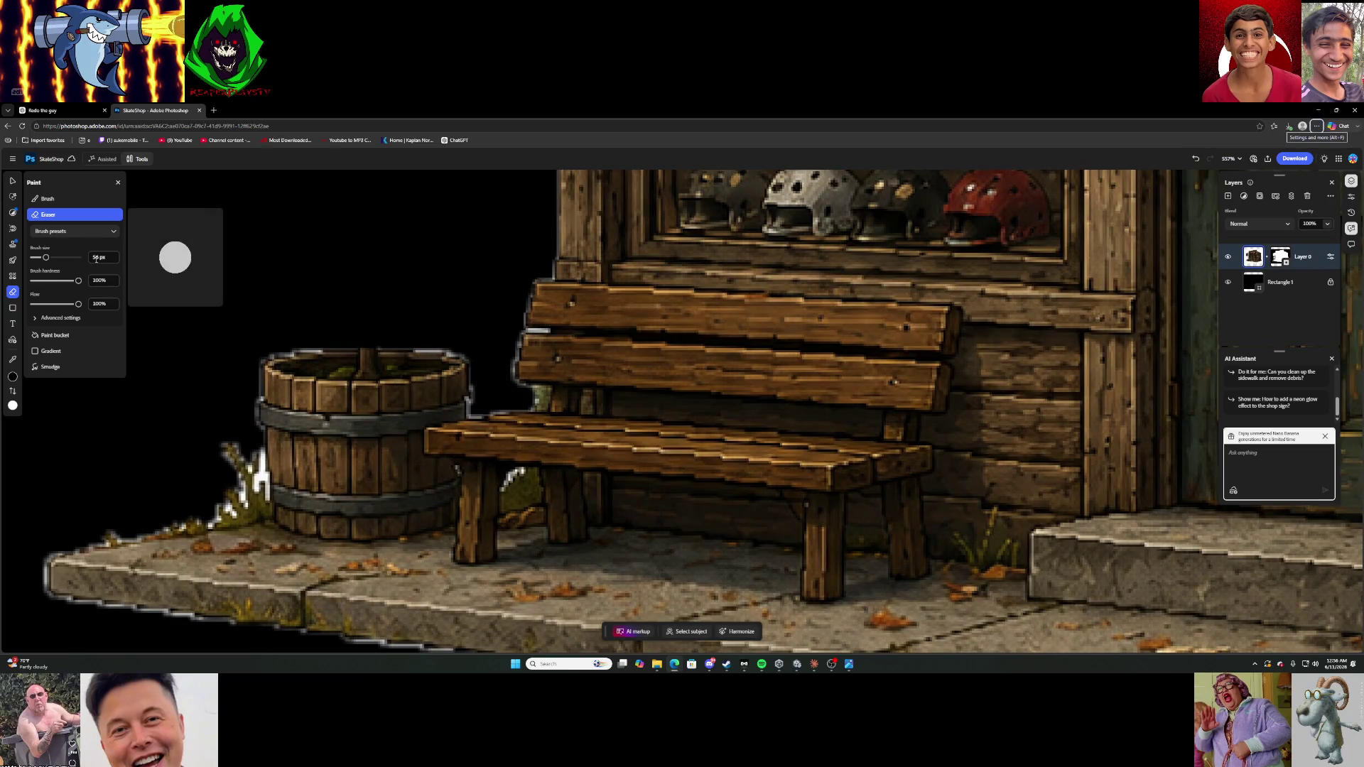
{"action": "left_click", "coordinate": [111, 257]}
{"action": "type", "text": "2"}
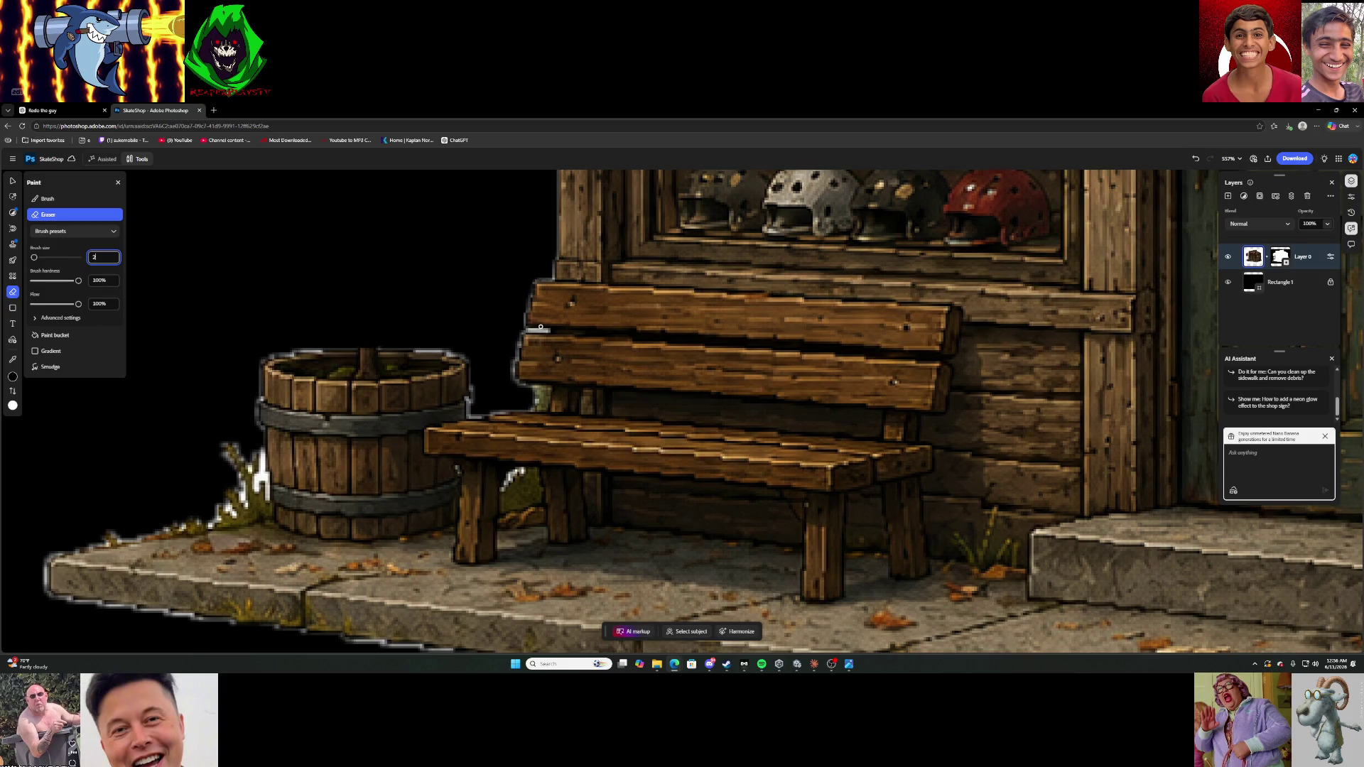
{"action": "scroll", "coordinate": [530, 331], "scroll_direction": "up", "scroll_amount": 5}
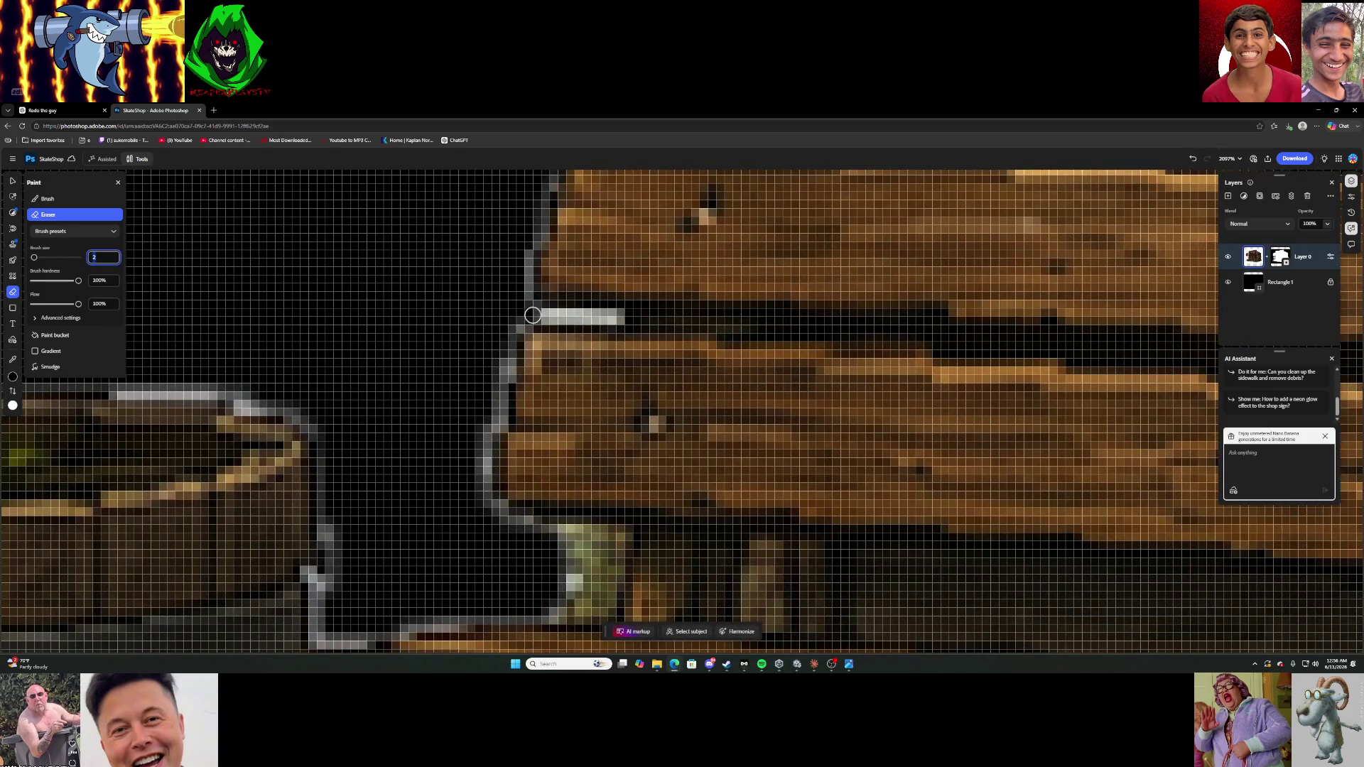
{"action": "mouse_move", "coordinate": [545, 316]}
{"action": "left_mouse_down"}
{"action": "mouse_move", "coordinate": [611, 315]}
{"action": "mouse_move", "coordinate": [516, 328]}
{"action": "mouse_move", "coordinate": [482, 464]}
{"action": "mouse_move", "coordinate": [502, 510]}
{"action": "mouse_move", "coordinate": [556, 553]}
{"action": "mouse_move", "coordinate": [557, 595]}
{"action": "mouse_move", "coordinate": [377, 636]}
{"action": "mouse_move", "coordinate": [319, 630]}
{"action": "mouse_move", "coordinate": [329, 511]}
{"action": "mouse_move", "coordinate": [316, 429]}
{"action": "left_mouse_up"}
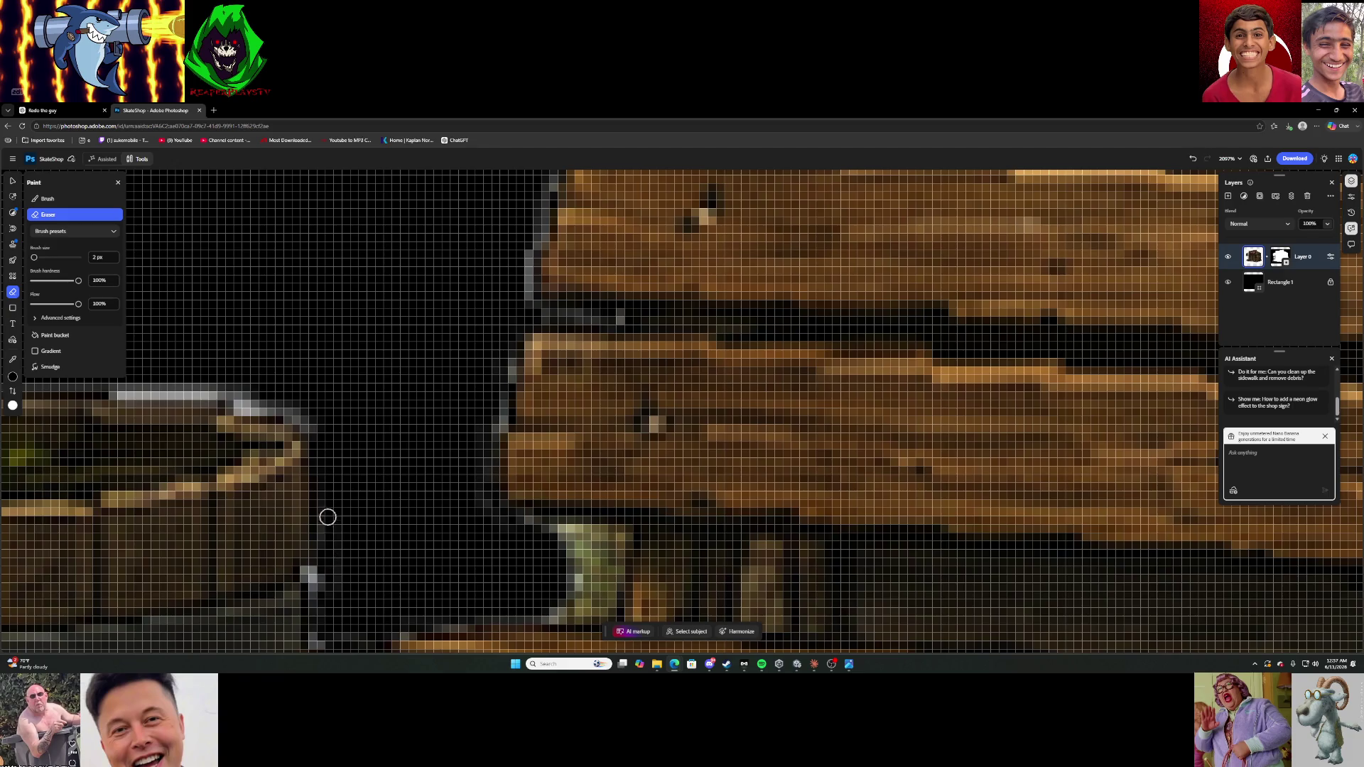
{"action": "scroll", "coordinate": [327, 568], "scroll_direction": "down", "scroll_amount": 2}
{"action": "scroll", "coordinate": [393, 502], "scroll_direction": "down", "scroll_amount": 3}
{"action": "scroll", "coordinate": [387, 505], "scroll_direction": "down", "scroll_amount": 3}
{"action": "scroll", "coordinate": [397, 550], "scroll_direction": "up", "scroll_amount": 6}
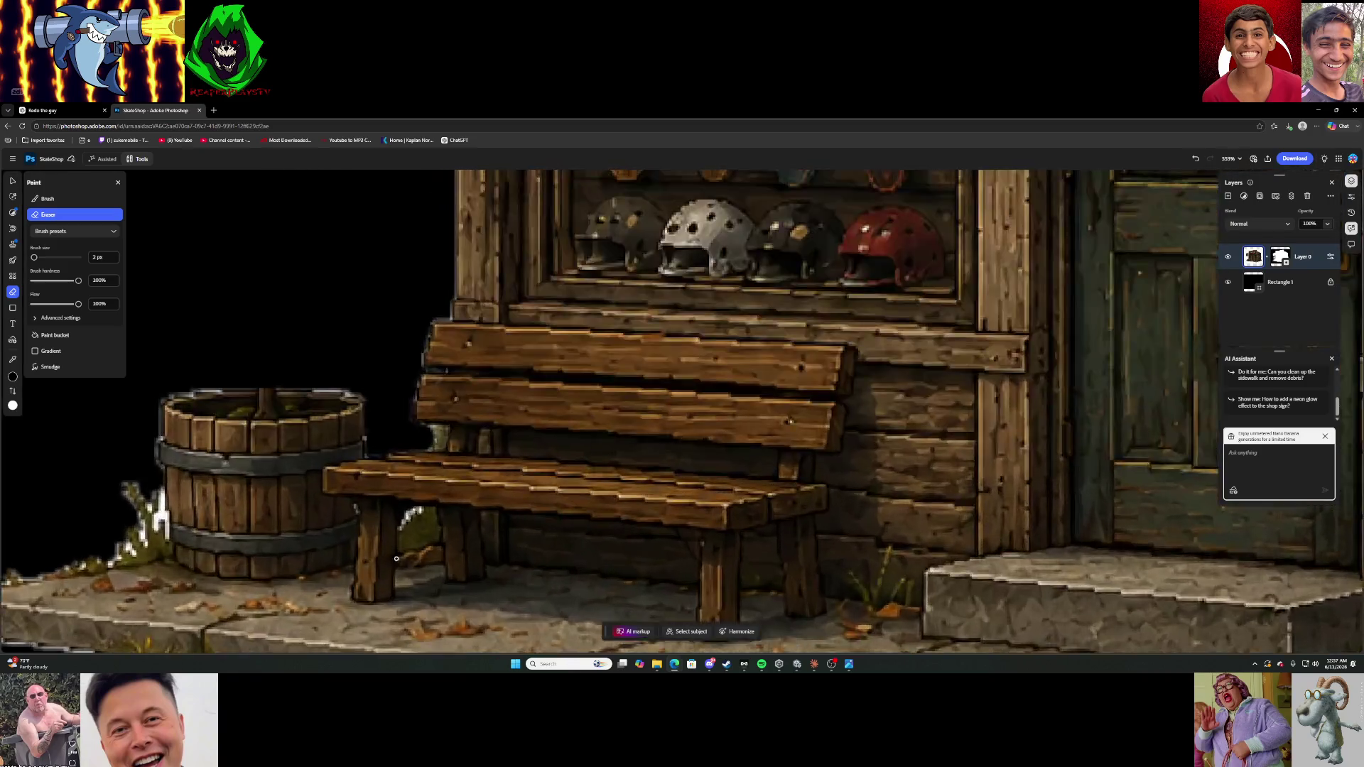
{"action": "mouse_move", "coordinate": [428, 426]}
{"action": "left_mouse_down"}
{"action": "mouse_move", "coordinate": [465, 415]}
{"action": "mouse_move", "coordinate": [408, 465]}
{"action": "mouse_move", "coordinate": [425, 423]}
{"action": "left_mouse_up"}
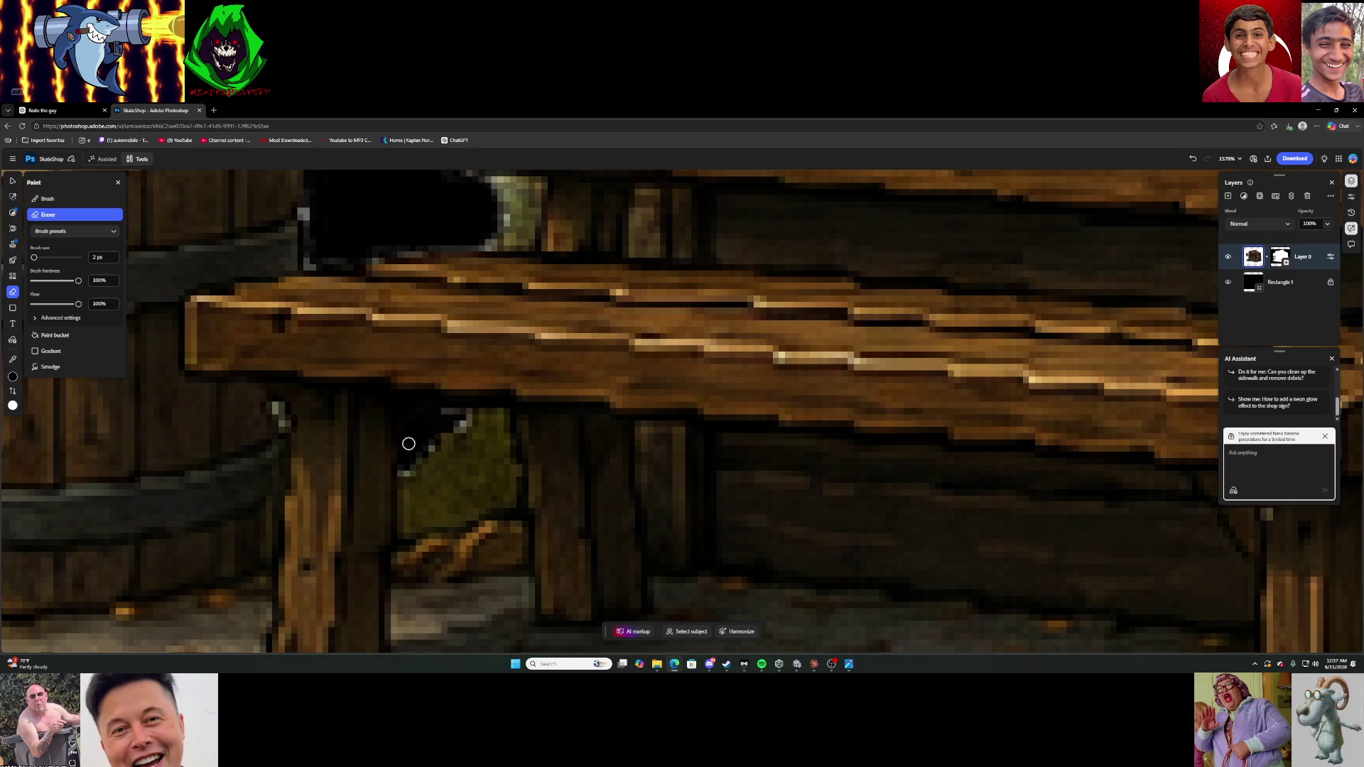
Erase the white edge pixels from the grass blades beside the barrel.
{"action": "scroll", "coordinate": [415, 409], "scroll_direction": "down", "scroll_amount": 5}
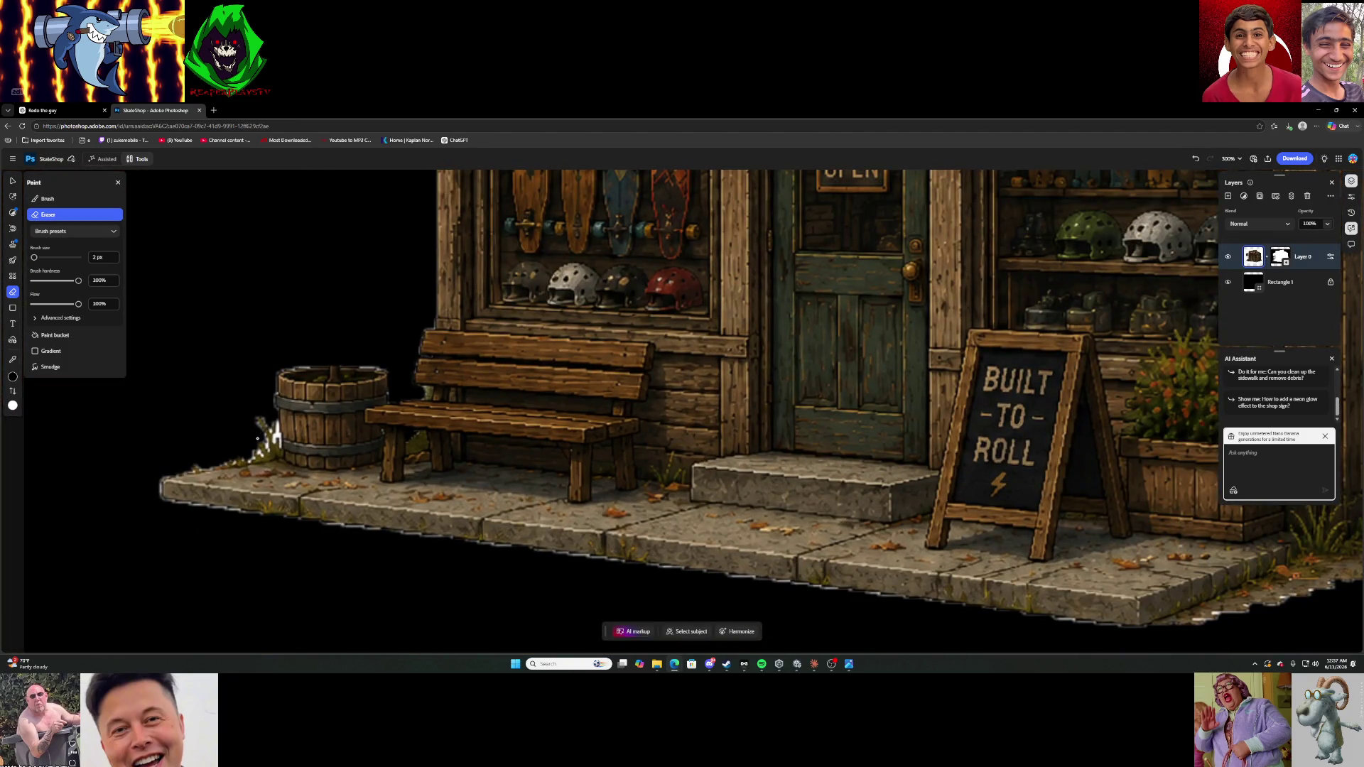
{"action": "scroll", "coordinate": [247, 438], "scroll_direction": "up", "scroll_amount": 5}
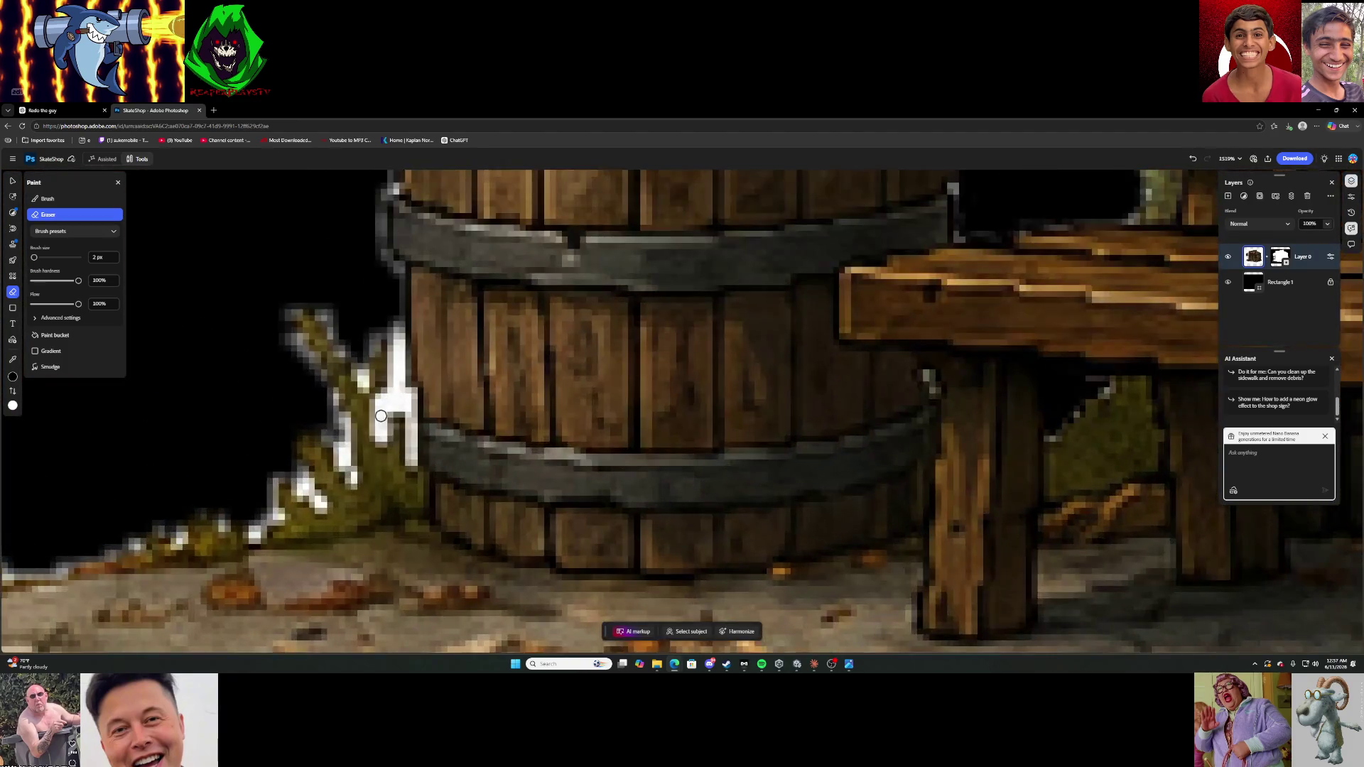
{"action": "mouse_move", "coordinate": [380, 434]}
{"action": "left_mouse_down"}
{"action": "mouse_move", "coordinate": [395, 327]}
{"action": "mouse_move", "coordinate": [411, 462]}
{"action": "mouse_move", "coordinate": [398, 376]}
{"action": "mouse_move", "coordinate": [389, 412]}
{"action": "mouse_move", "coordinate": [391, 398]}
{"action": "mouse_move", "coordinate": [340, 443]}
{"action": "mouse_move", "coordinate": [345, 474]}
{"action": "mouse_move", "coordinate": [331, 379]}
{"action": "mouse_move", "coordinate": [358, 356]}
{"action": "mouse_move", "coordinate": [361, 383]}
{"action": "mouse_move", "coordinate": [377, 326]}
{"action": "mouse_move", "coordinate": [320, 341]}
{"action": "mouse_move", "coordinate": [280, 326]}
{"action": "mouse_move", "coordinate": [307, 354]}
{"action": "mouse_move", "coordinate": [302, 367]}
{"action": "mouse_move", "coordinate": [283, 341]}
{"action": "mouse_move", "coordinate": [296, 307]}
{"action": "mouse_move", "coordinate": [330, 340]}
{"action": "mouse_move", "coordinate": [316, 304]}
{"action": "left_mouse_up"}
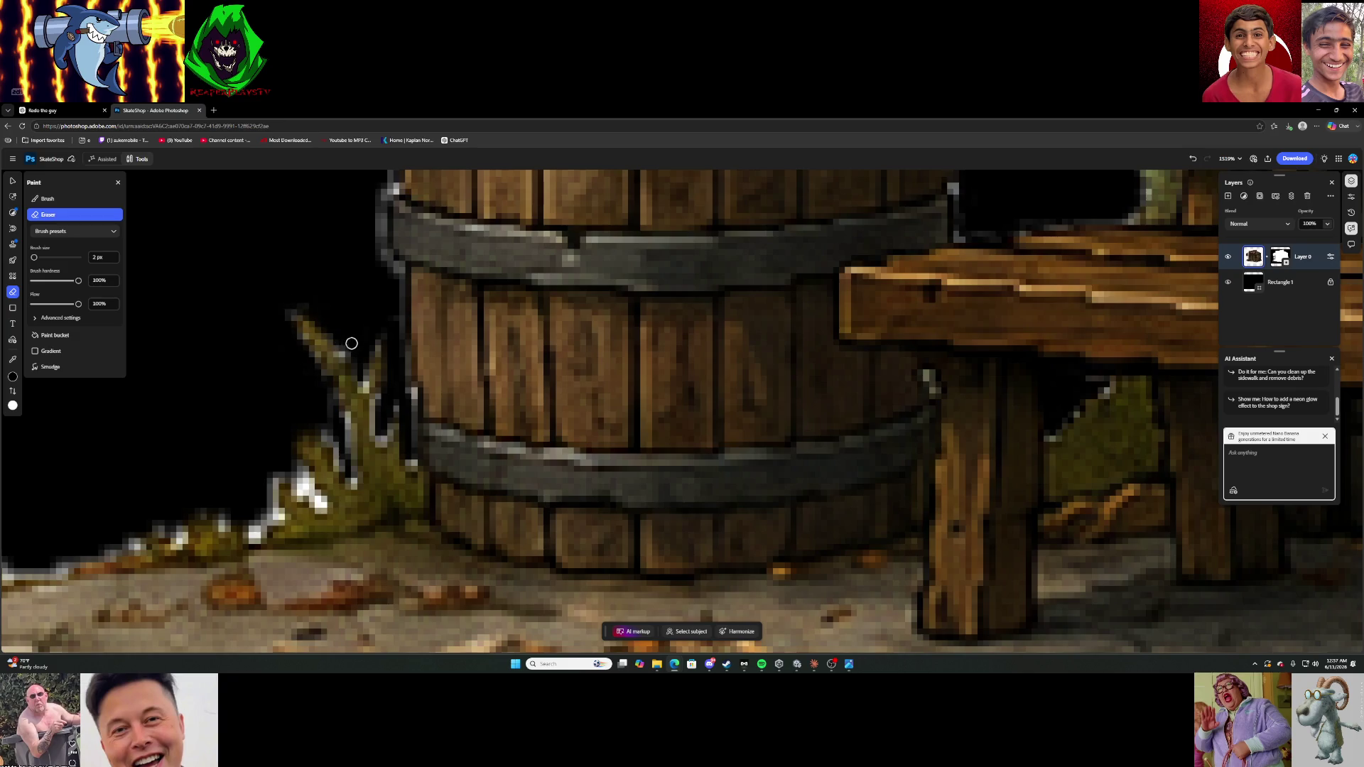
{"action": "mouse_move", "coordinate": [302, 463]}
{"action": "left_mouse_down"}
{"action": "mouse_move", "coordinate": [316, 504]}
{"action": "mouse_move", "coordinate": [306, 483]}
{"action": "mouse_move", "coordinate": [325, 438]}
{"action": "left_mouse_up"}
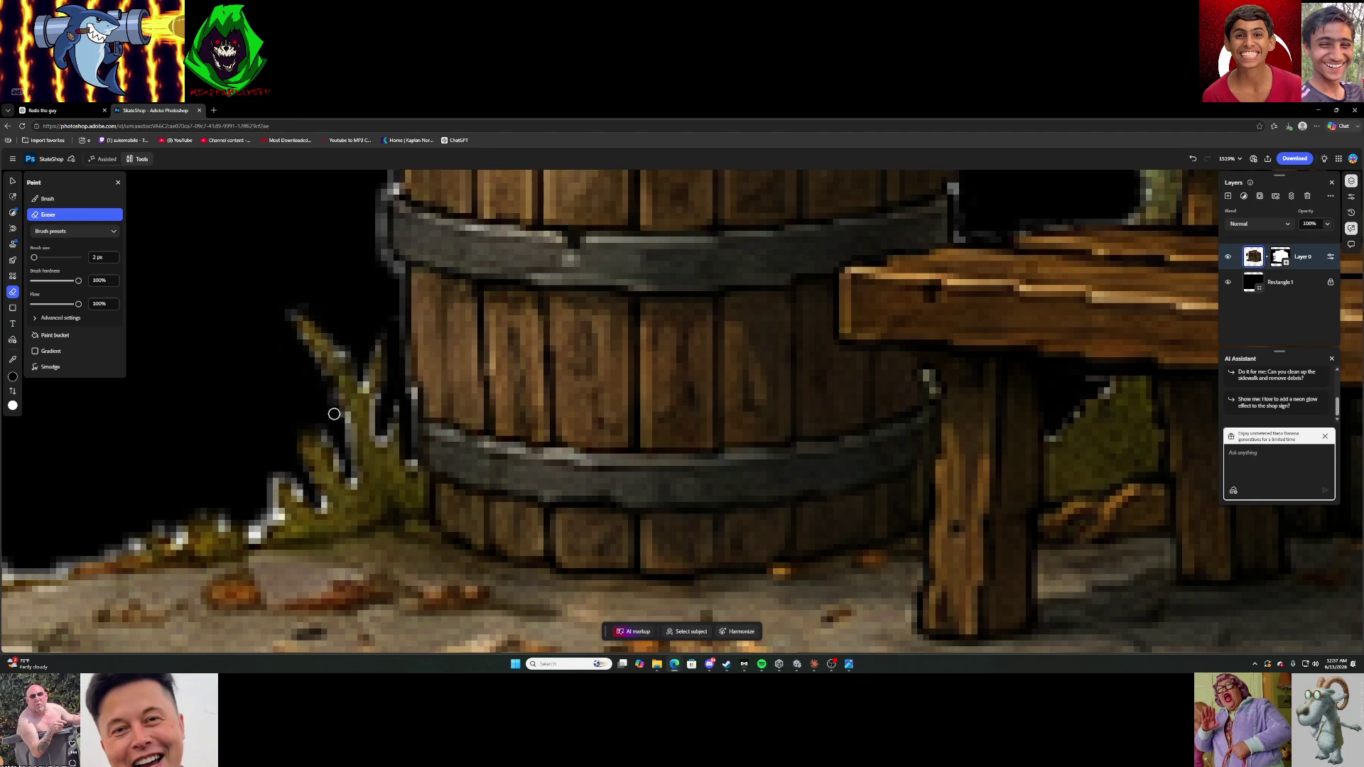
{"action": "mouse_move", "coordinate": [269, 476]}
{"action": "left_mouse_down"}
{"action": "mouse_move", "coordinate": [261, 525]}
{"action": "mouse_move", "coordinate": [258, 510]}
{"action": "left_mouse_up"}
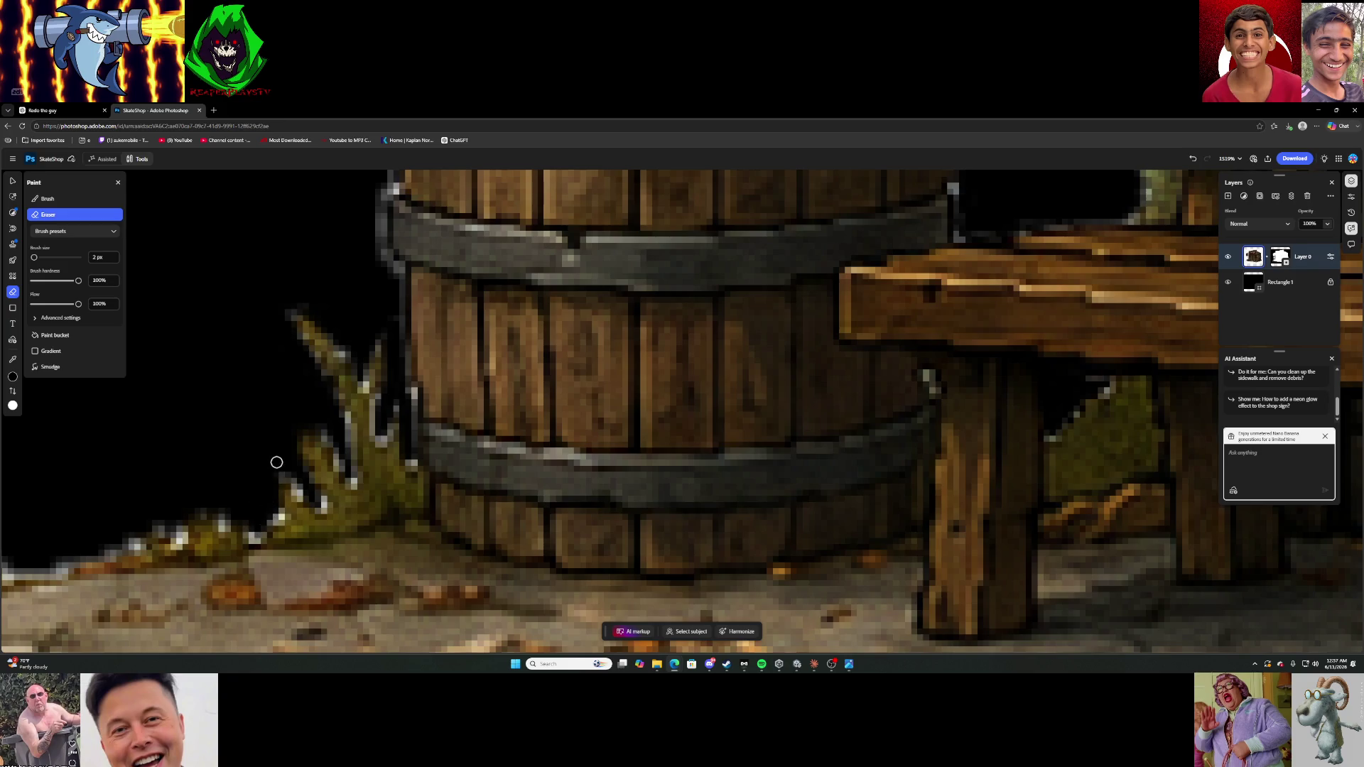
{"action": "key", "text": "ctrl+0"}
{"action": "scroll", "coordinate": [477, 395], "scroll_direction": "down", "scroll_amount": 1}
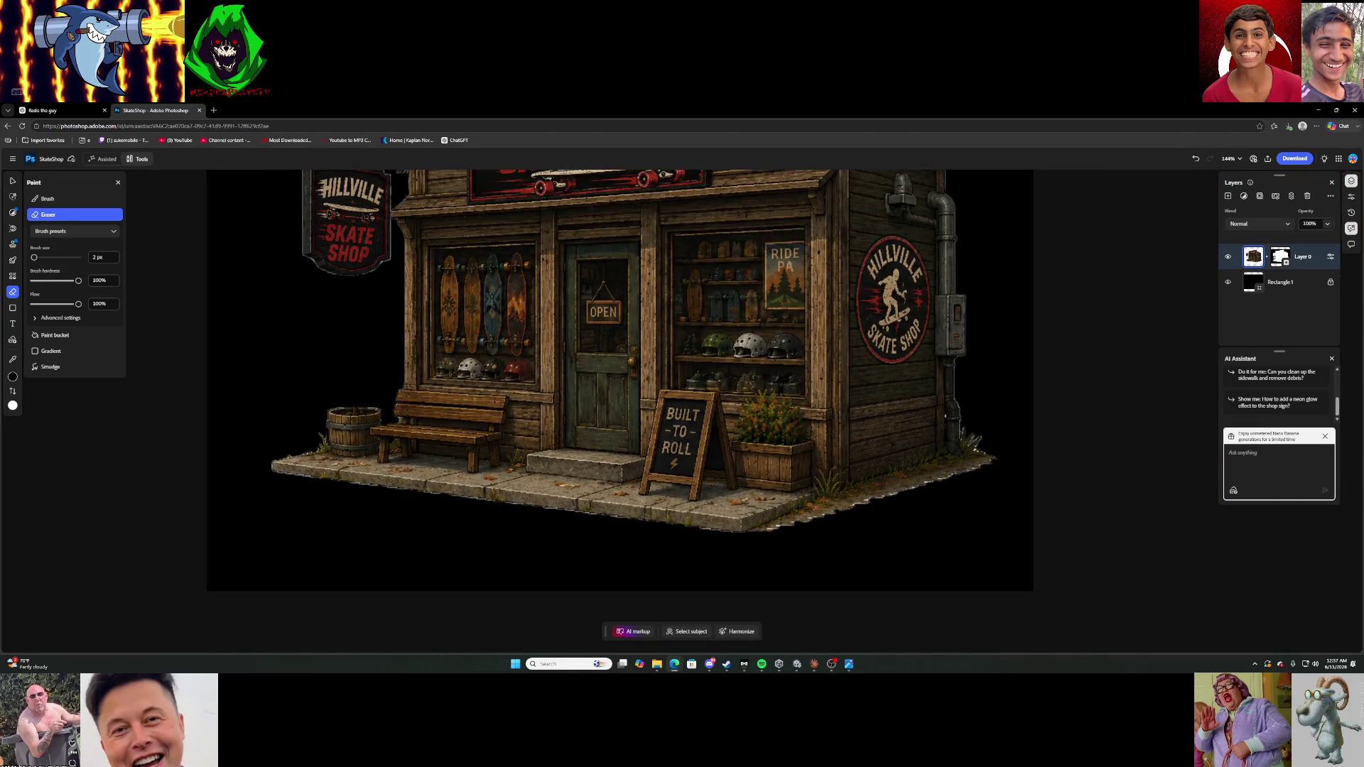
Erase white fringe from the grass blade and its tip beside the drainpipe with the 2 px Eraser.
{"action": "scroll", "coordinate": [903, 399], "scroll_direction": "down", "scroll_amount": 2}
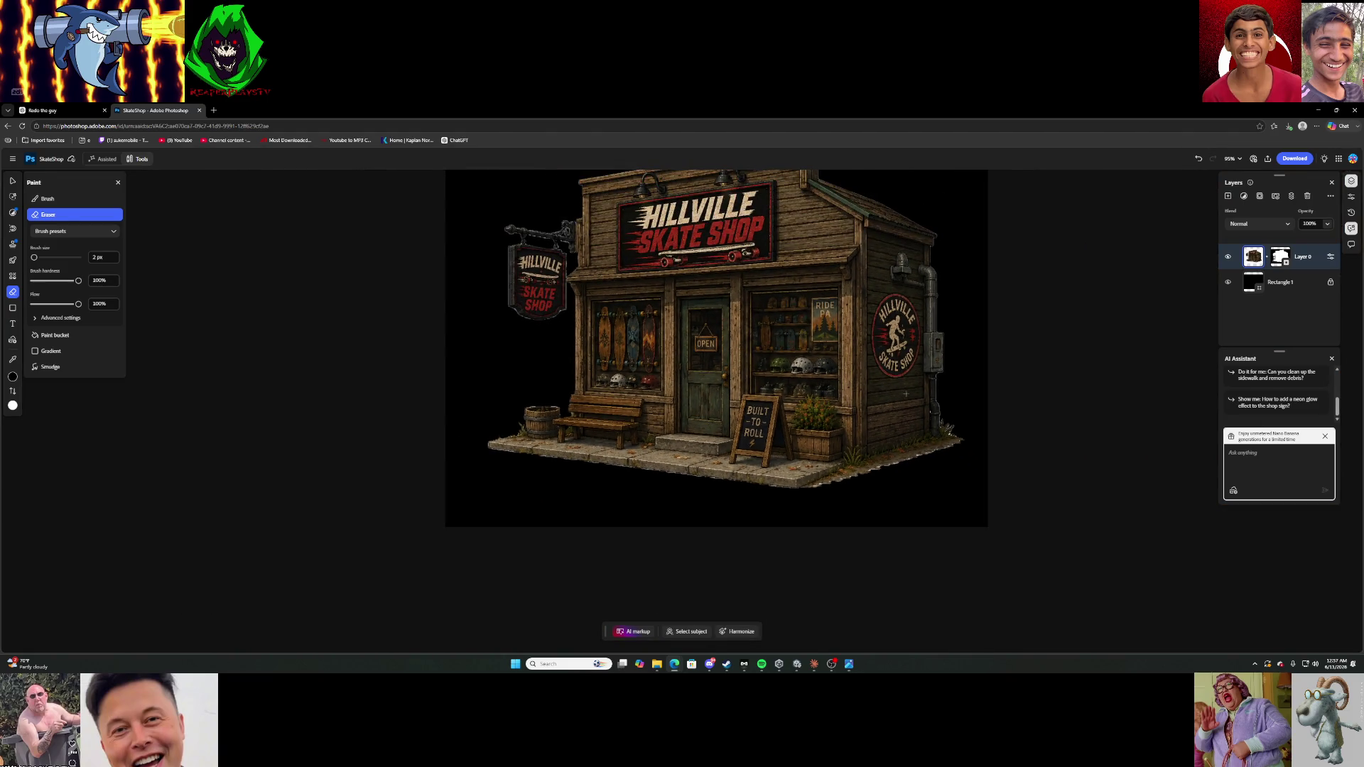
{"action": "scroll", "coordinate": [970, 420], "scroll_direction": "up", "scroll_amount": 10}
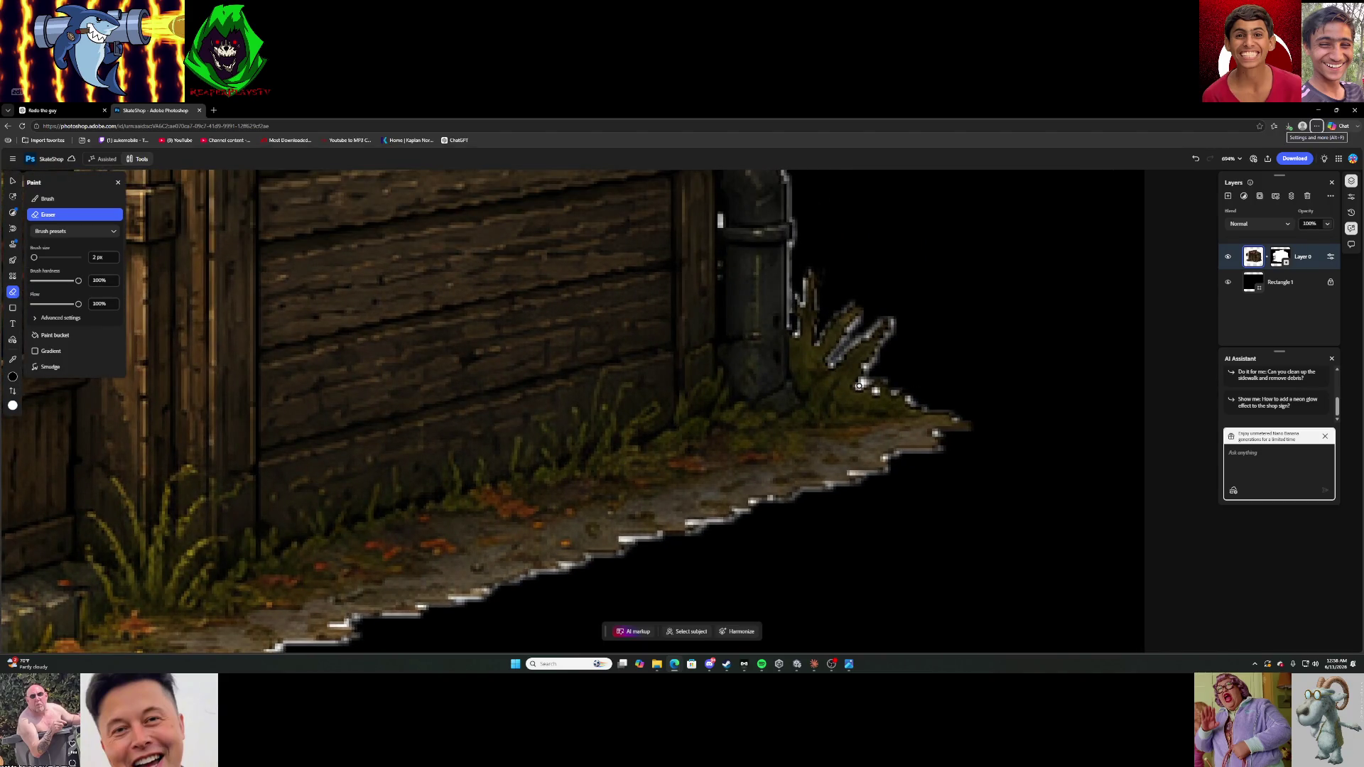
{"action": "mouse_move", "coordinate": [867, 367]}
{"action": "left_mouse_down"}
{"action": "mouse_move", "coordinate": [892, 318]}
{"action": "mouse_move", "coordinate": [833, 361]}
{"action": "mouse_move", "coordinate": [861, 317]}
{"action": "mouse_move", "coordinate": [886, 319]}
{"action": "left_mouse_up"}
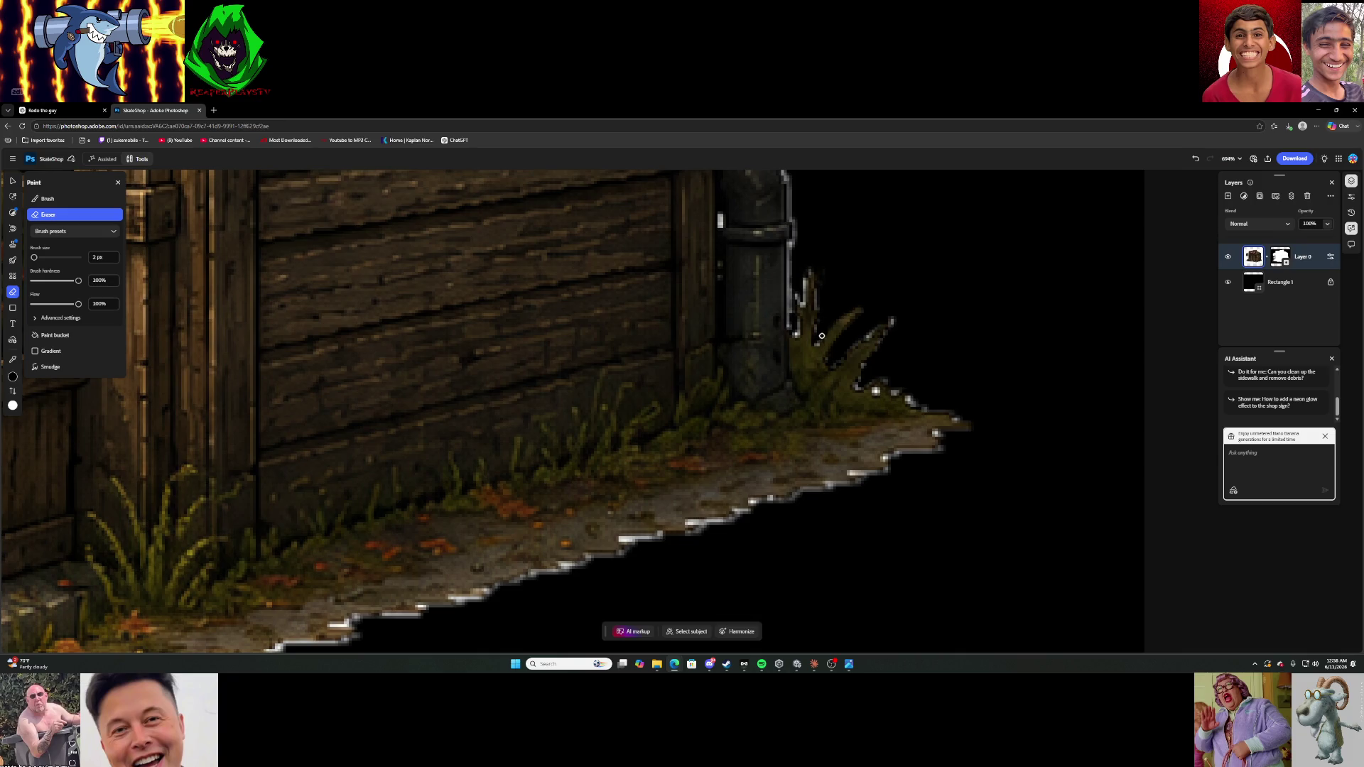
{"action": "scroll", "coordinate": [829, 322], "scroll_direction": "down", "scroll_amount": 6}
{"action": "scroll", "coordinate": [946, 363], "scroll_direction": "down", "scroll_amount": 3}
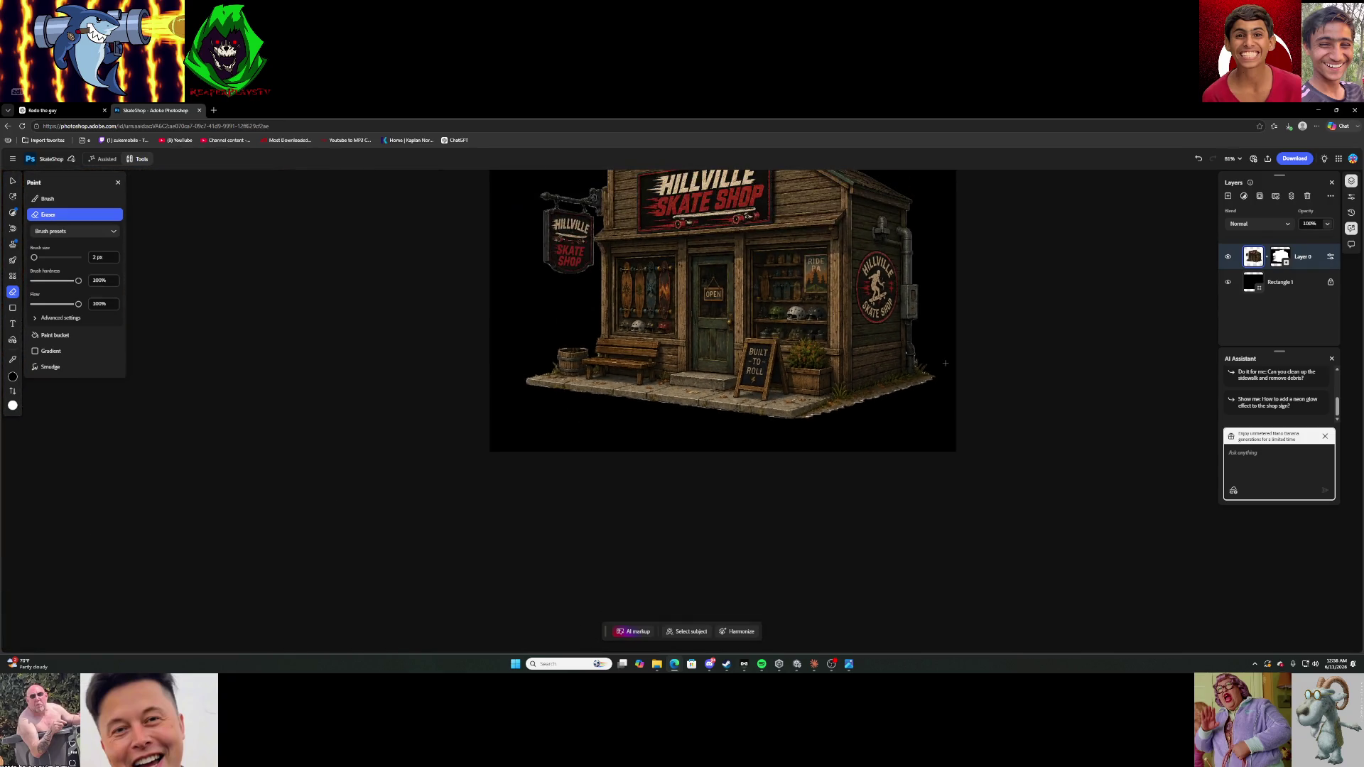
{"action": "scroll", "coordinate": [946, 363], "scroll_direction": "up", "scroll_amount": 10}
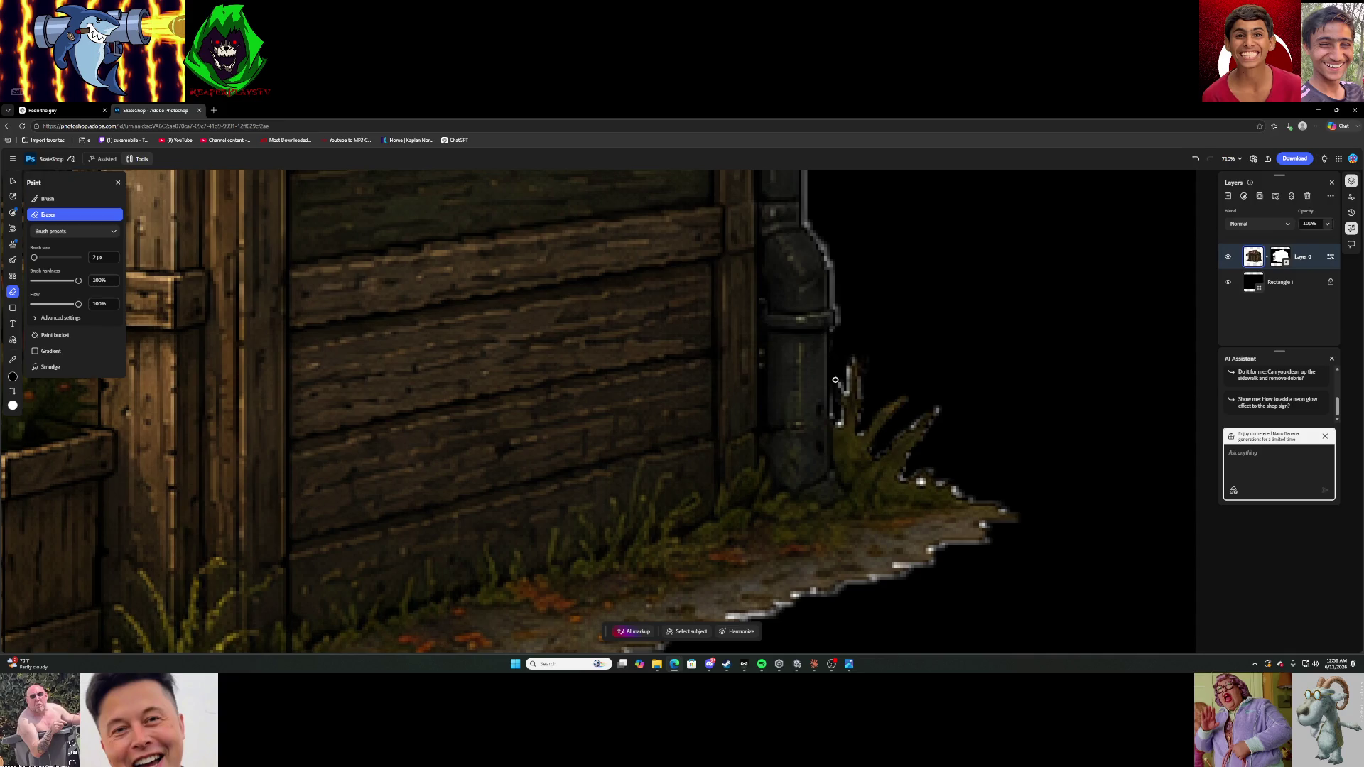
{"action": "mouse_move", "coordinate": [839, 380]}
{"action": "left_mouse_down"}
{"action": "mouse_move", "coordinate": [845, 393]}
{"action": "mouse_move", "coordinate": [847, 371]}
{"action": "left_mouse_up"}
{"action": "scroll", "coordinate": [910, 415], "scroll_direction": "down", "scroll_amount": 10}
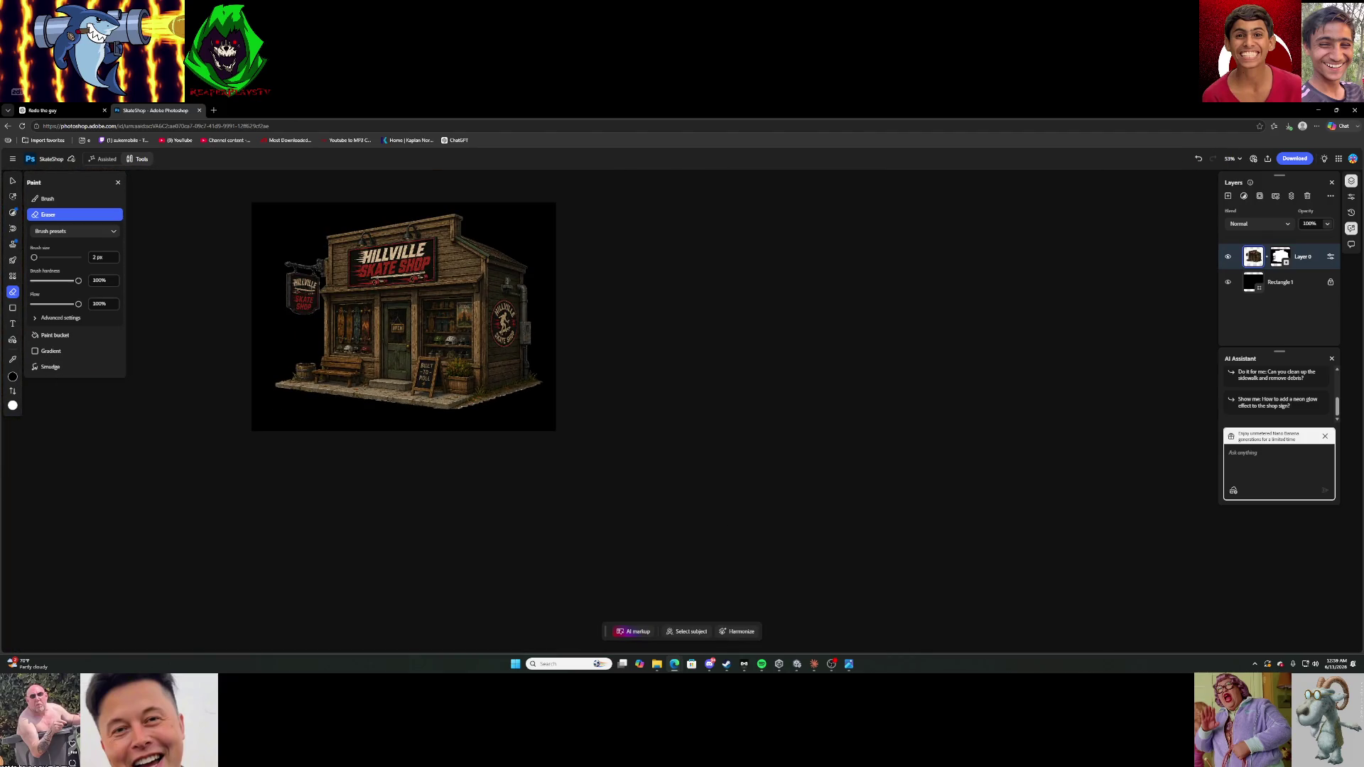
Hide the black Rectangle 1 background layer so the skate shop sits on transparency, and pick Generative Fill.
{"action": "scroll", "coordinate": [311, 272], "scroll_direction": "up", "scroll_amount": 2}
{"action": "scroll", "coordinate": [323, 272], "scroll_direction": "up", "scroll_amount": 1}
{"action": "scroll", "coordinate": [323, 272], "scroll_direction": "down", "scroll_amount": 4}
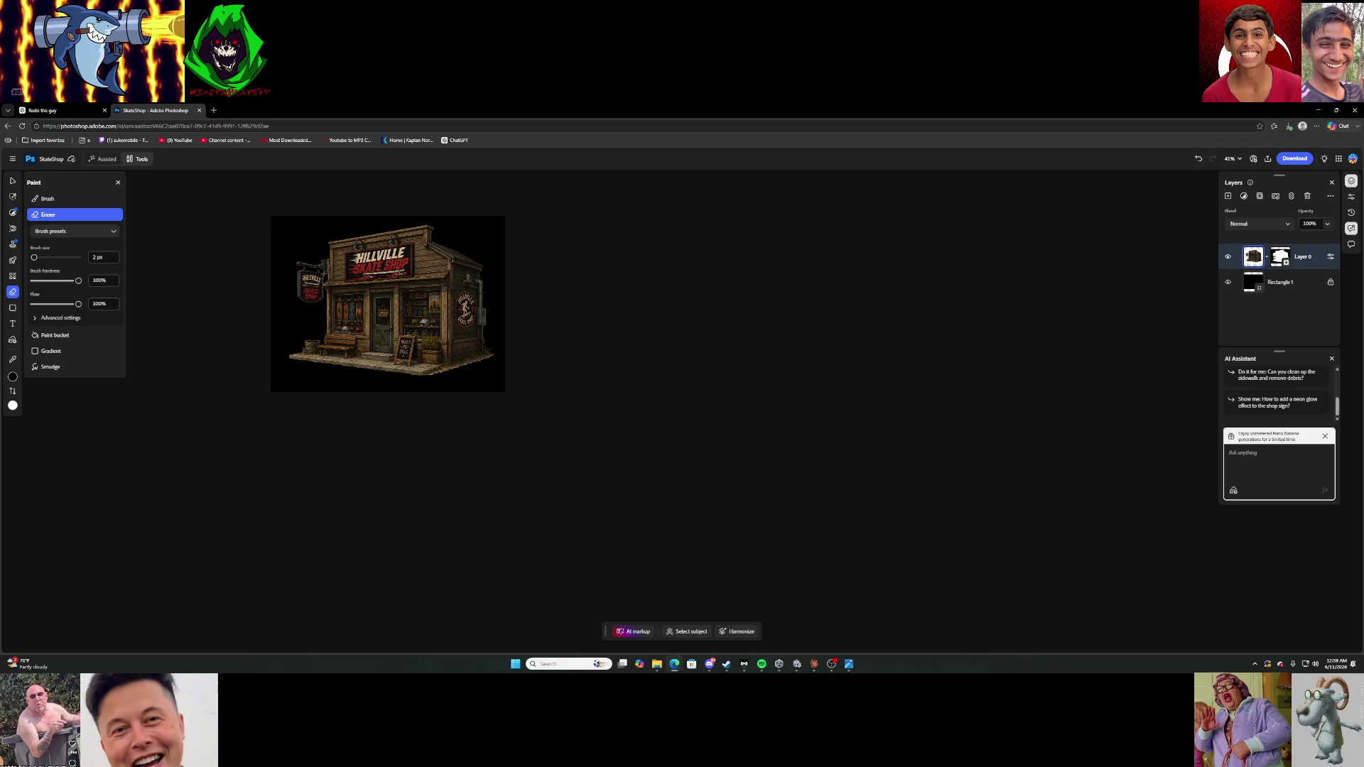
{"action": "scroll", "coordinate": [324, 272], "scroll_direction": "up", "scroll_amount": 2}
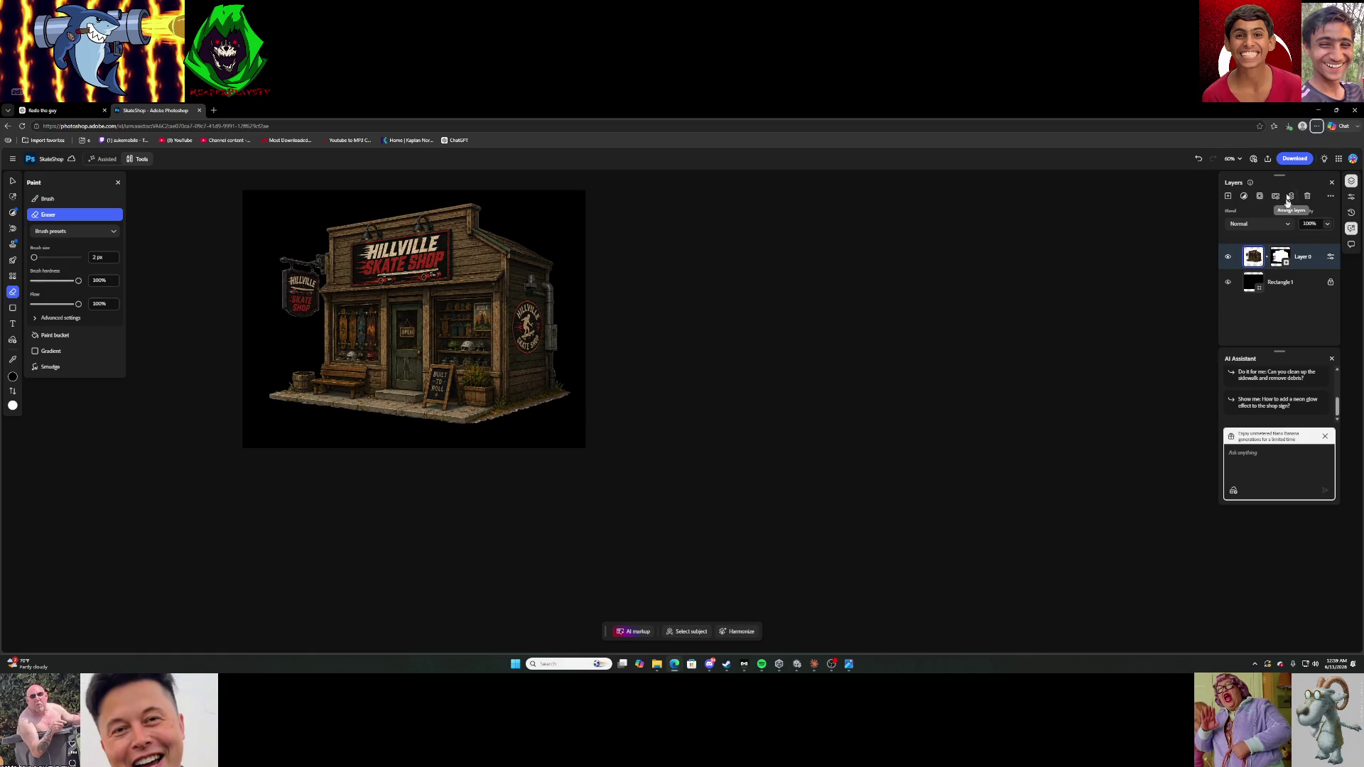
{"action": "left_click", "coordinate": [1229, 285]}
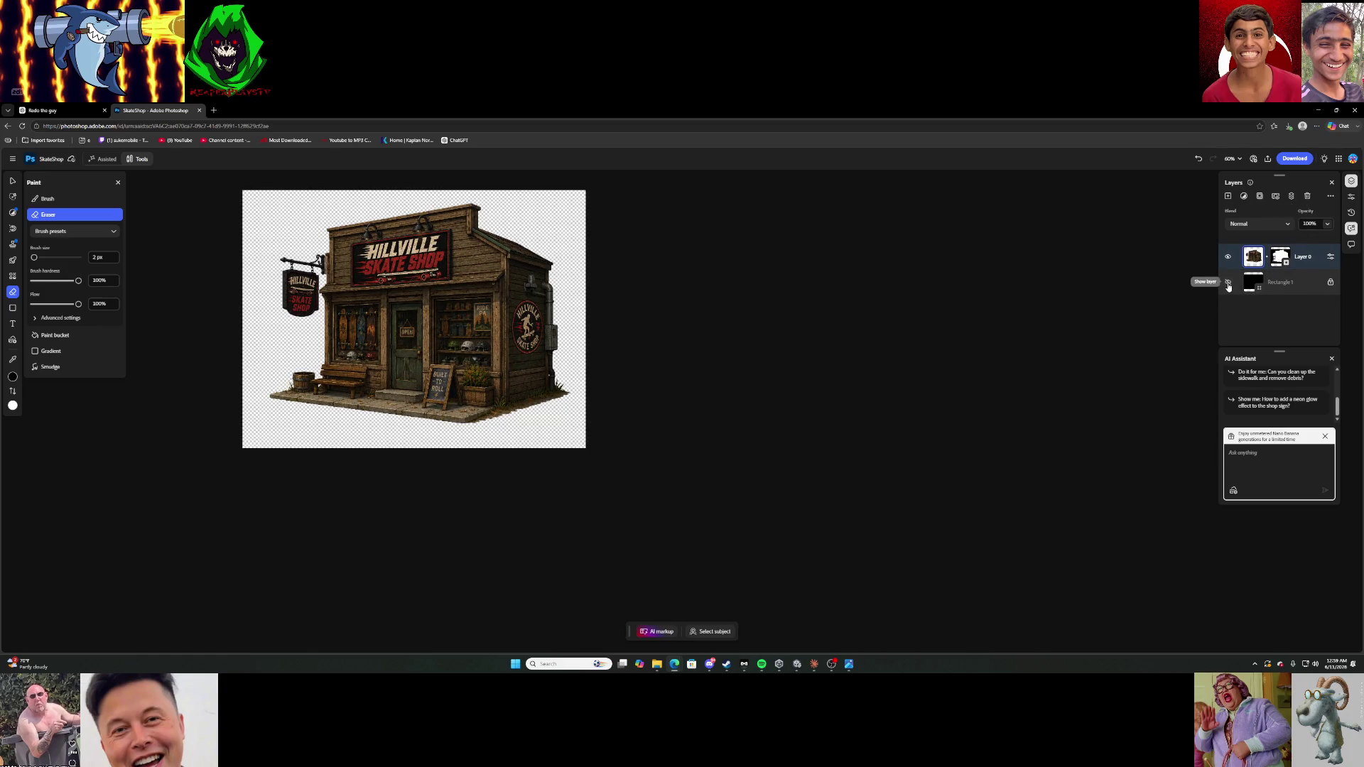
{"action": "left_click", "coordinate": [1296, 162]}
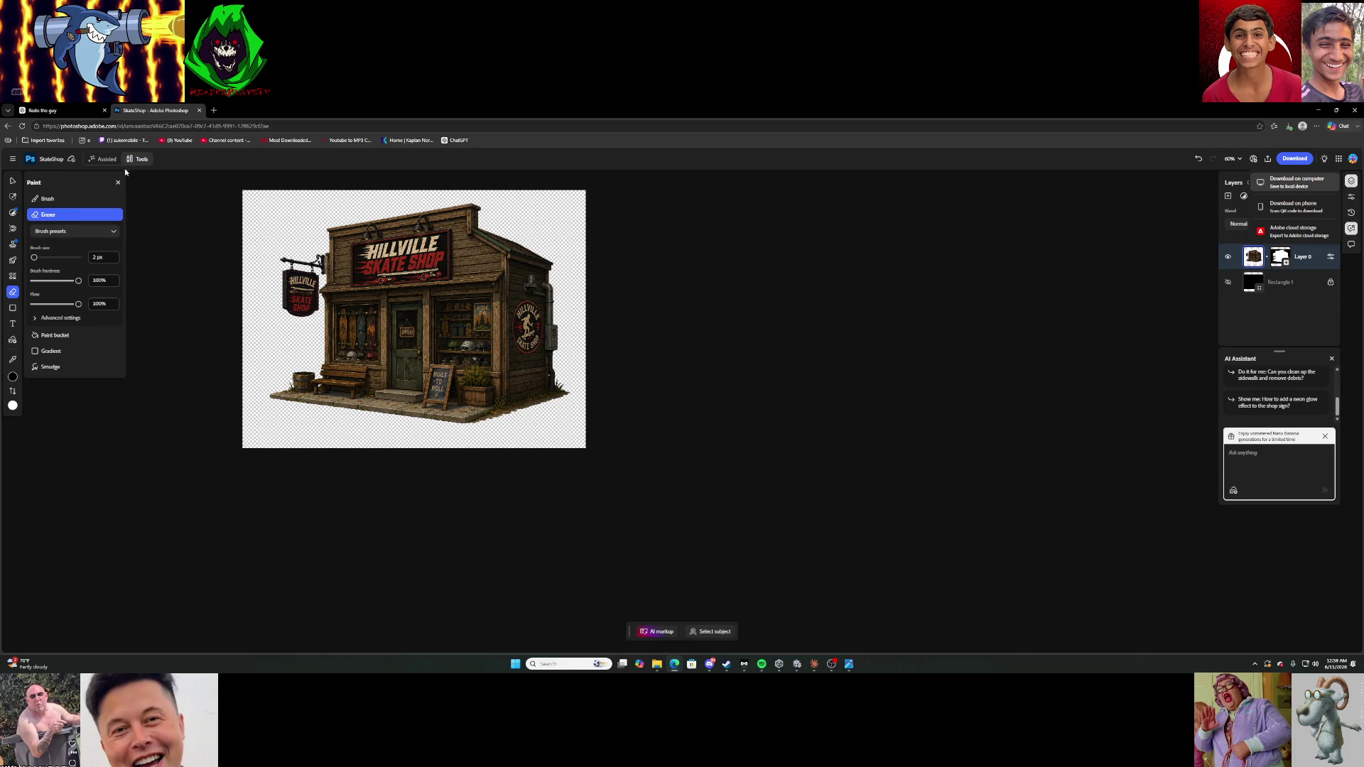
{"action": "left_click", "coordinate": [12, 197]}
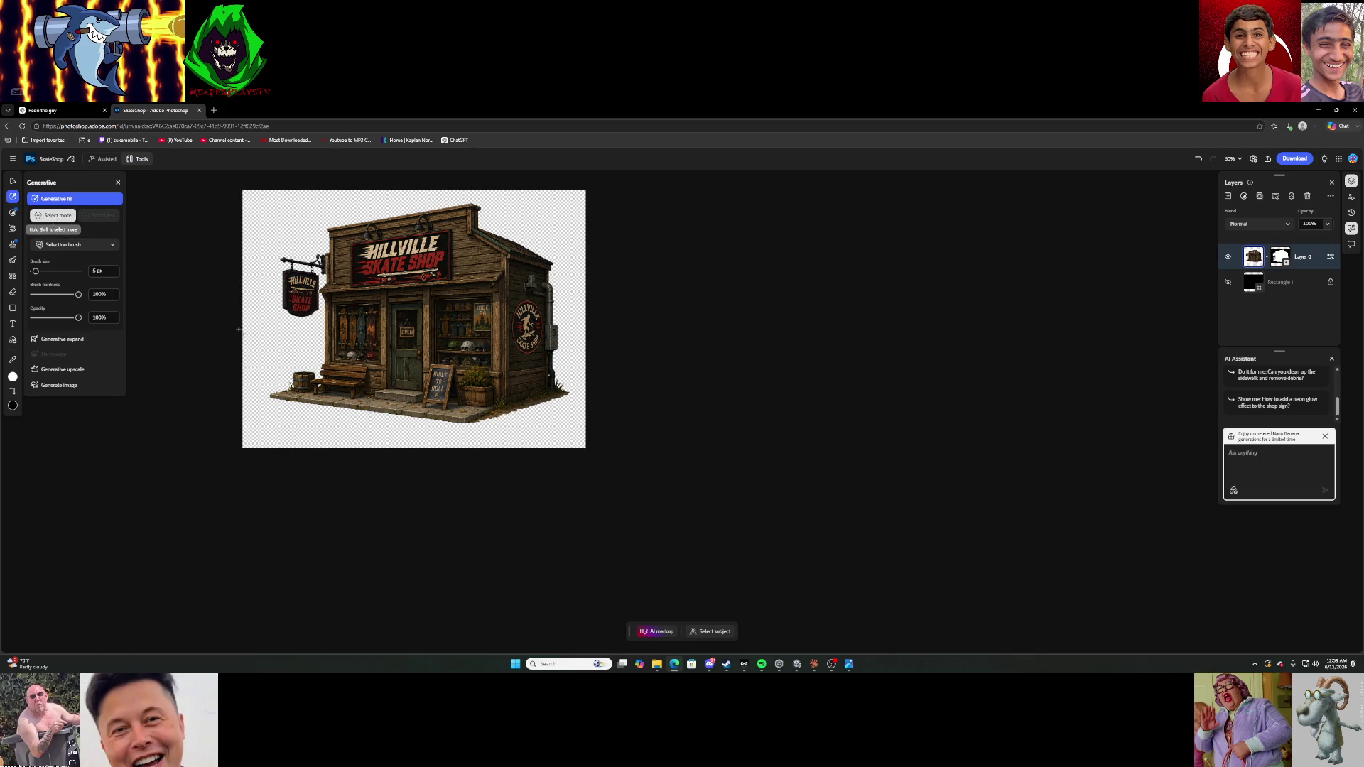
Brush-paint a generative fill area above the barrel, left of the bench.
{"action": "scroll", "coordinate": [252, 351], "scroll_direction": "up", "scroll_amount": 5}
{"action": "left_click", "coordinate": [77, 245]}
{"action": "left_click", "coordinate": [81, 270]}
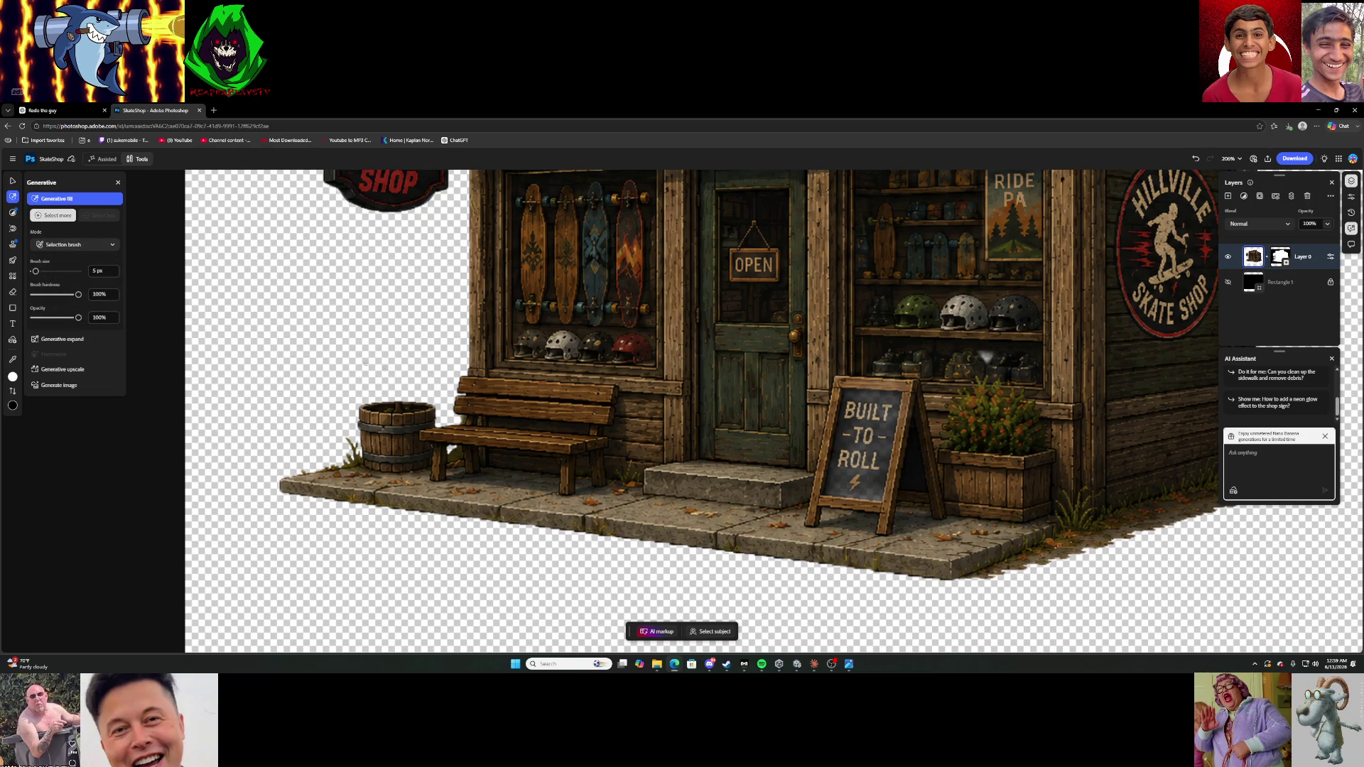
{"action": "mouse_move", "coordinate": [398, 355]}
{"action": "left_mouse_down"}
{"action": "mouse_move", "coordinate": [372, 389]}
{"action": "mouse_move", "coordinate": [404, 410]}
{"action": "mouse_move", "coordinate": [425, 370]}
{"action": "mouse_move", "coordinate": [399, 357]}
{"action": "mouse_move", "coordinate": [388, 387]}
{"action": "mouse_move", "coordinate": [382, 373]}
{"action": "mouse_move", "coordinate": [403, 395]}
{"action": "mouse_move", "coordinate": [392, 402]}
{"action": "mouse_move", "coordinate": [415, 400]}
{"action": "mouse_move", "coordinate": [389, 387]}
{"action": "mouse_move", "coordinate": [412, 392]}
{"action": "mouse_move", "coordinate": [419, 377]}
{"action": "mouse_move", "coordinate": [401, 369]}
{"action": "left_mouse_up"}
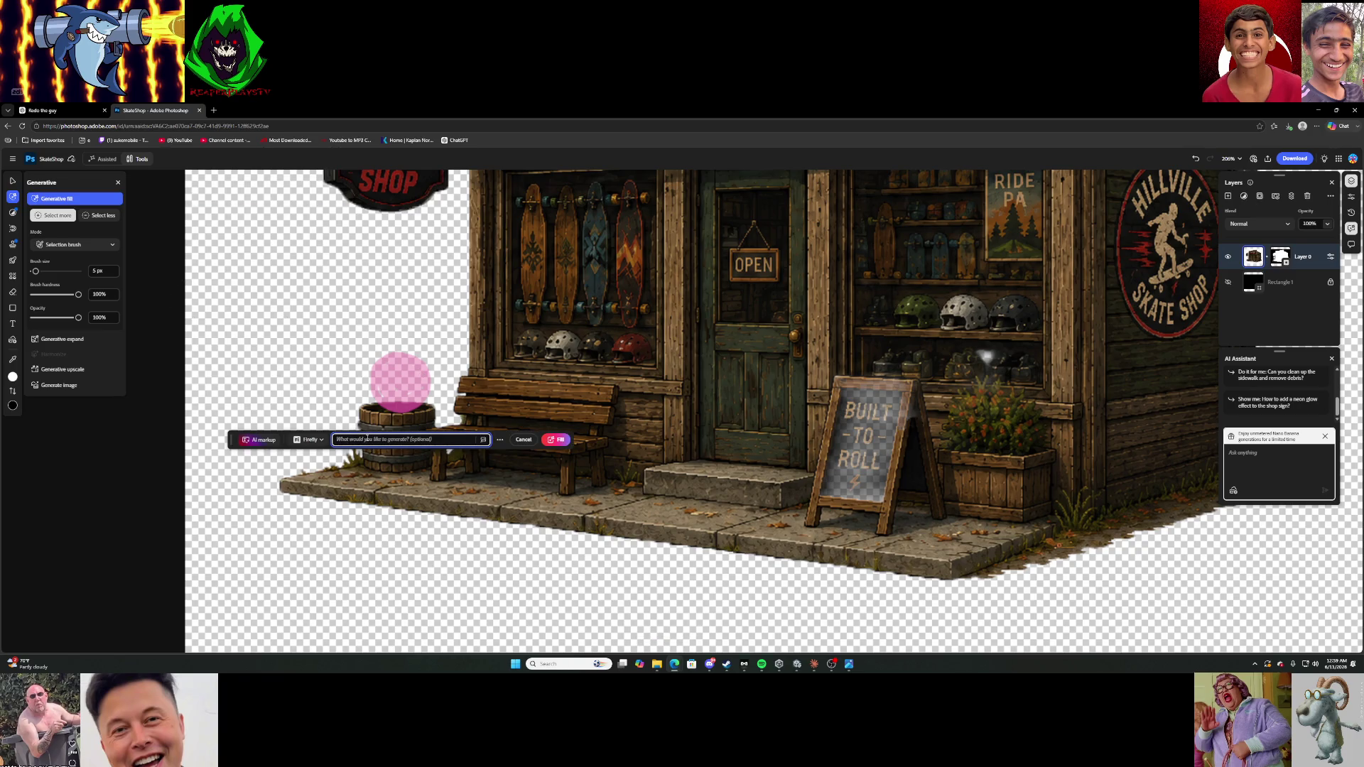
Enter a flower prompt and generate a fill for the barrel planter.
{"action": "type", "text": "p"}
{"action": "type", "text": "ma"}
{"action": "type", "text": "here that fits the sa"}
{"action": "type", "text": "me"}
{"action": "type", "text": " p"}
{"action": "key", "text": "BackSpace"}
{"action": "key", "text": "BackSpace"}
{"action": "key", "text": "BackSpace"}
{"action": "type", "text": "t sle"}
{"action": "key", "text": "Return"}
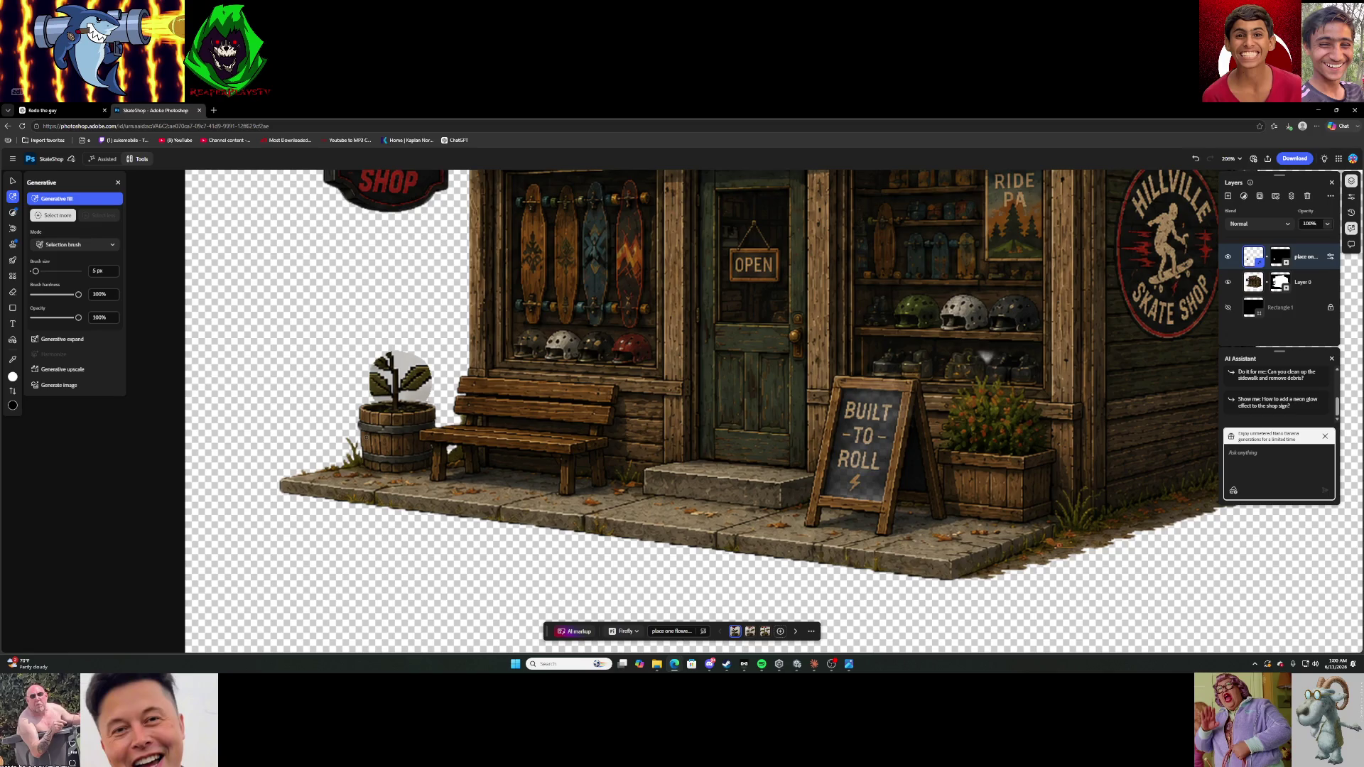
Undo the generated plant, regenerate a flower, then undo that too, leaving the barrel empty.
{"action": "key", "text": "ctrl+z"}
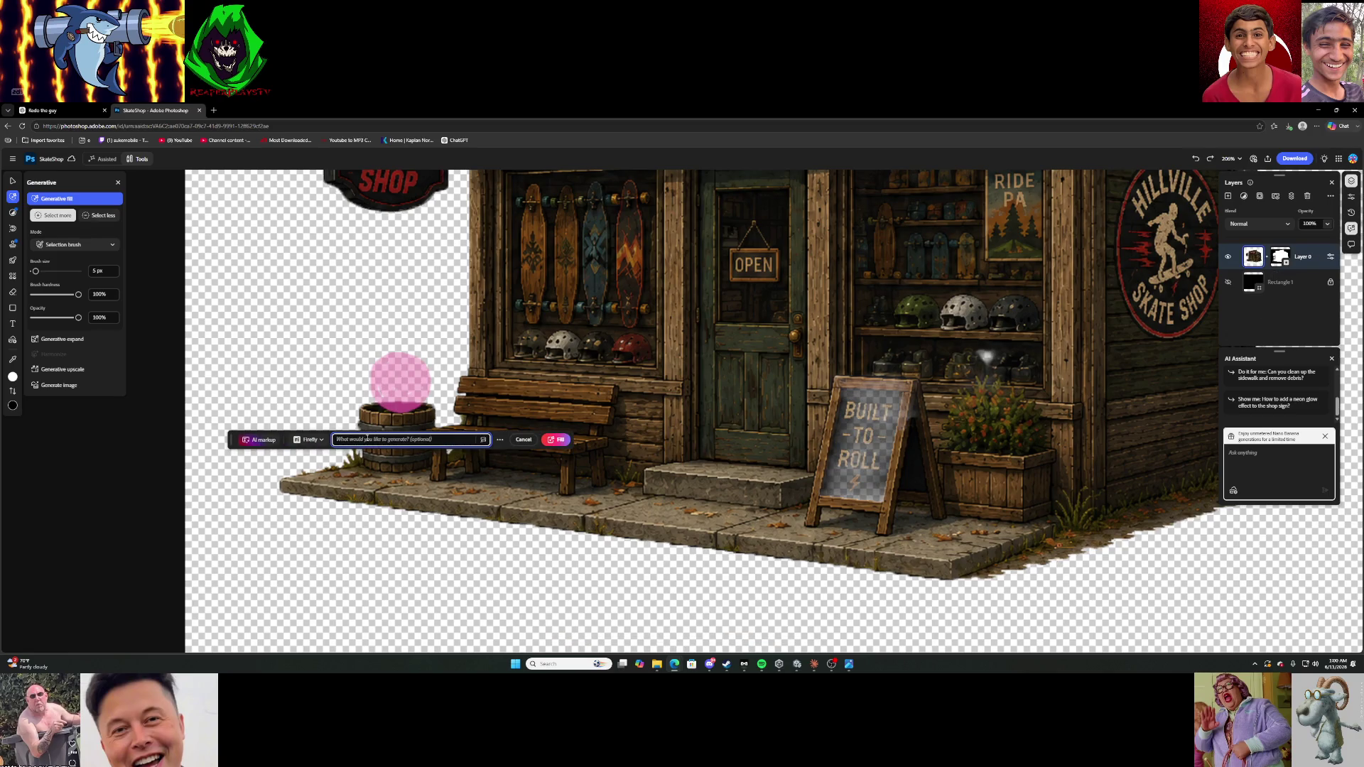
{"action": "type", "text": "a"}
{"action": "type", "text": "r"}
{"action": "key", "text": "Return"}
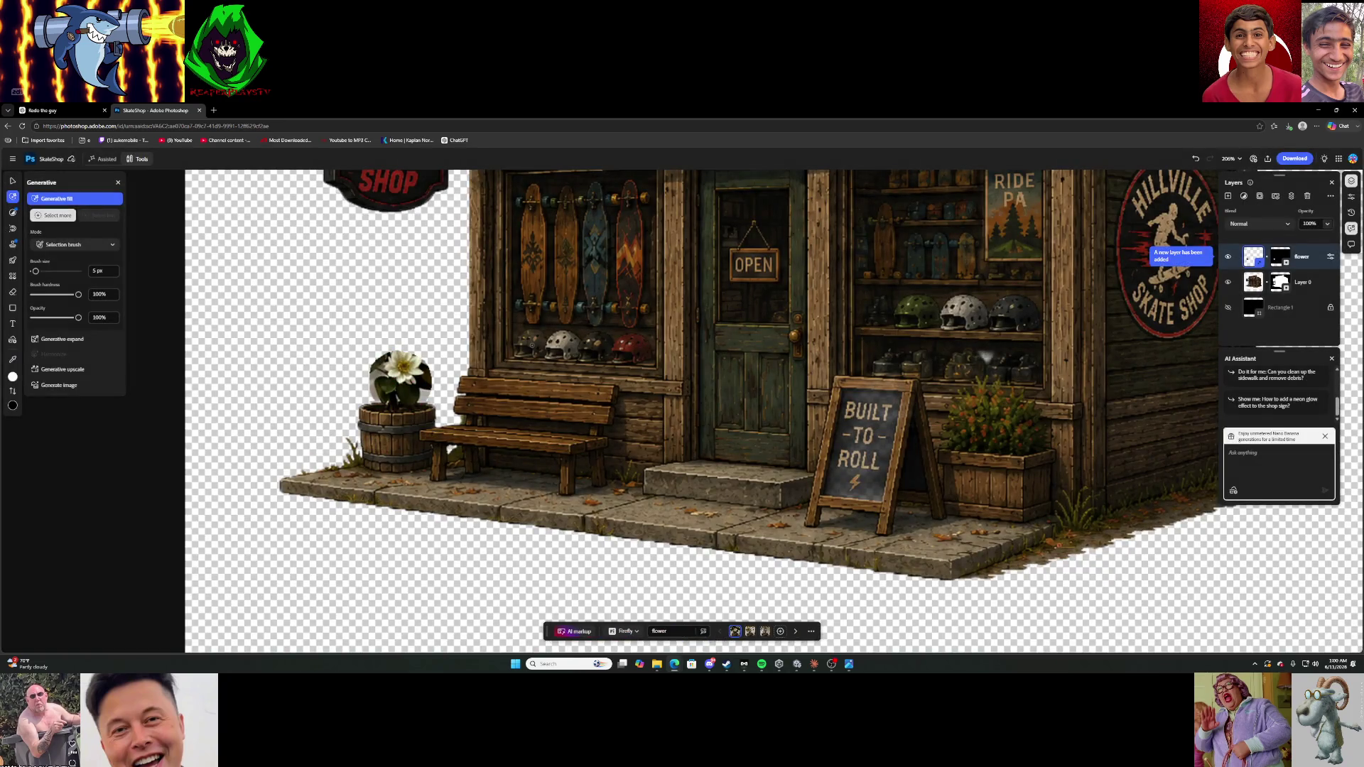
{"action": "key", "text": "ctrl+z"}
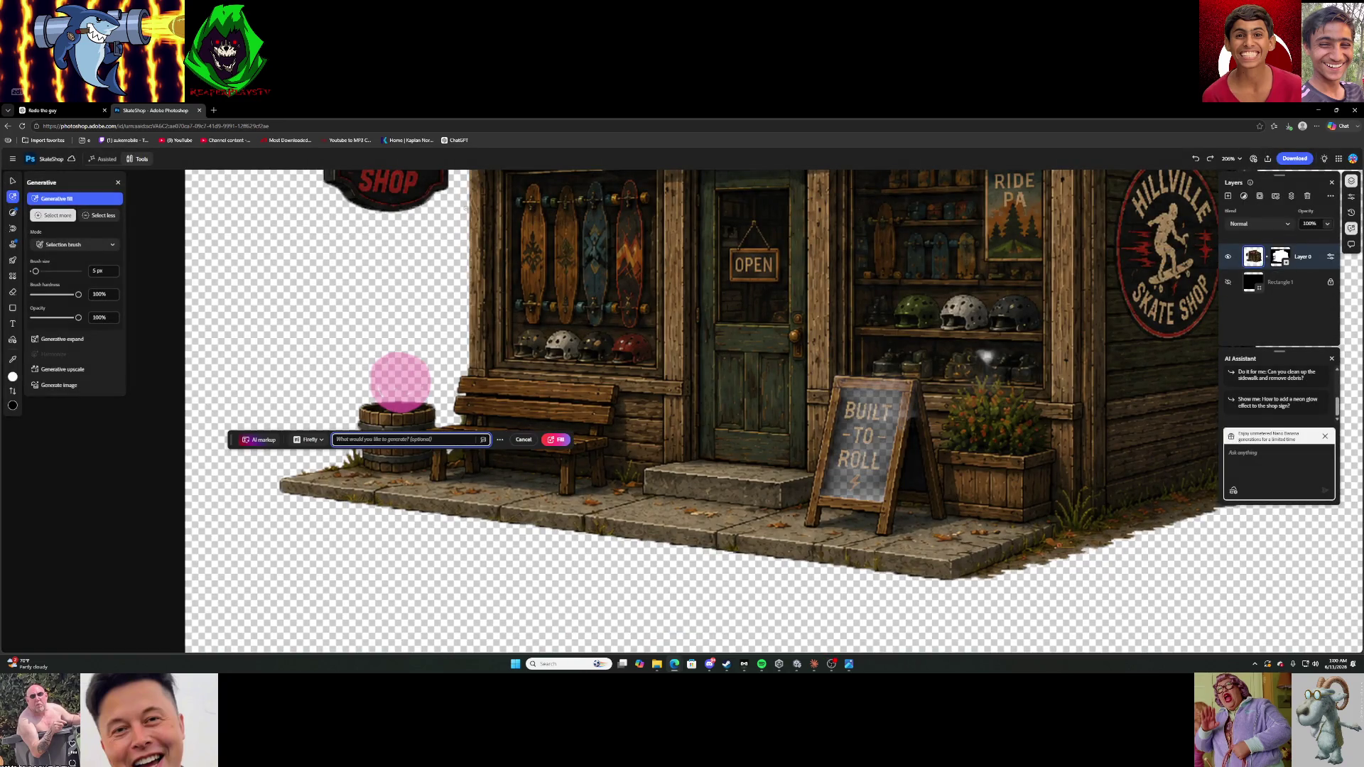
{"action": "left_click", "coordinate": [83, 204]}
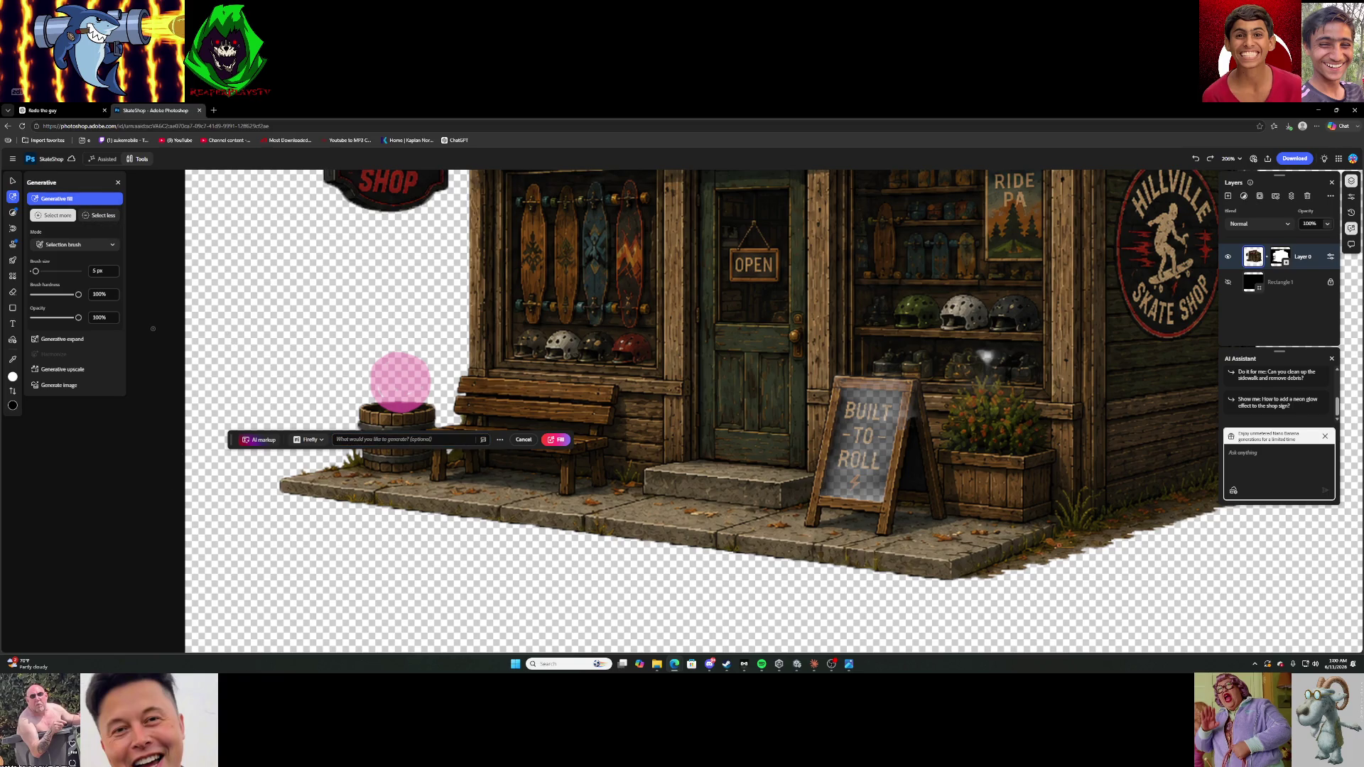
{"action": "left_click", "coordinate": [12, 181]}
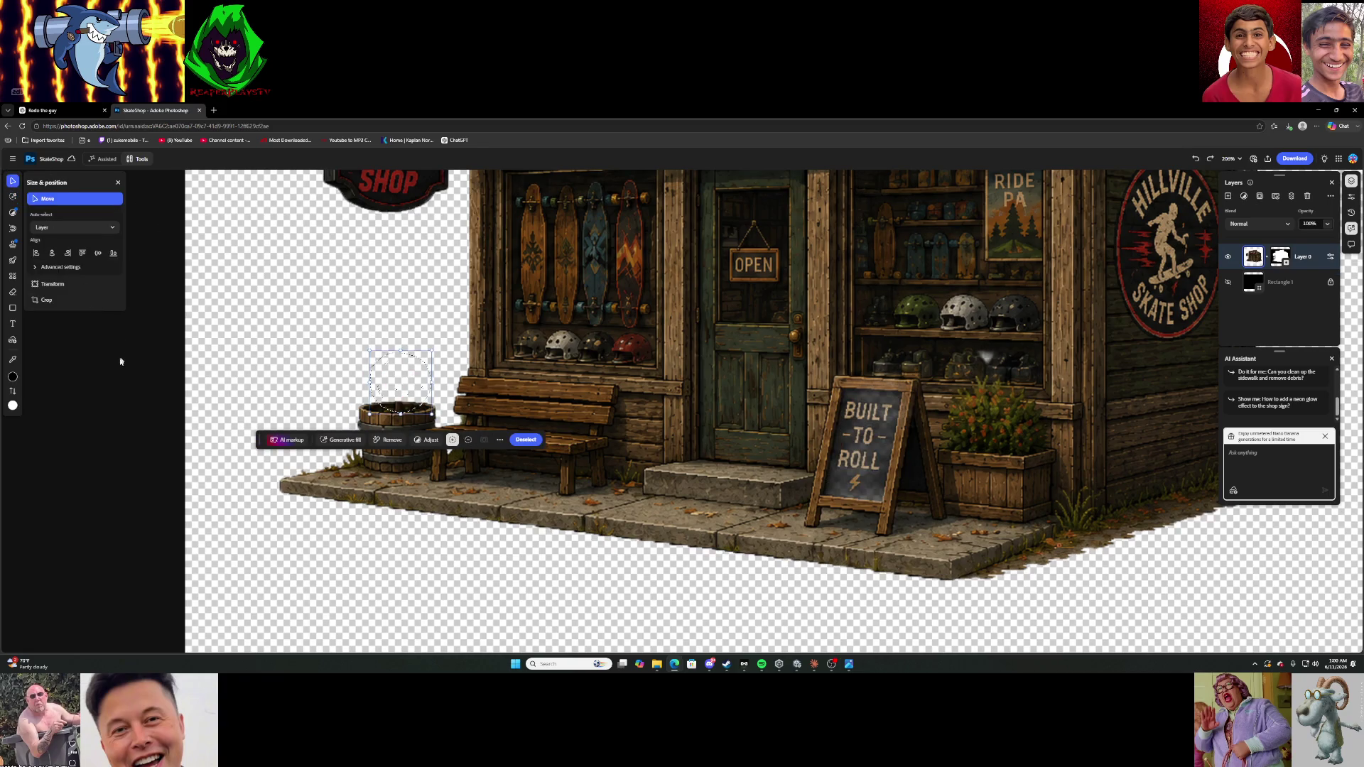
Deselect, zoom in, and clone-stamp from the barrel rim over the green moss inside the barrel top.
{"action": "left_click", "coordinate": [522, 440]}
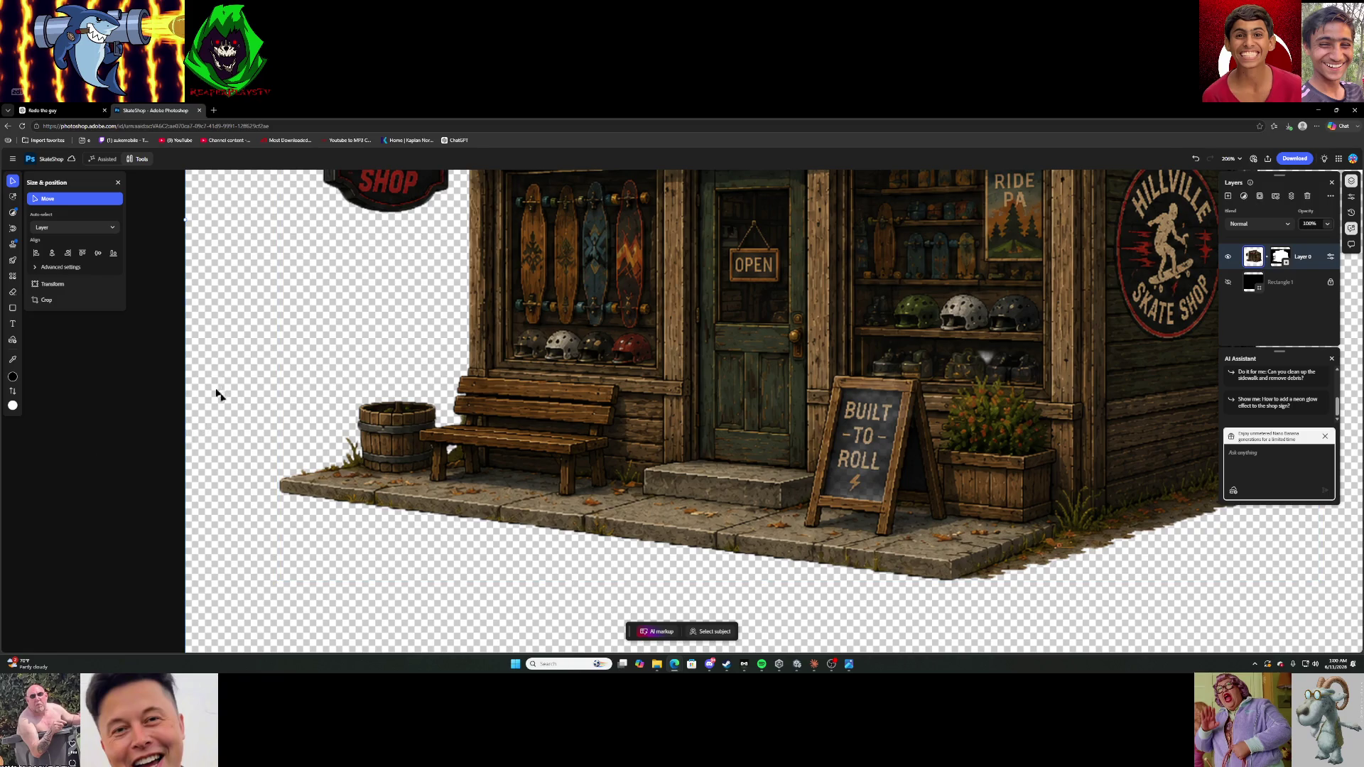
{"action": "scroll", "coordinate": [363, 420], "scroll_direction": "up", "scroll_amount": 5}
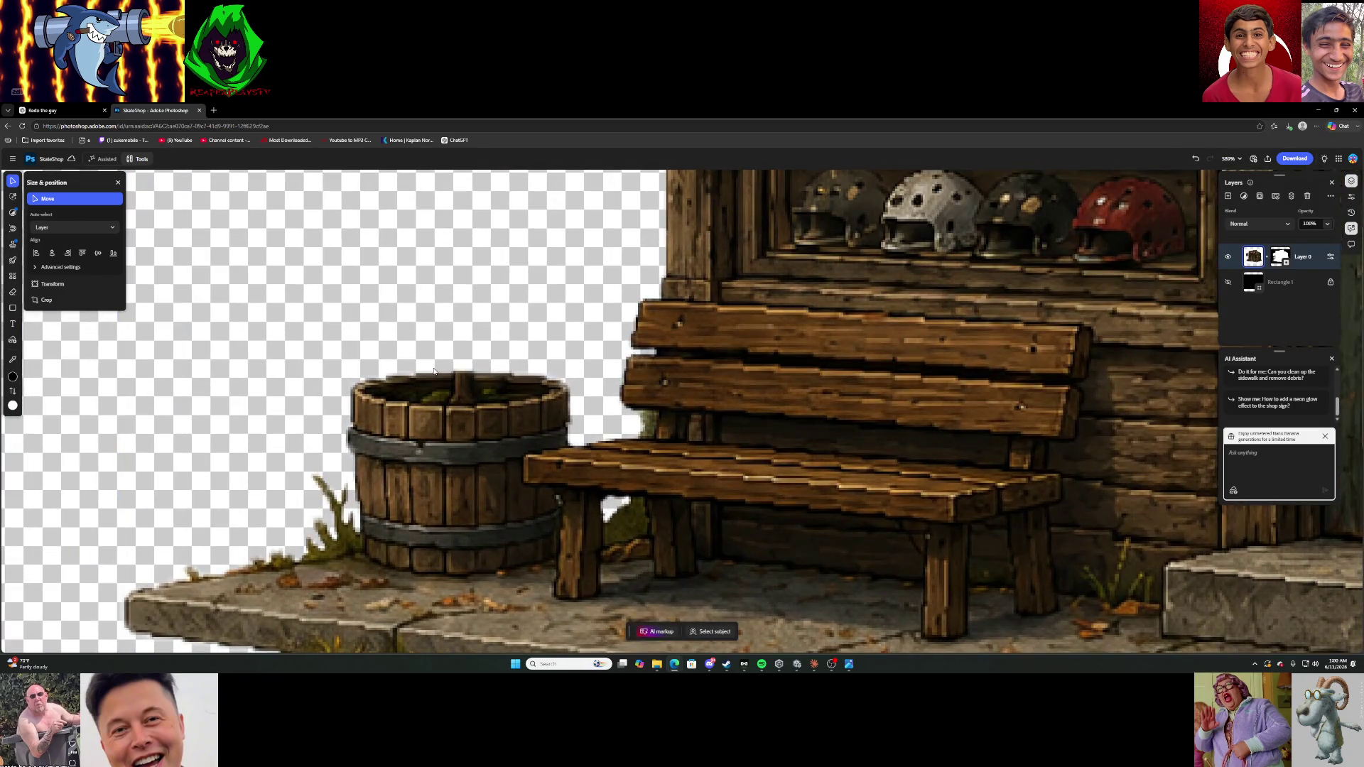
{"action": "scroll", "coordinate": [366, 411], "scroll_direction": "up", "scroll_amount": 2}
{"action": "scroll", "coordinate": [476, 329], "scroll_direction": "up", "scroll_amount": 1}
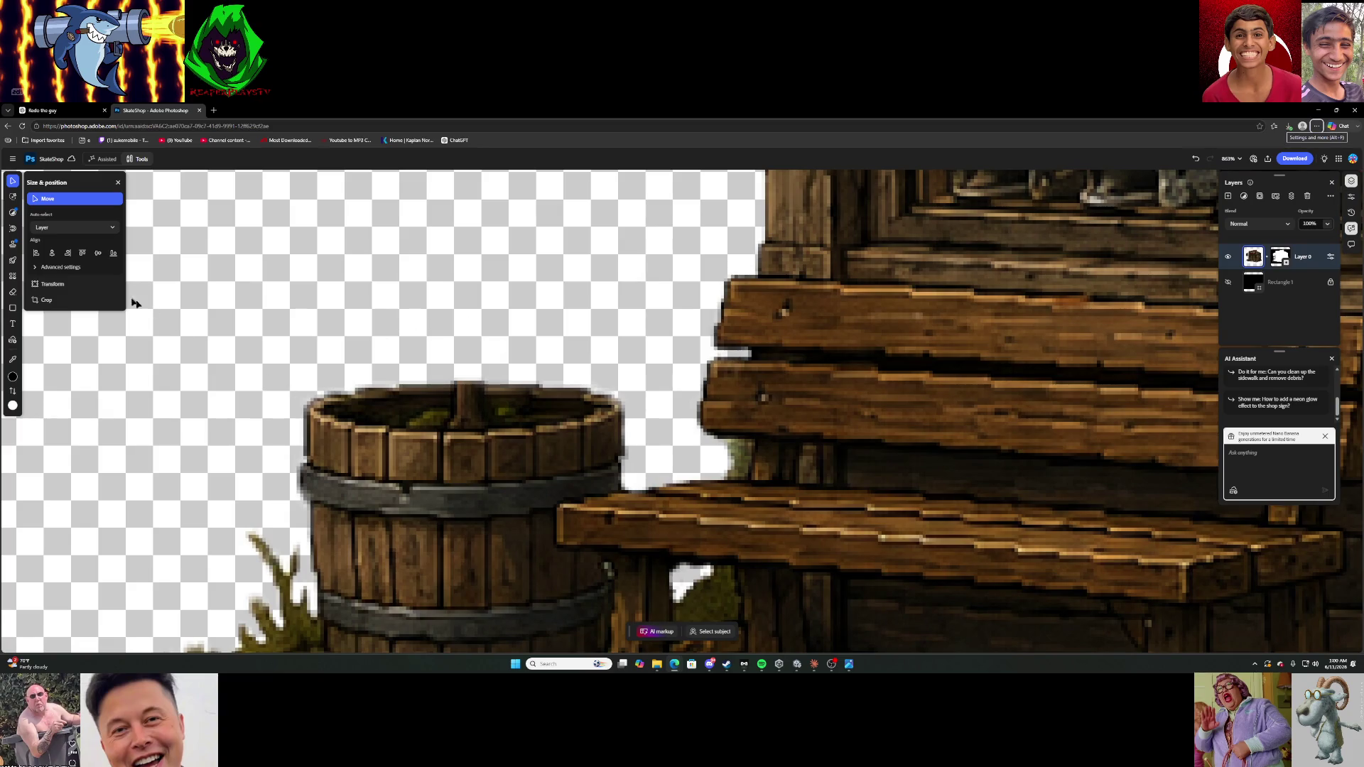
{"action": "left_click", "coordinate": [16, 247]}
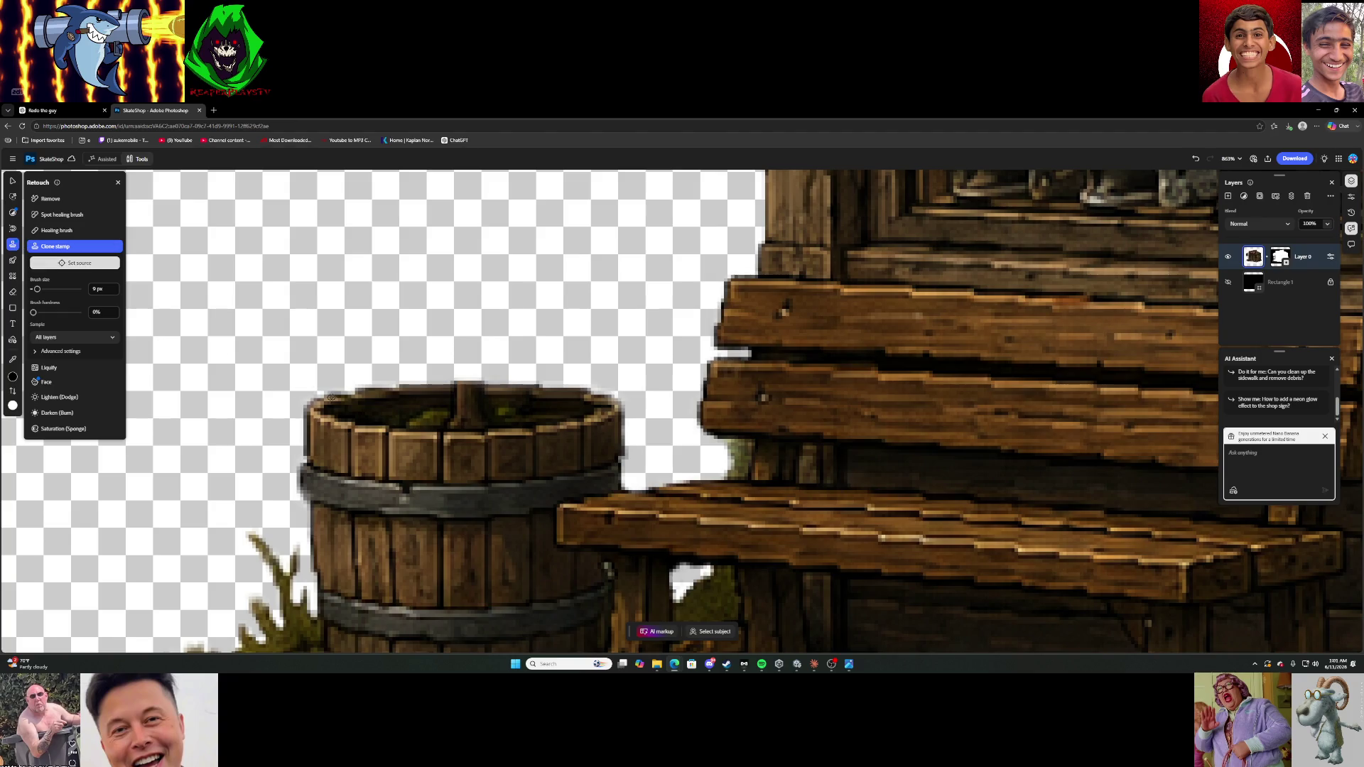
{"action": "left_click", "coordinate": [381, 411]}
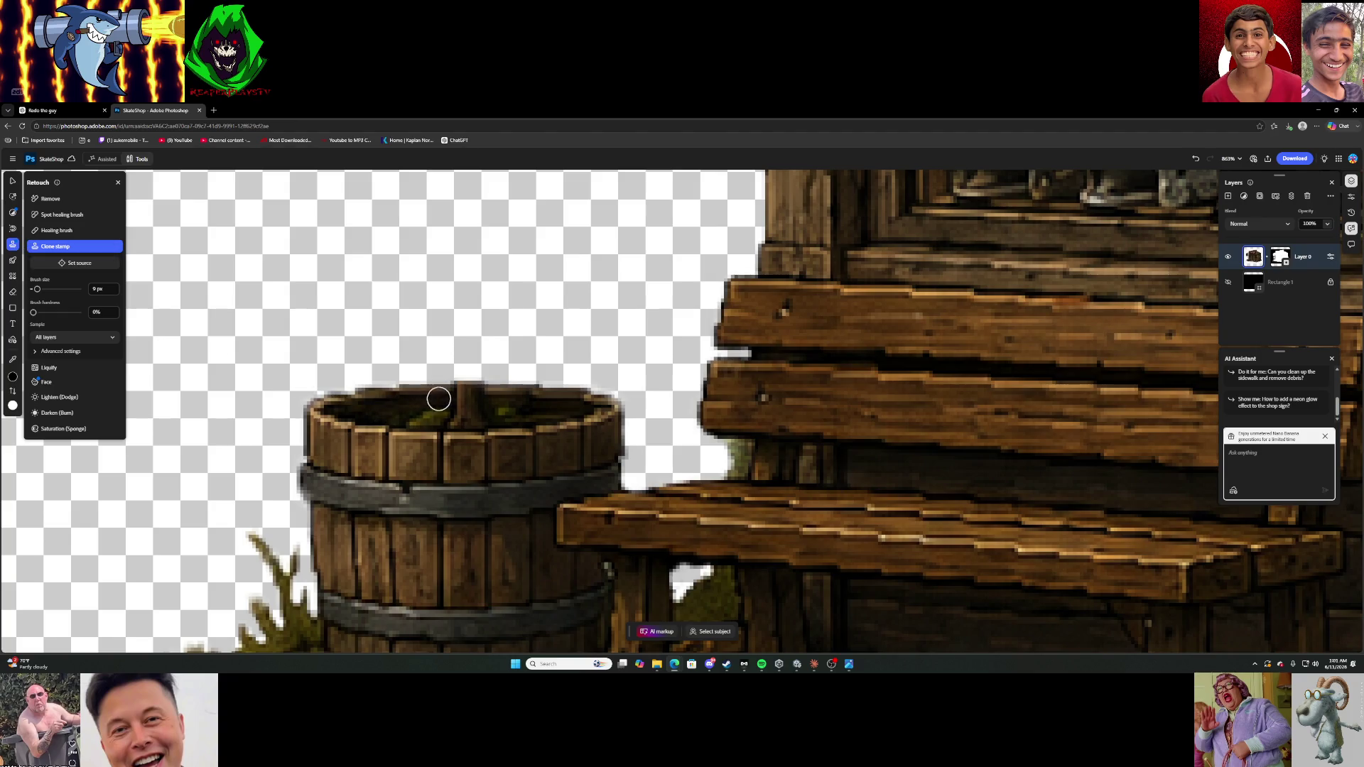
{"action": "left_click_drag", "start_coordinate": [471, 413], "coordinate": [405, 417]}
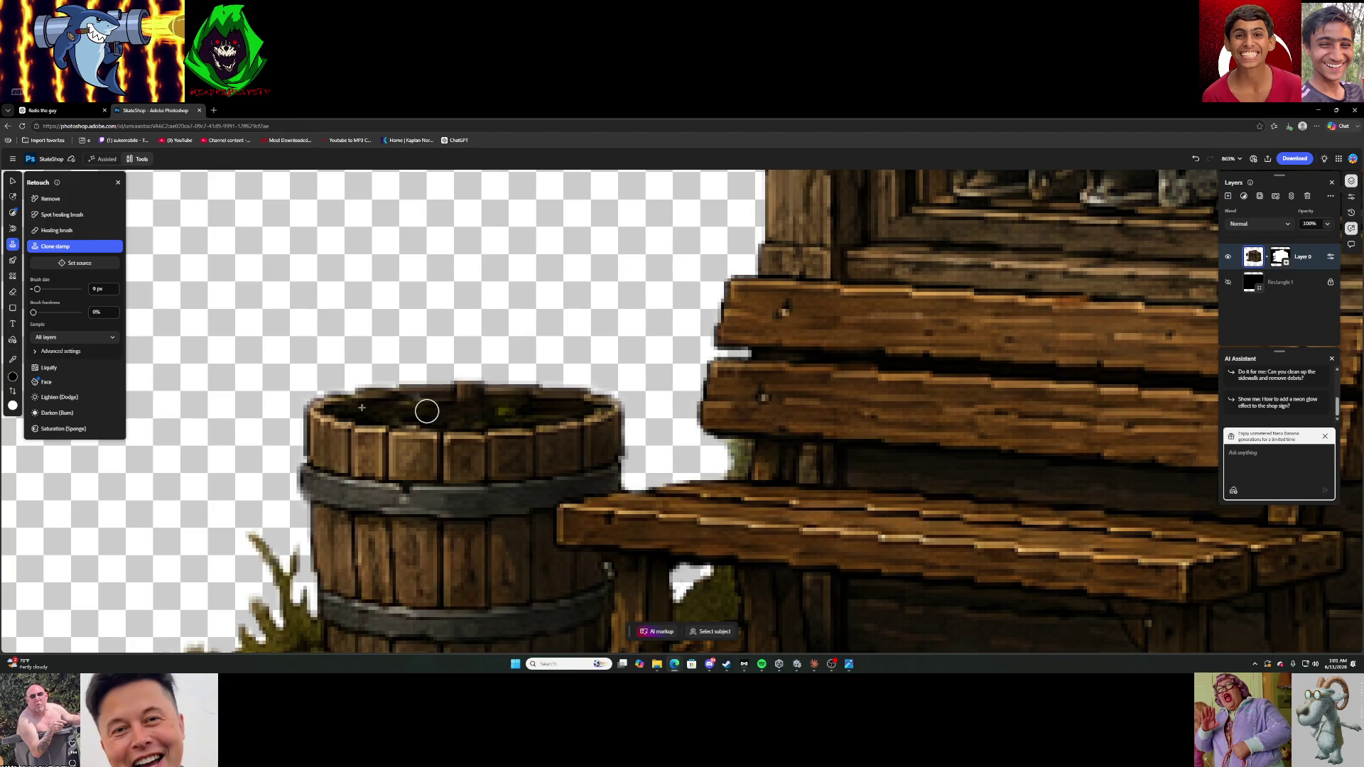
{"action": "left_click_drag", "start_coordinate": [453, 406], "coordinate": [516, 414]}
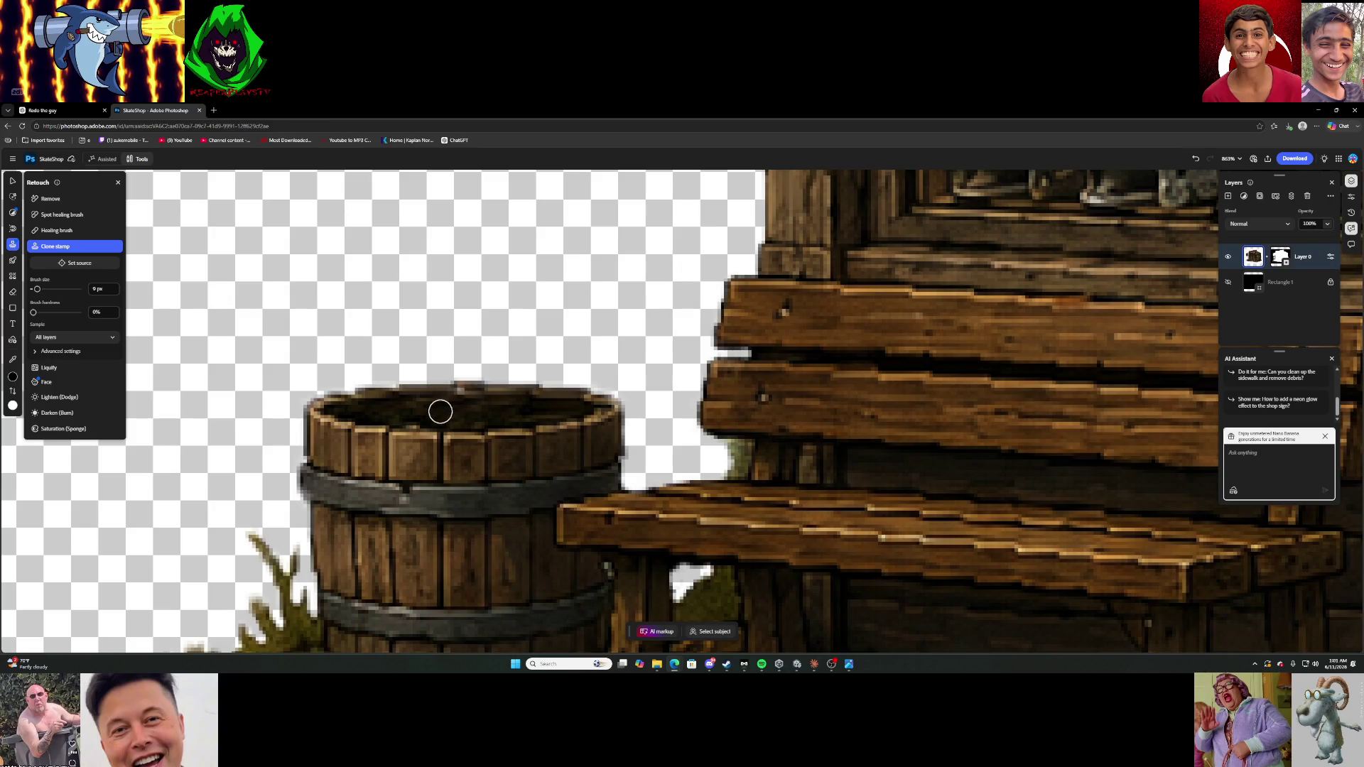
{"action": "left_click", "coordinate": [456, 393]}
Download the image as SkateShop.png to Downloads, replacing the old file, and minimize the browser.
{"action": "scroll", "coordinate": [537, 378], "scroll_direction": "down", "scroll_amount": 5}
{"action": "scroll", "coordinate": [866, 389], "scroll_direction": "down", "scroll_amount": 3}
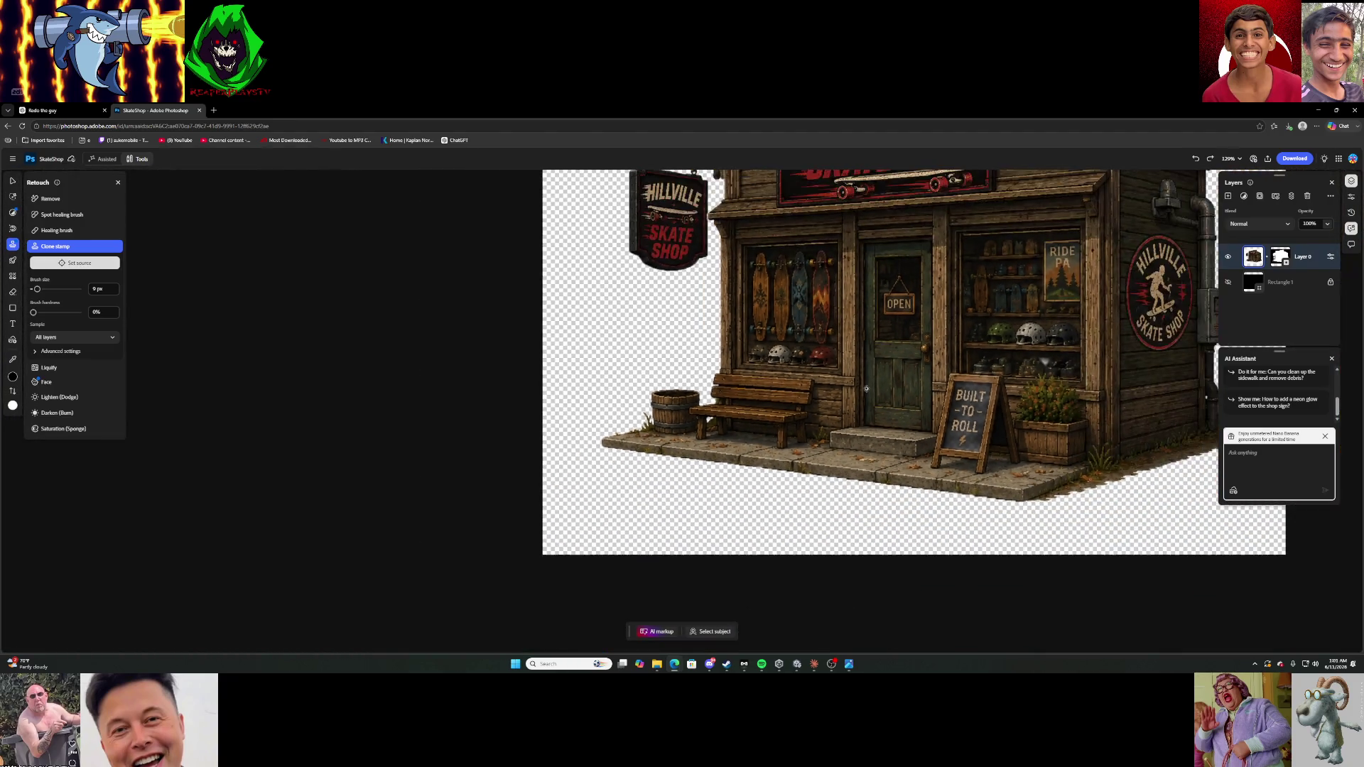
{"action": "scroll", "coordinate": [1044, 318], "scroll_direction": "down", "scroll_amount": 1}
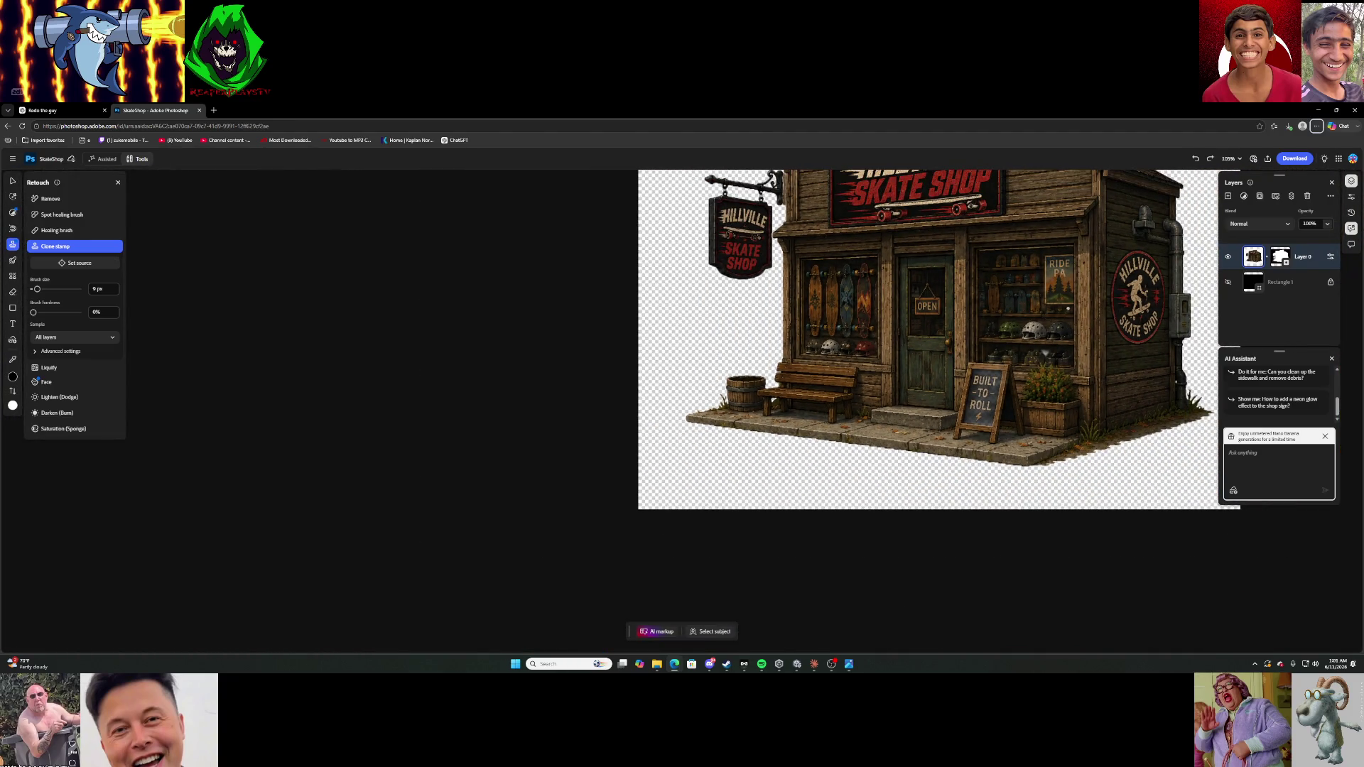
{"action": "left_click", "coordinate": [1302, 159]}
{"action": "left_click", "coordinate": [1291, 179]}
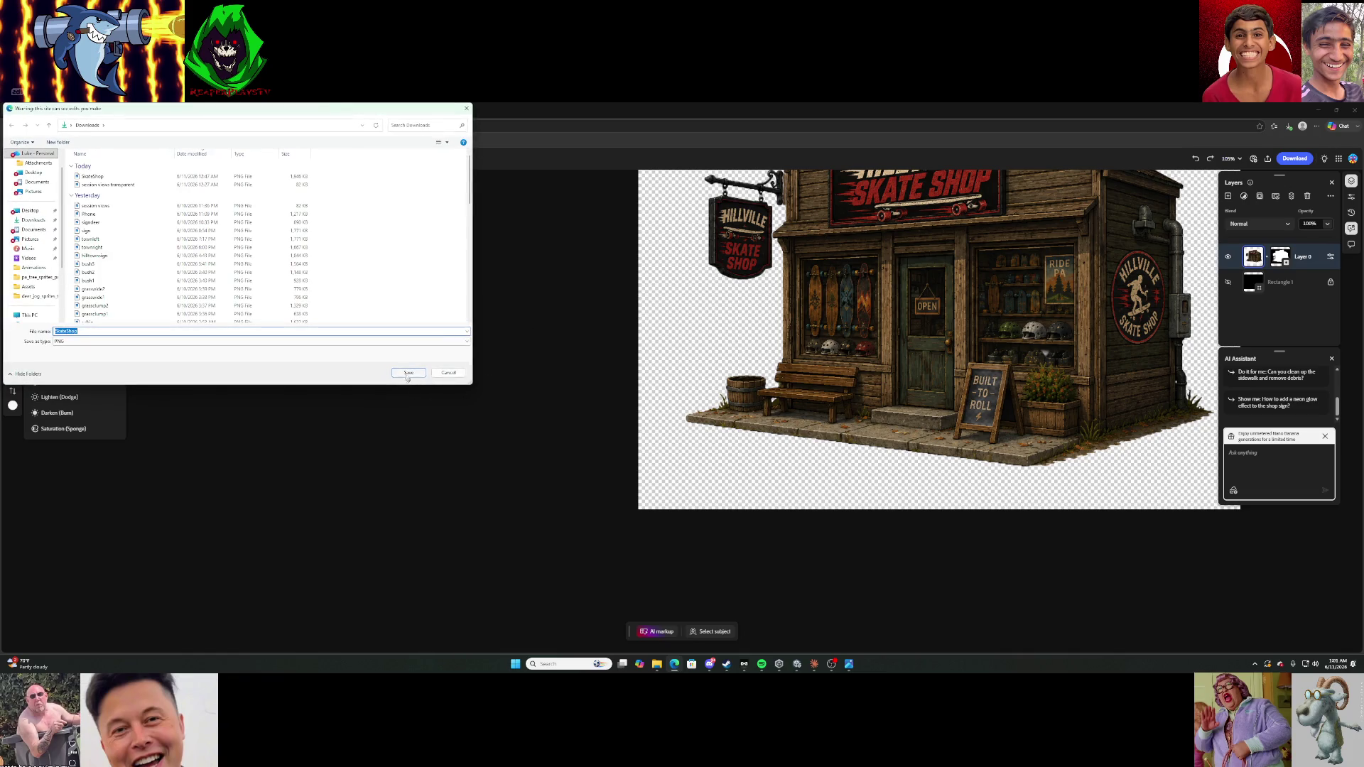
{"action": "left_click", "coordinate": [407, 374]}
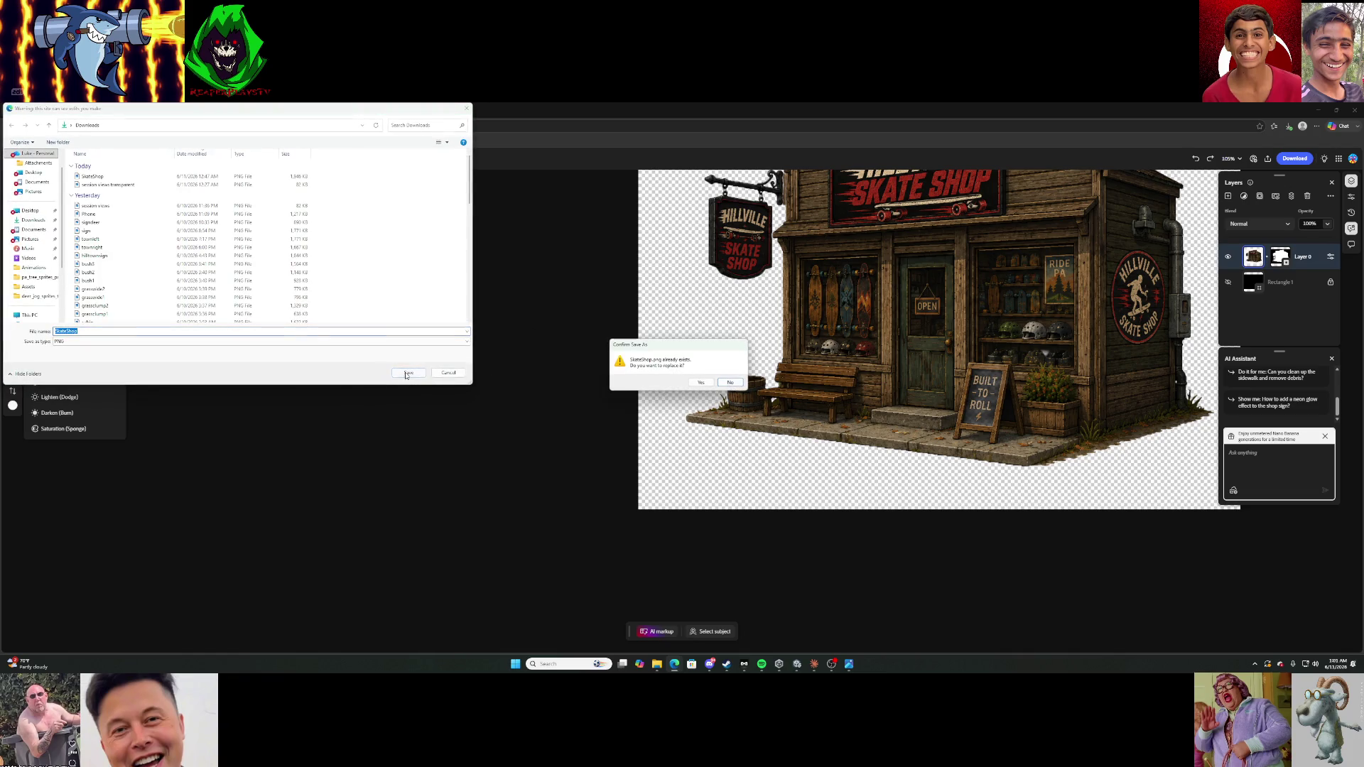
{"action": "left_click", "coordinate": [700, 383]}
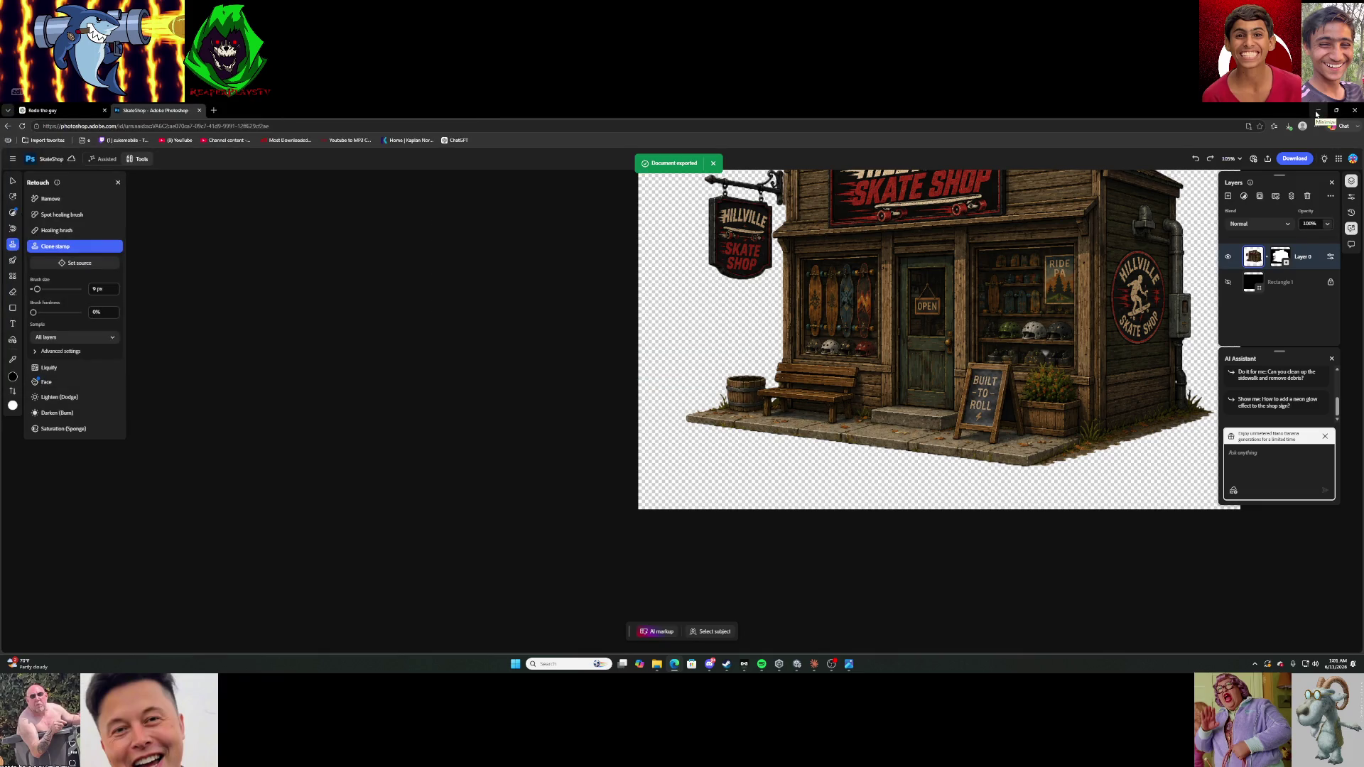
{"action": "left_click", "coordinate": [1317, 113]}
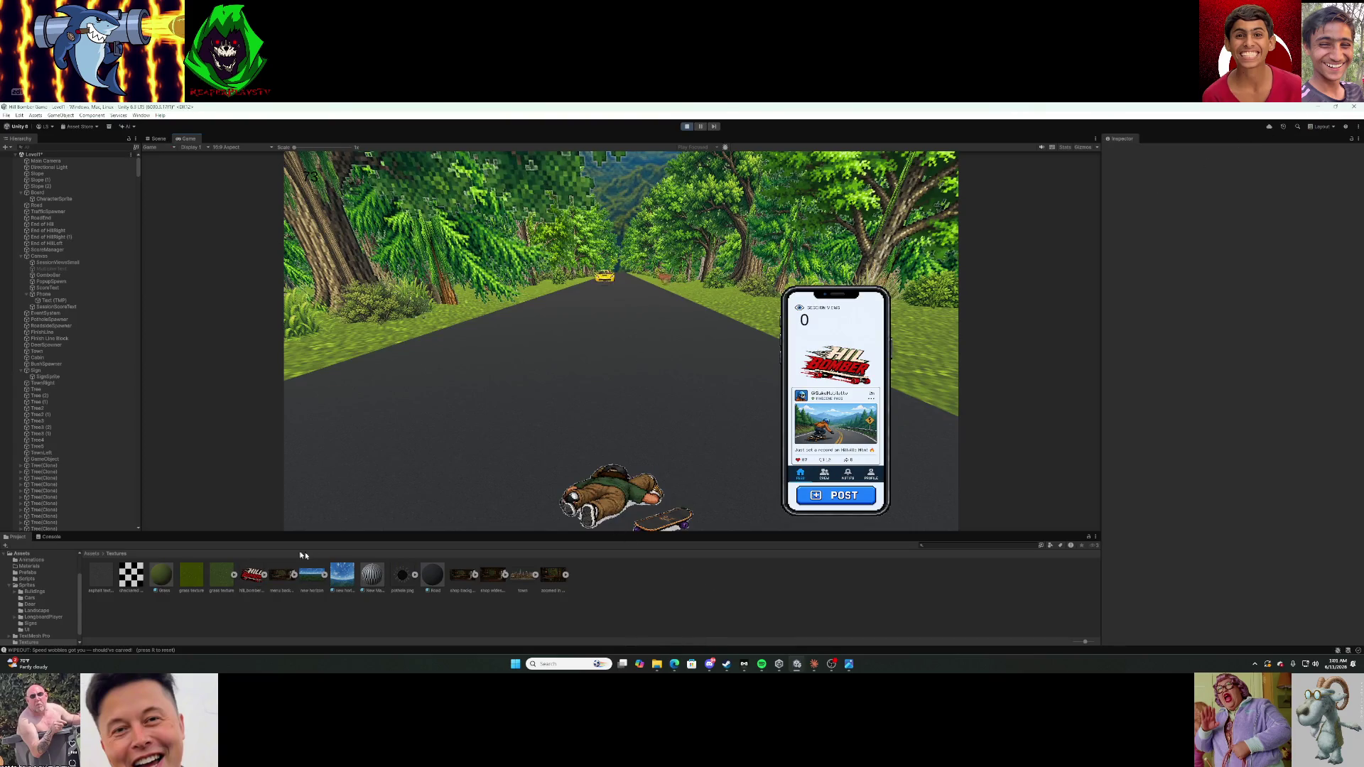
Navigate the Project window to the Assets/Sprites/Buildings folder.
{"action": "left_click", "coordinate": [44, 560]}
{"action": "left_click", "coordinate": [44, 566]}
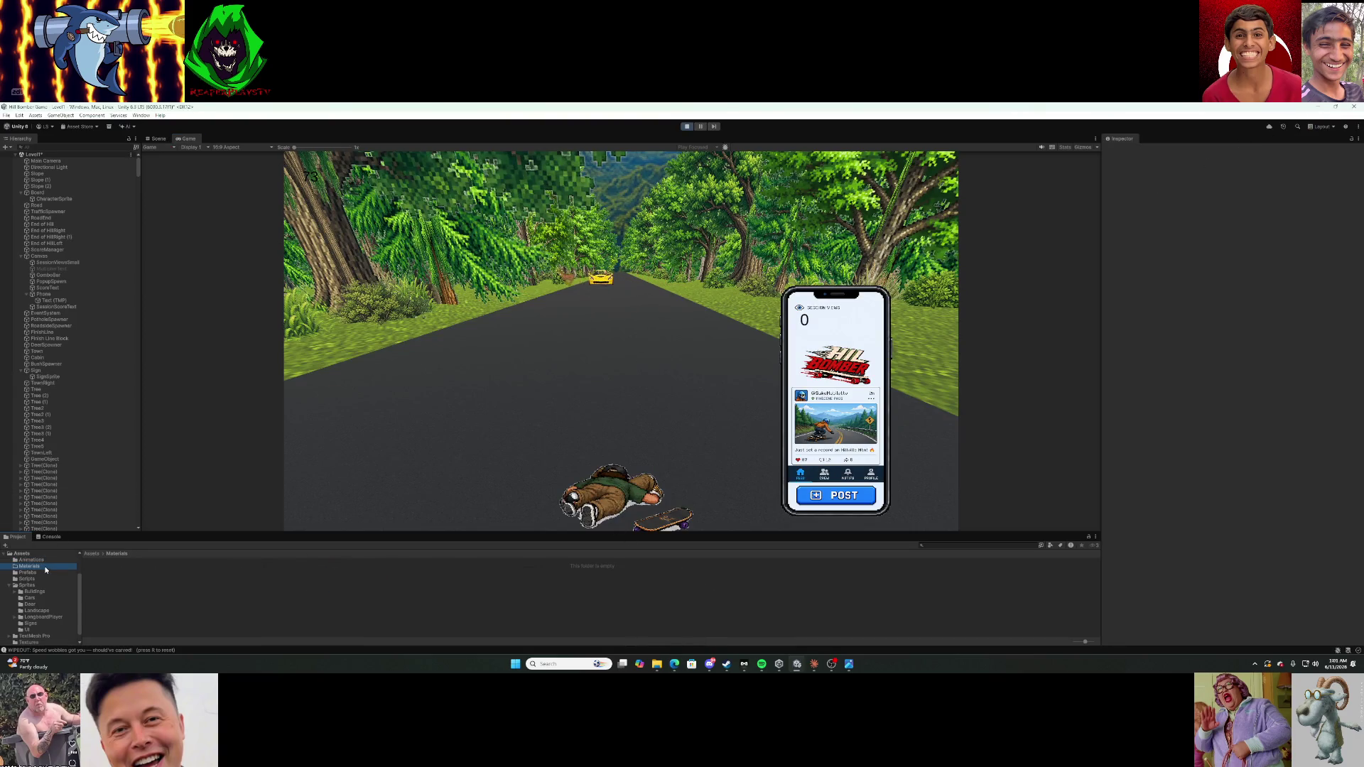
{"action": "left_click", "coordinate": [46, 573]}
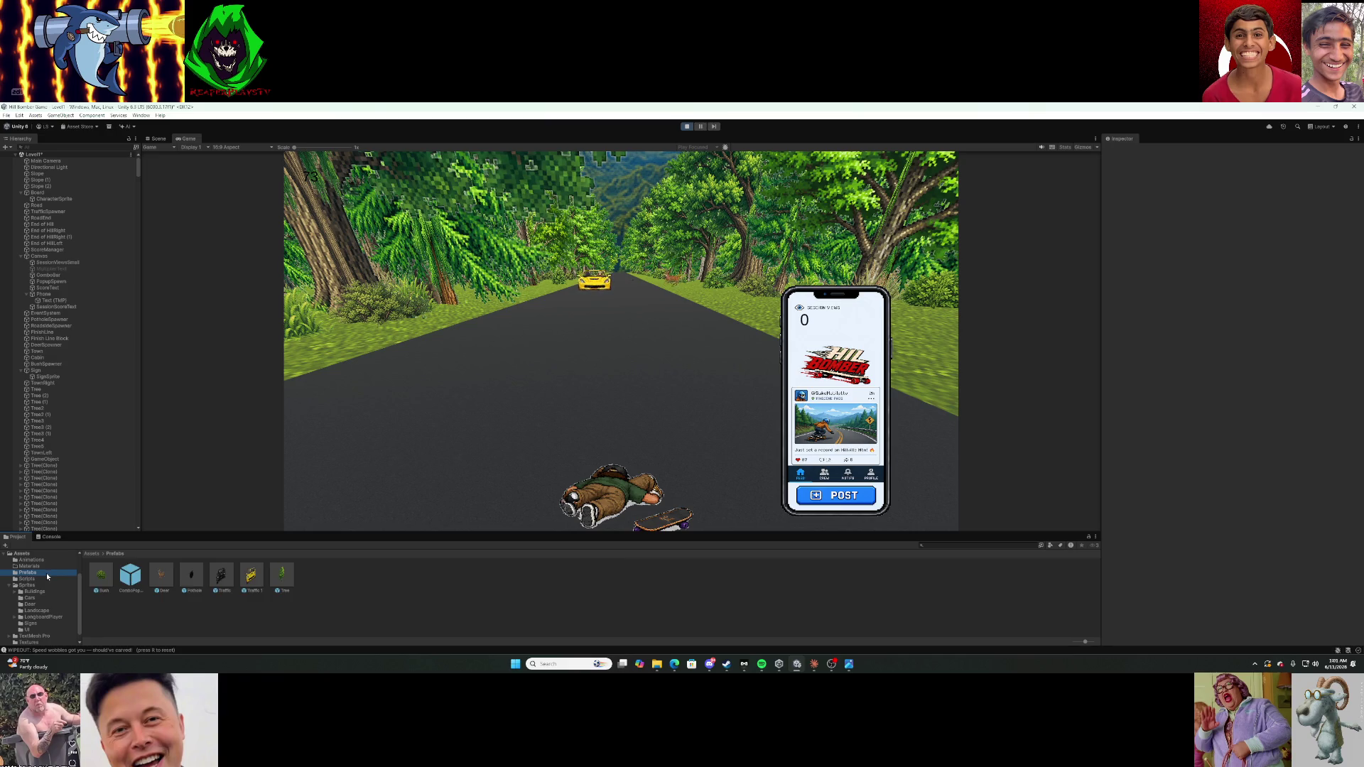
{"action": "left_click", "coordinate": [22, 553]}
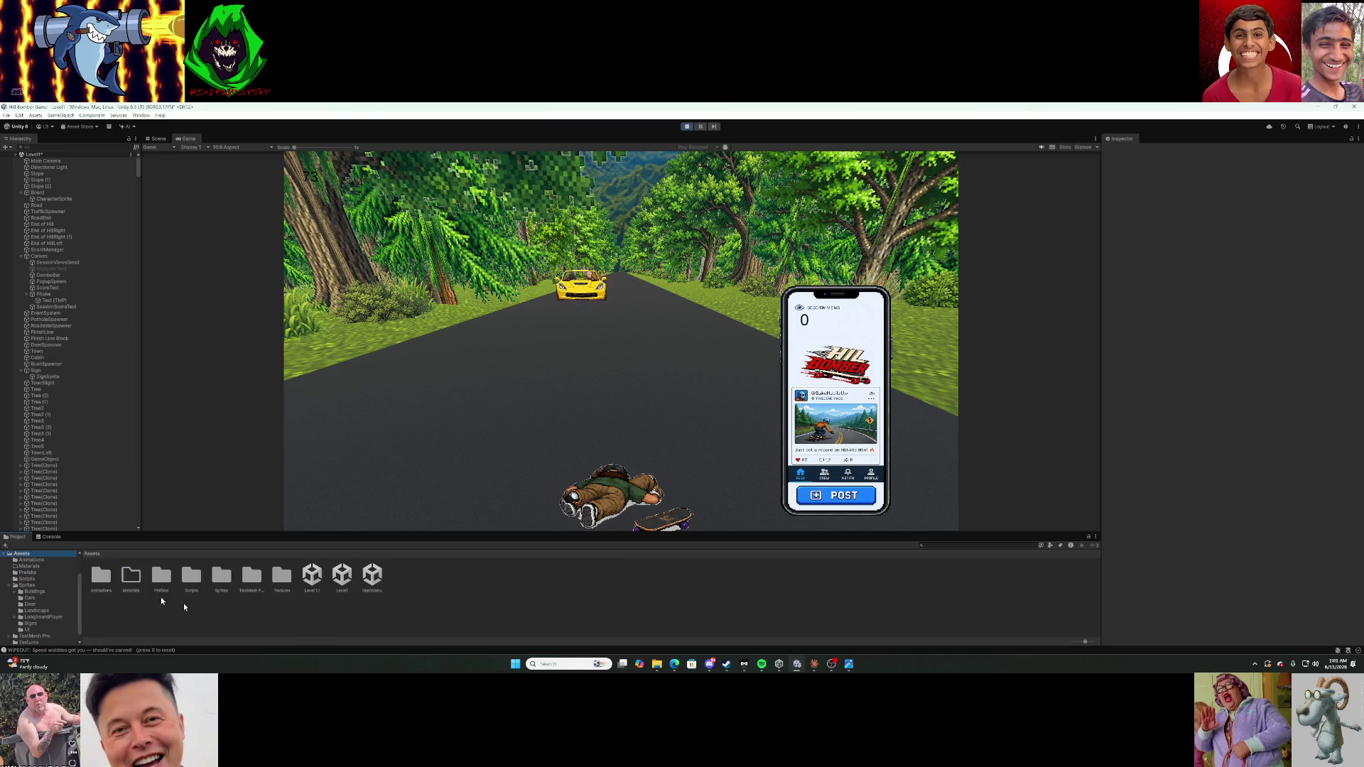
{"action": "left_click", "coordinate": [225, 579]}
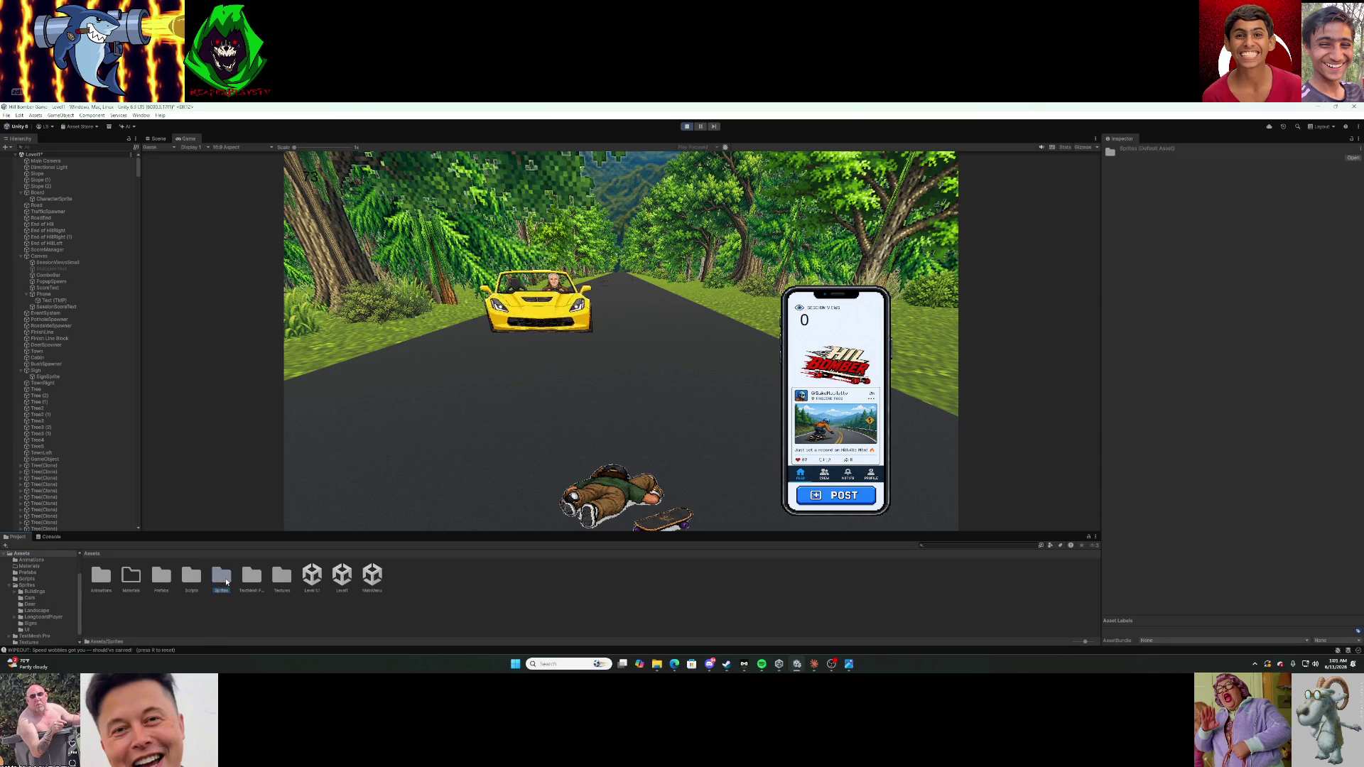
{"action": "double_click", "coordinate": [226, 582]}
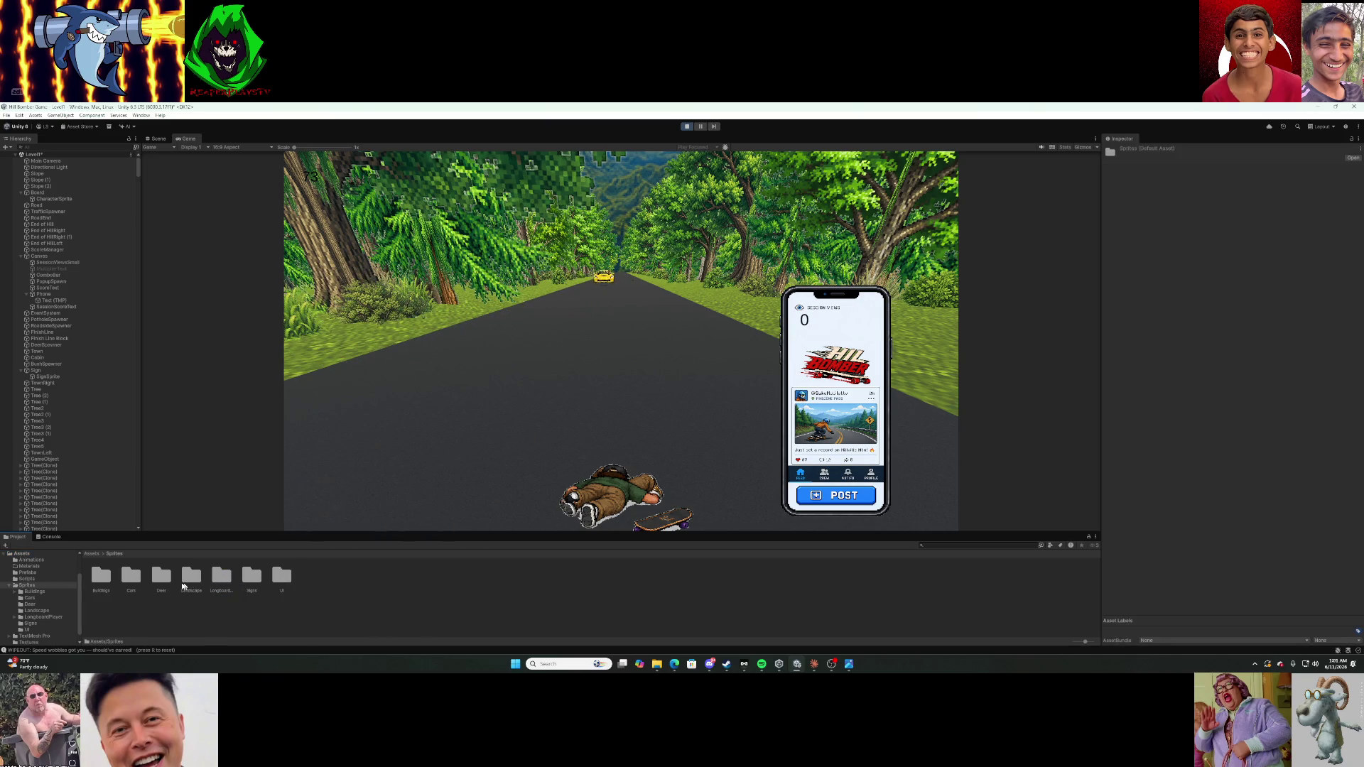
{"action": "double_click", "coordinate": [99, 577]}
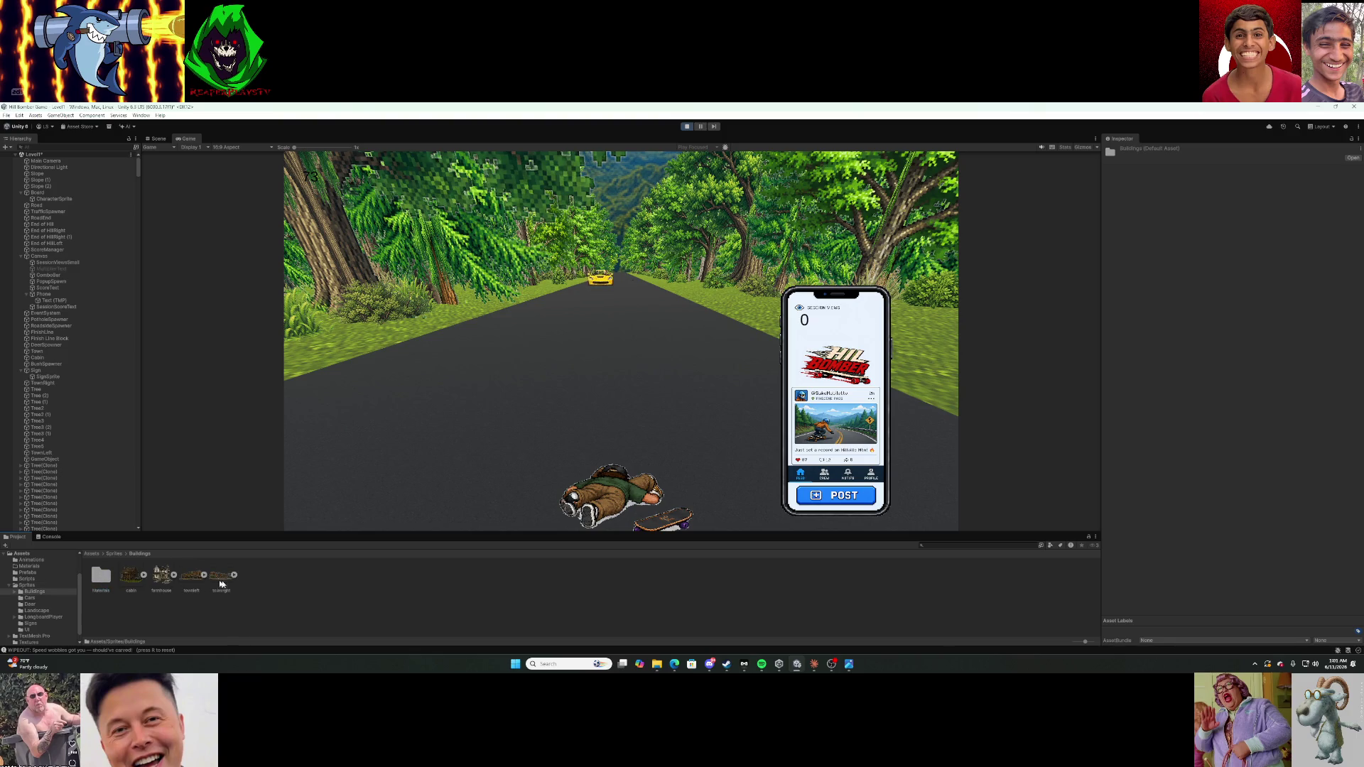
Drag SkateShop.png from Downloads into the Buildings folder and preview the imported image.
{"action": "left_click", "coordinate": [656, 663]}
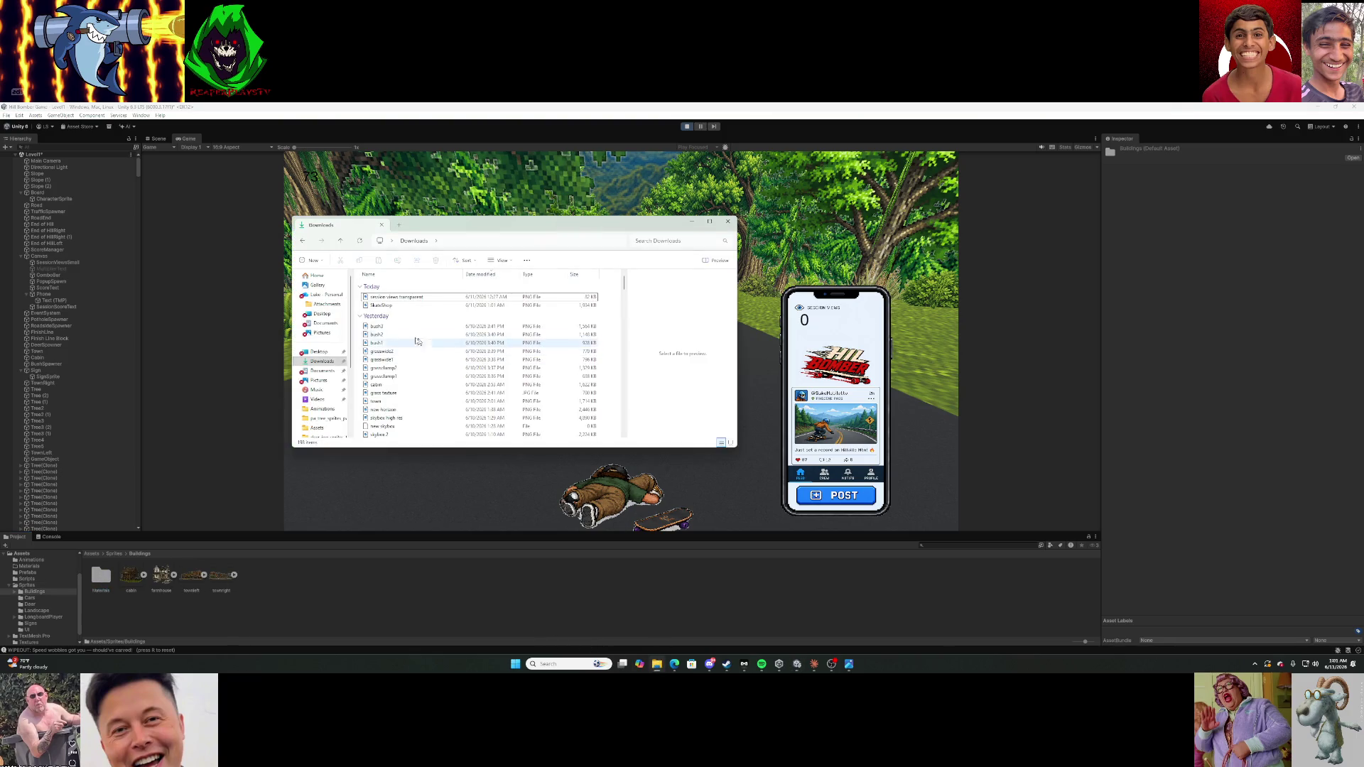
{"action": "left_click", "coordinate": [399, 305]}
{"action": "mouse_move", "coordinate": [384, 305]}
{"action": "left_mouse_down"}
{"action": "mouse_move", "coordinate": [260, 560]}
{"action": "mouse_move", "coordinate": [262, 584]}
{"action": "left_mouse_up"}
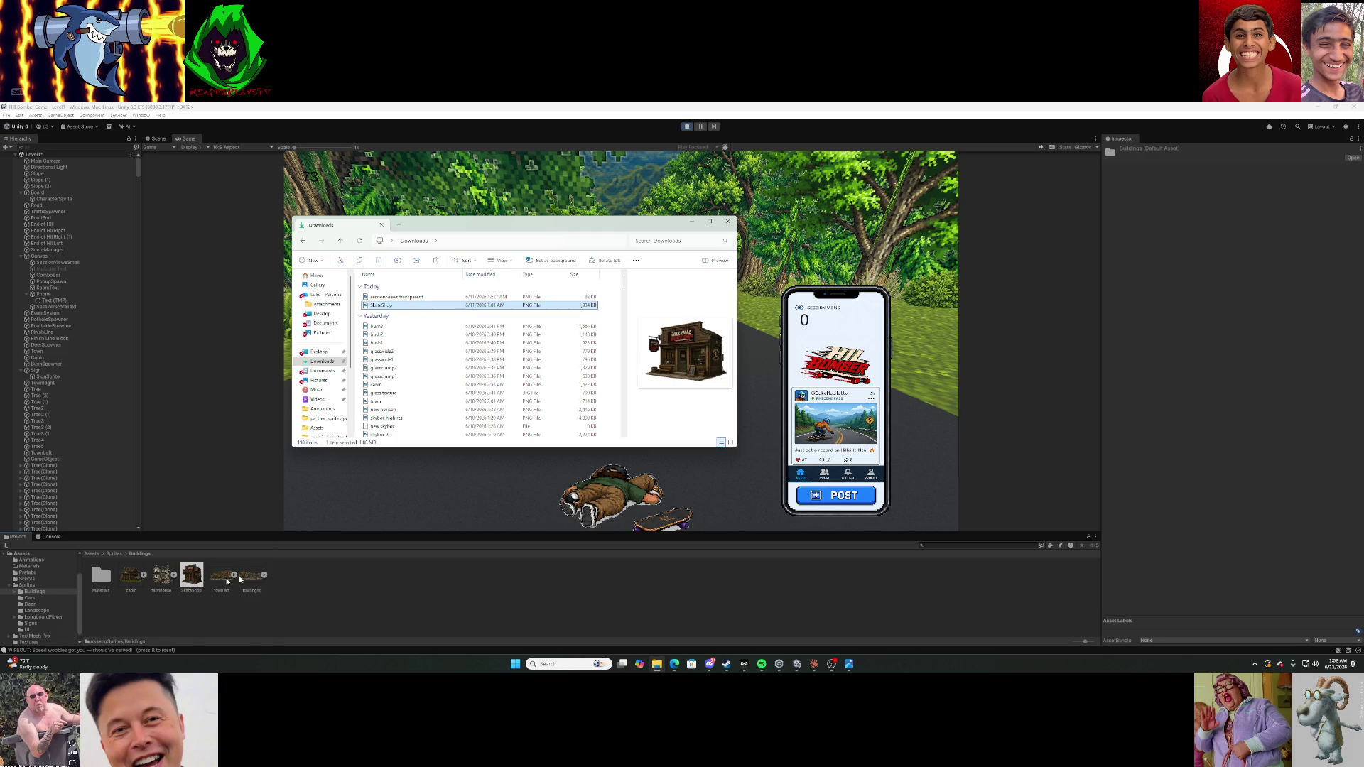
{"action": "double_click", "coordinate": [192, 581]}
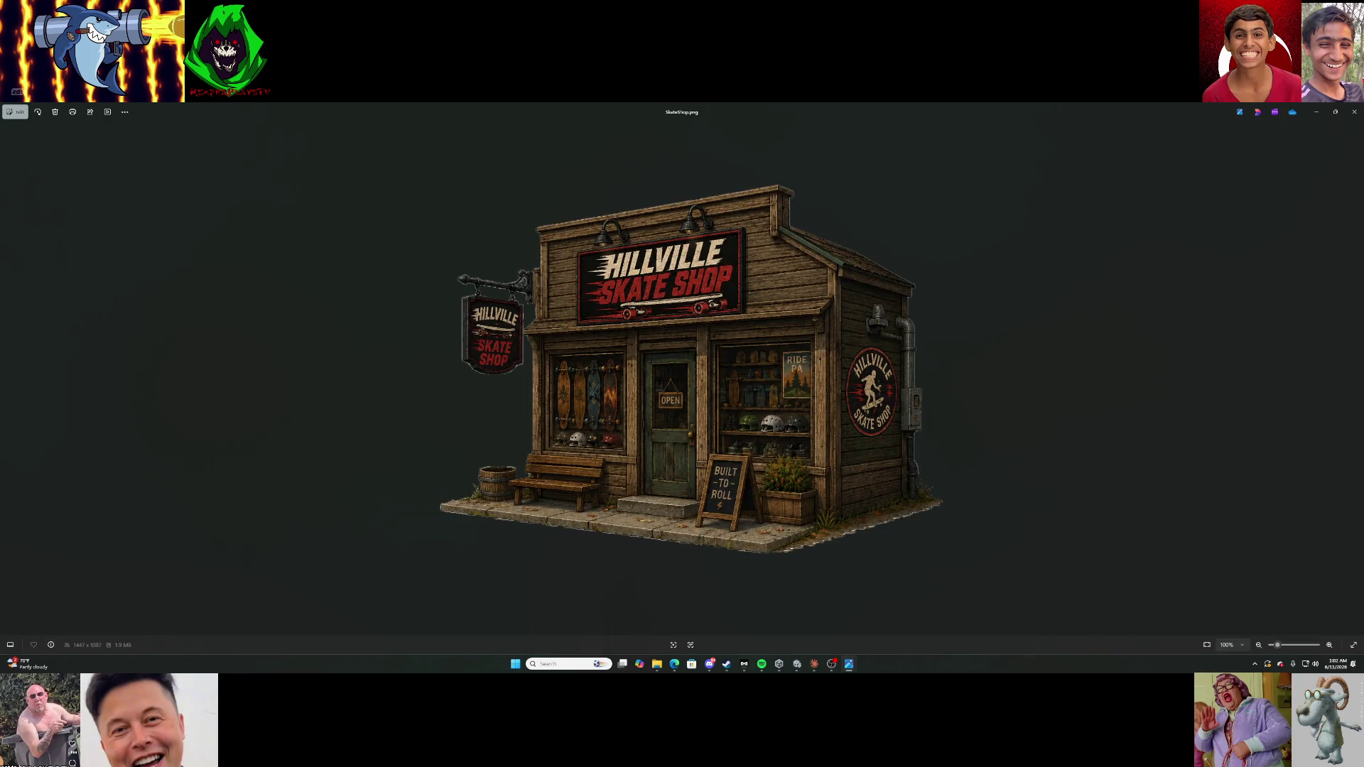
{"action": "left_click", "coordinate": [1353, 112]}
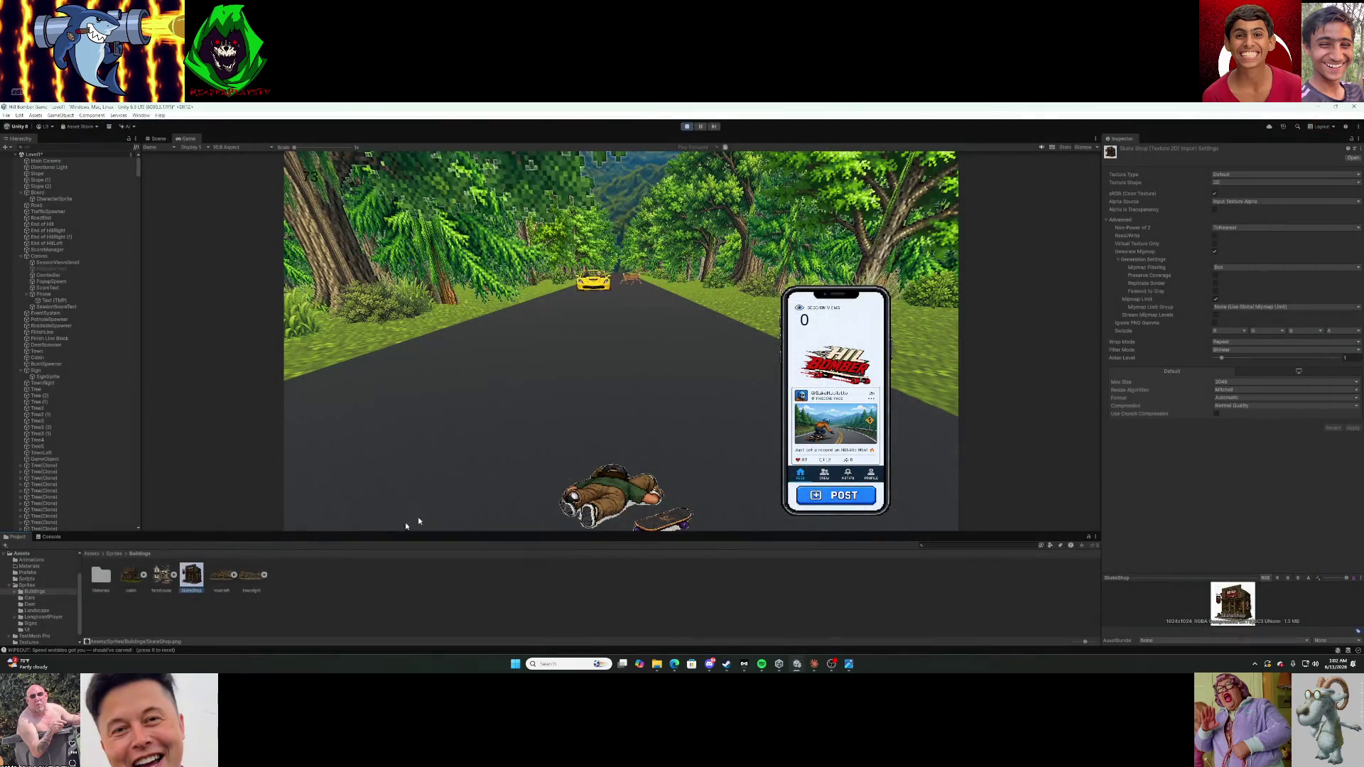
Set SkateShop to a Single-mode sprite with Point filtering and Compression None, and apply.
{"action": "left_click", "coordinate": [1228, 176]}
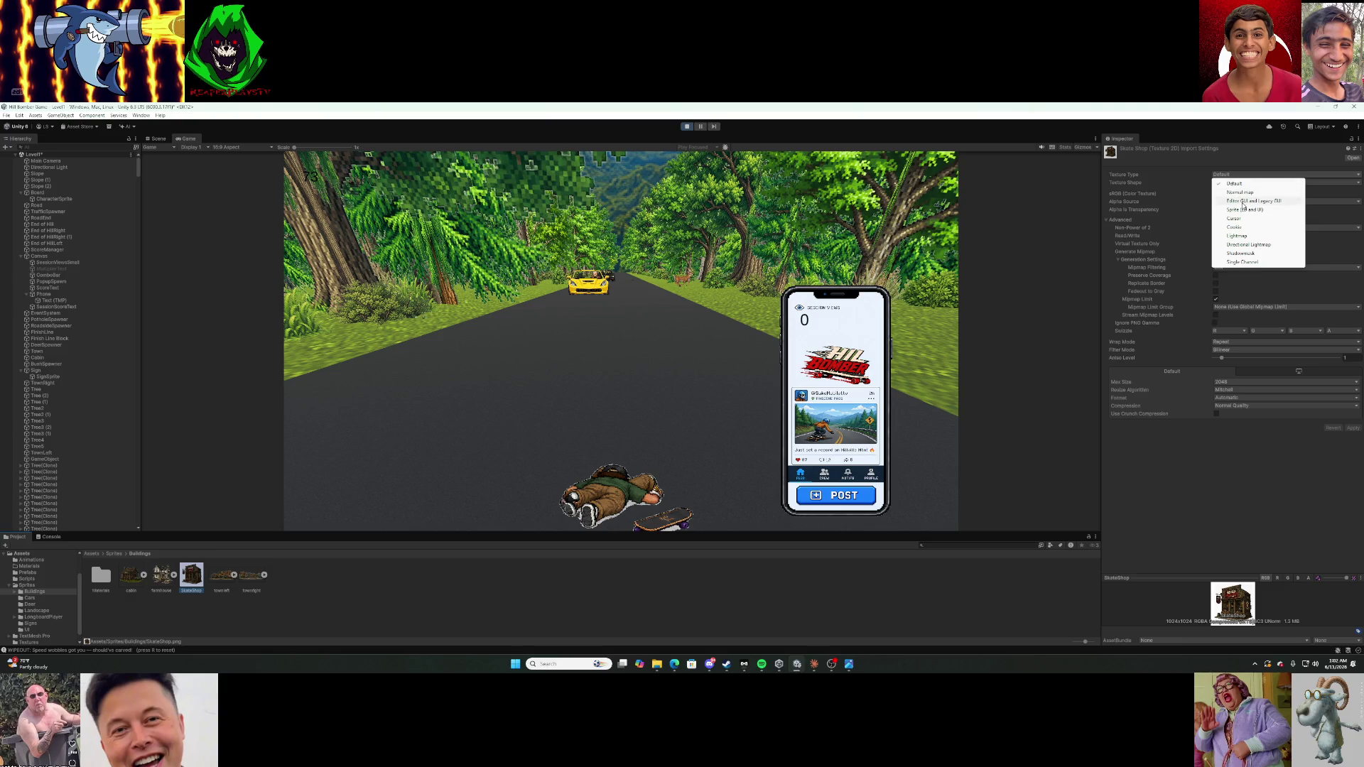
{"action": "left_click", "coordinate": [1244, 209]}
{"action": "left_click", "coordinate": [1244, 194]}
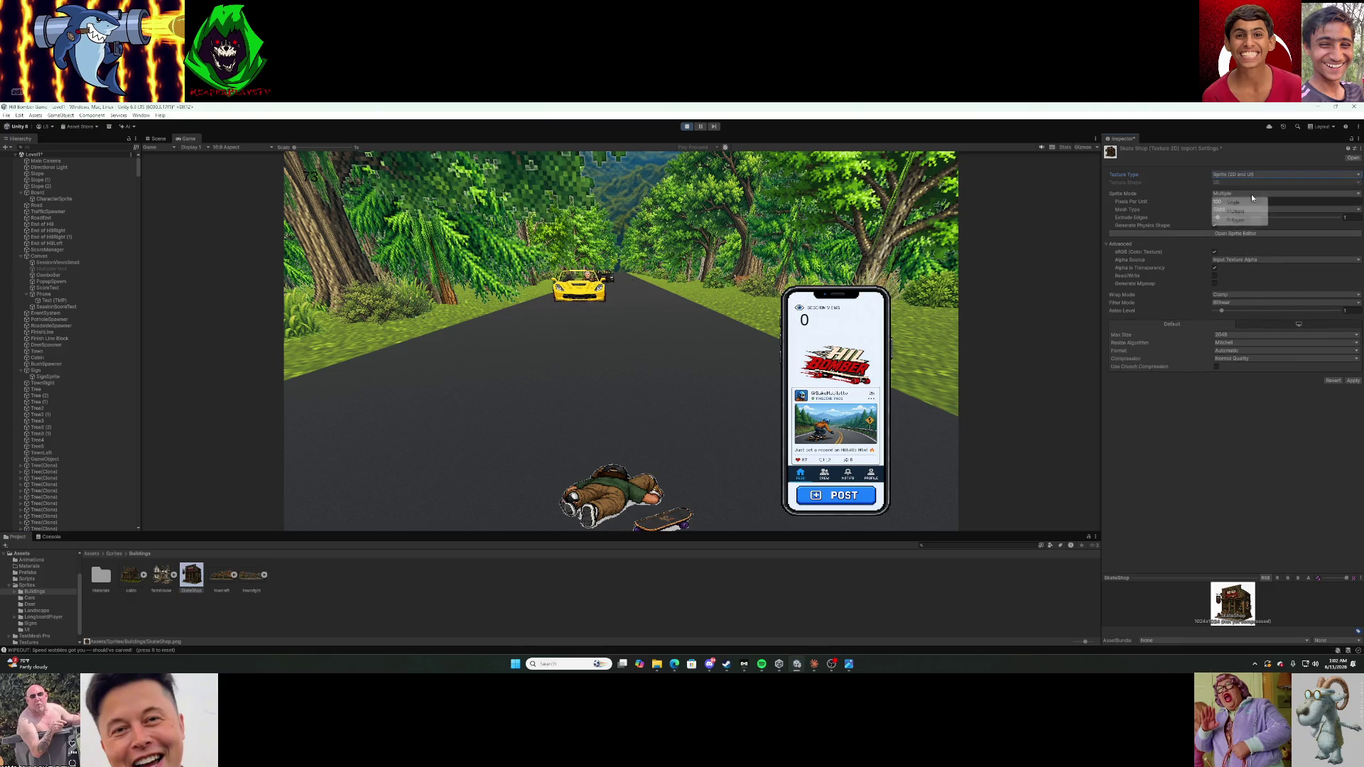
{"action": "left_click", "coordinate": [1246, 204]}
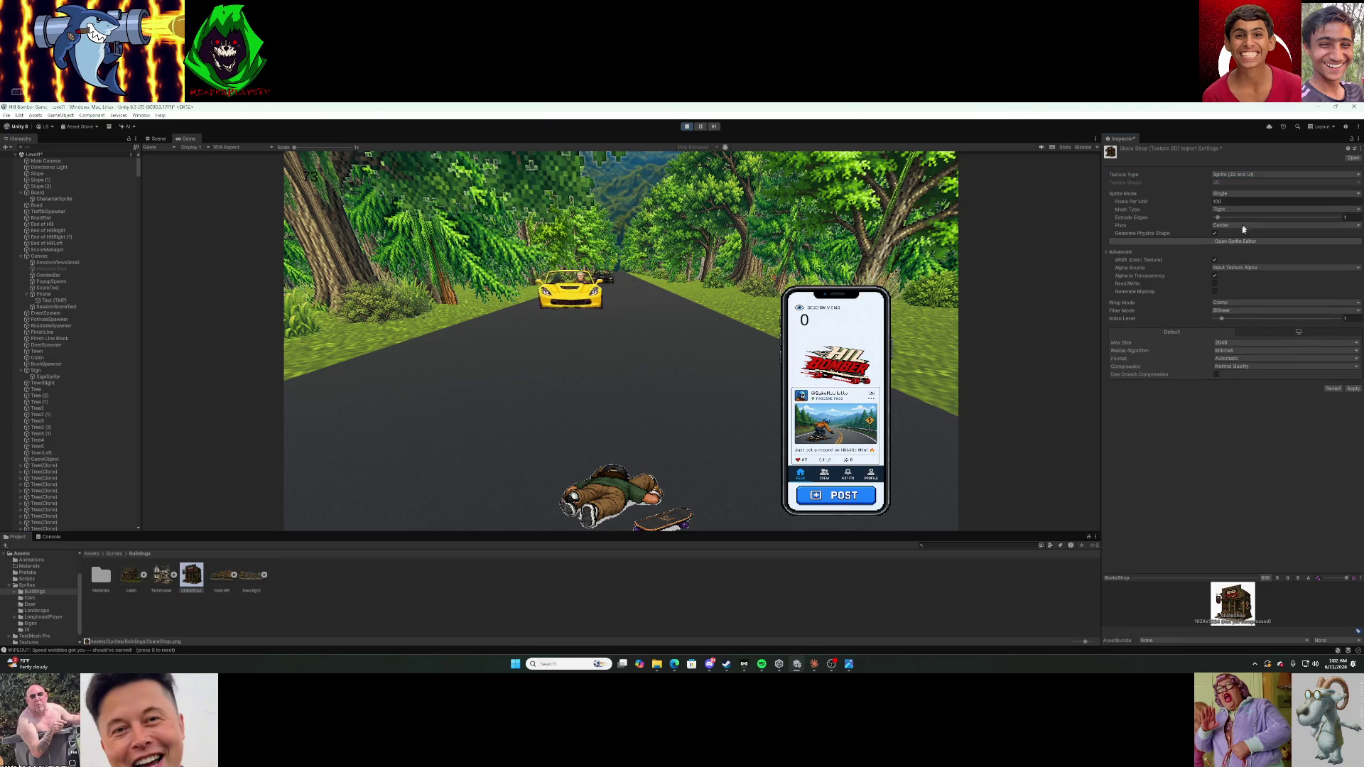
{"action": "left_click", "coordinate": [1236, 312]}
{"action": "left_click", "coordinate": [1236, 319]}
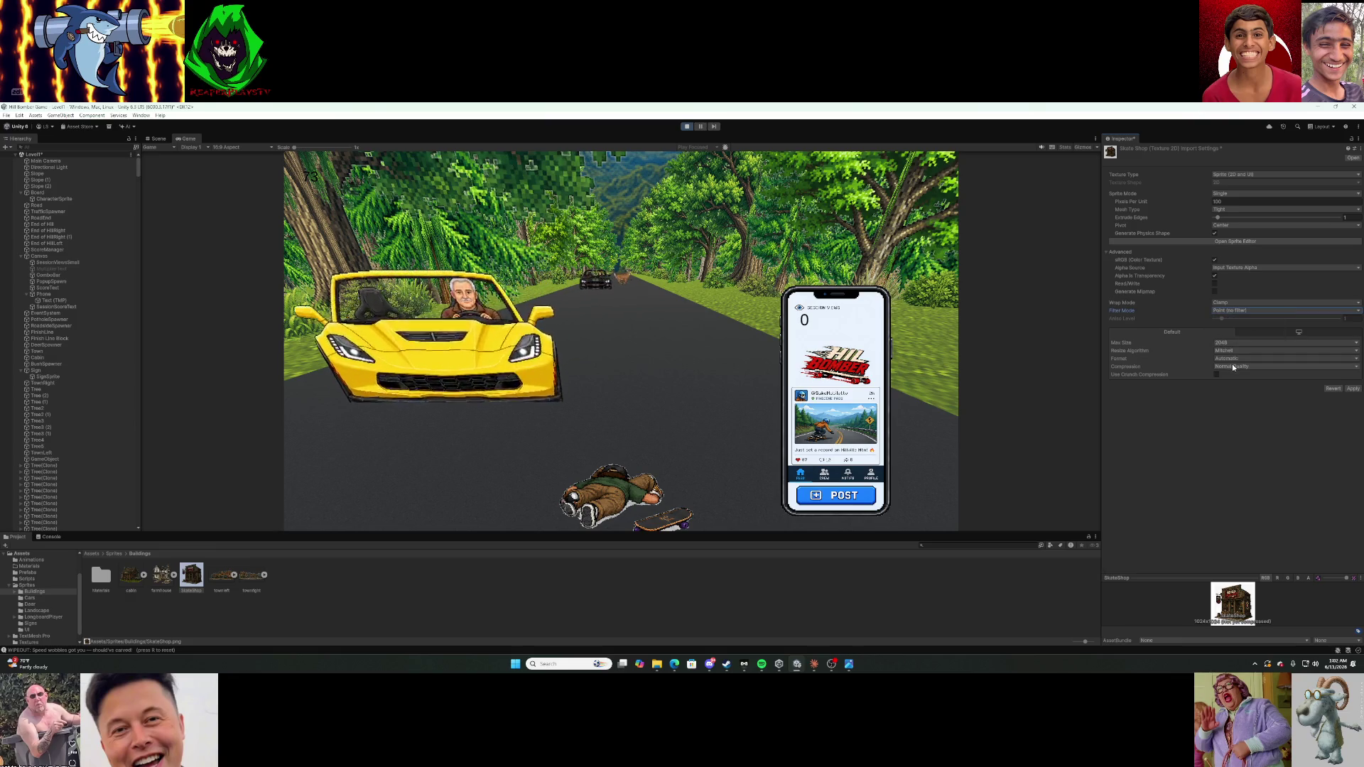
{"action": "left_click", "coordinate": [1234, 366]}
{"action": "left_click", "coordinate": [1234, 376]}
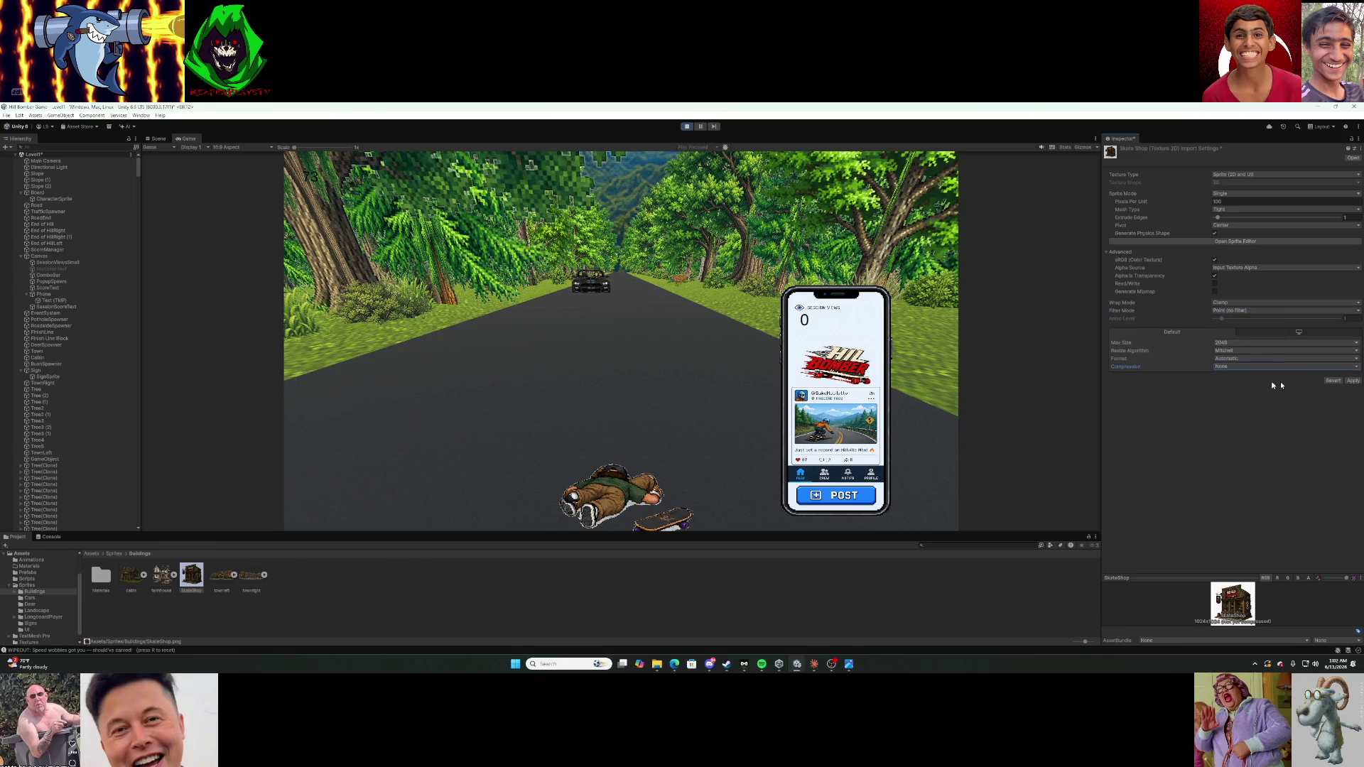
{"action": "left_click", "coordinate": [1353, 382]}
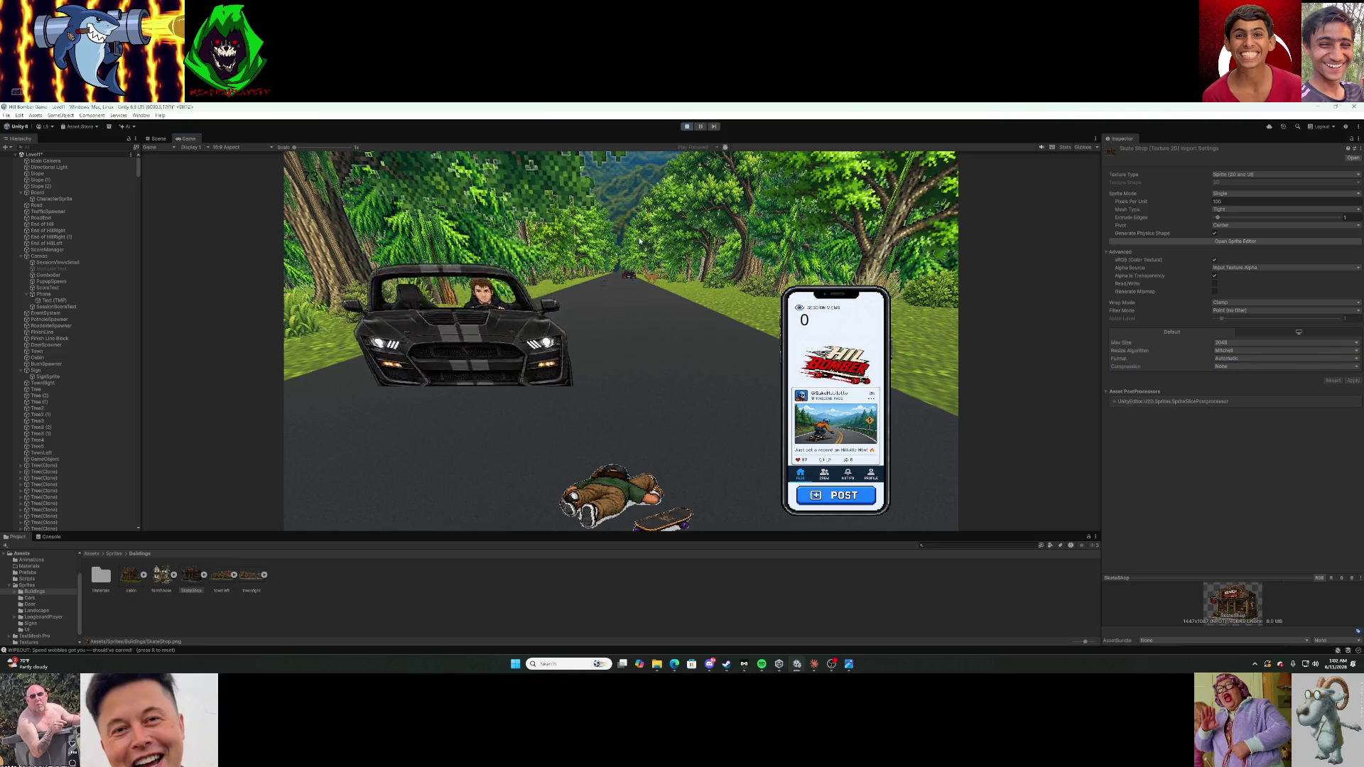
{"action": "left_click", "coordinate": [687, 127]}
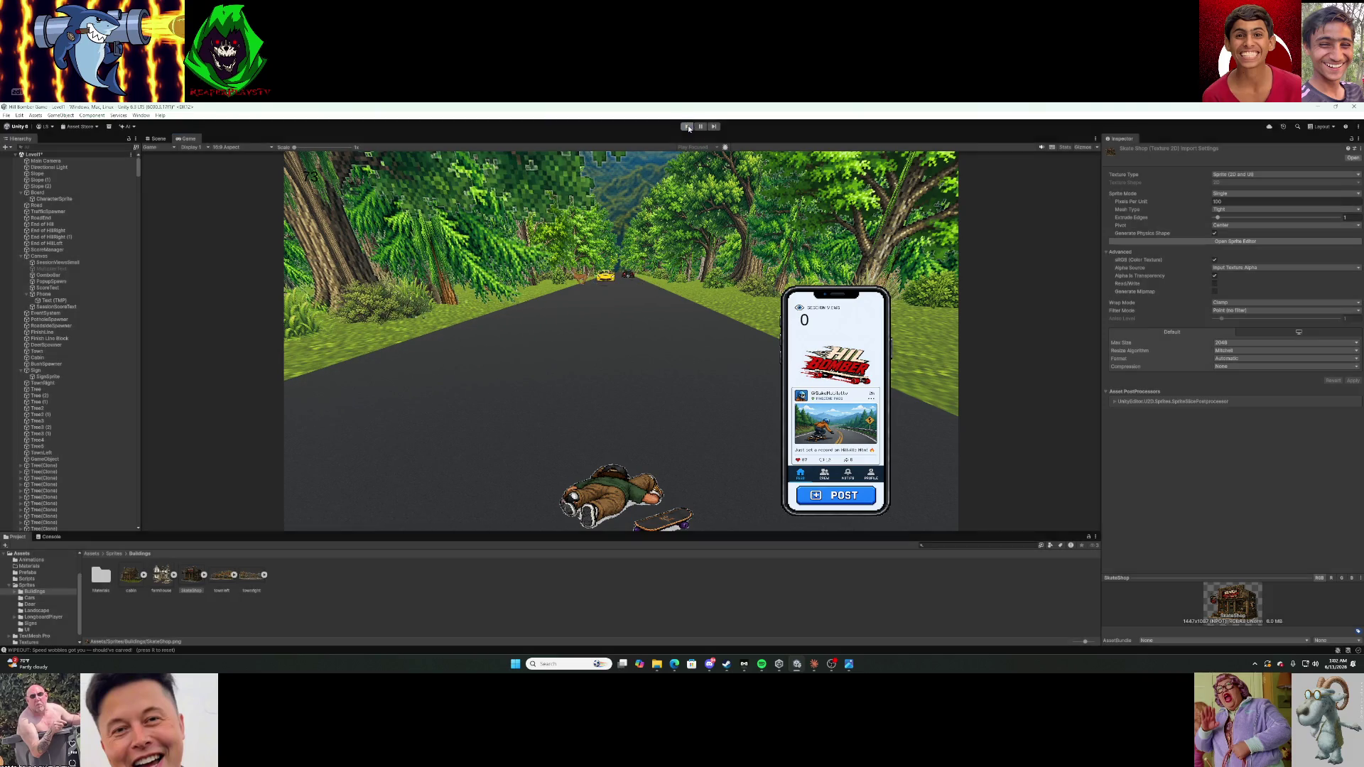
Play-test the hill scene, pausing to orbit around the road, then exit play mode.
{"action": "mouse_move", "coordinate": [724, 285]}
{"action": "left_mouse_down"}
{"action": "mouse_move", "coordinate": [287, 204]}
{"action": "mouse_move", "coordinate": [303, 240]}
{"action": "left_mouse_up"}
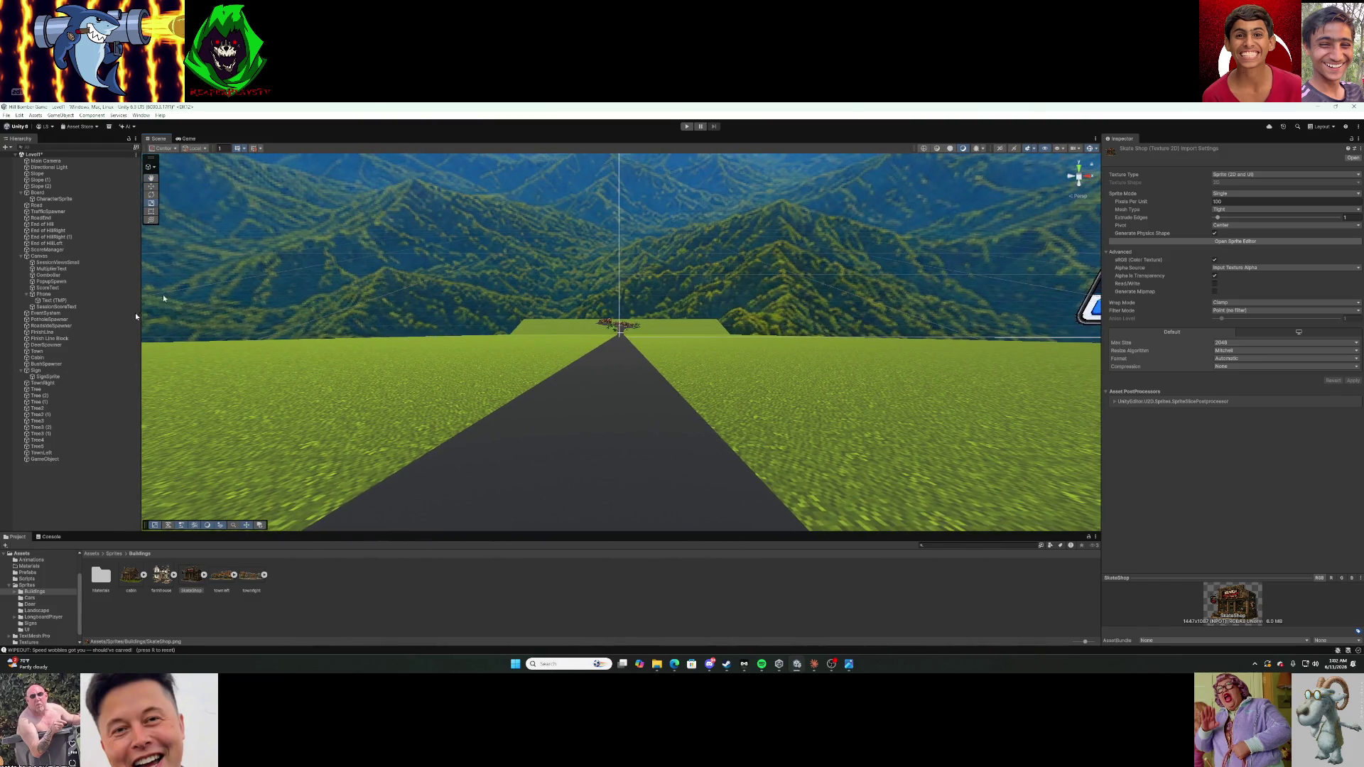
{"action": "left_click", "coordinate": [687, 127]}
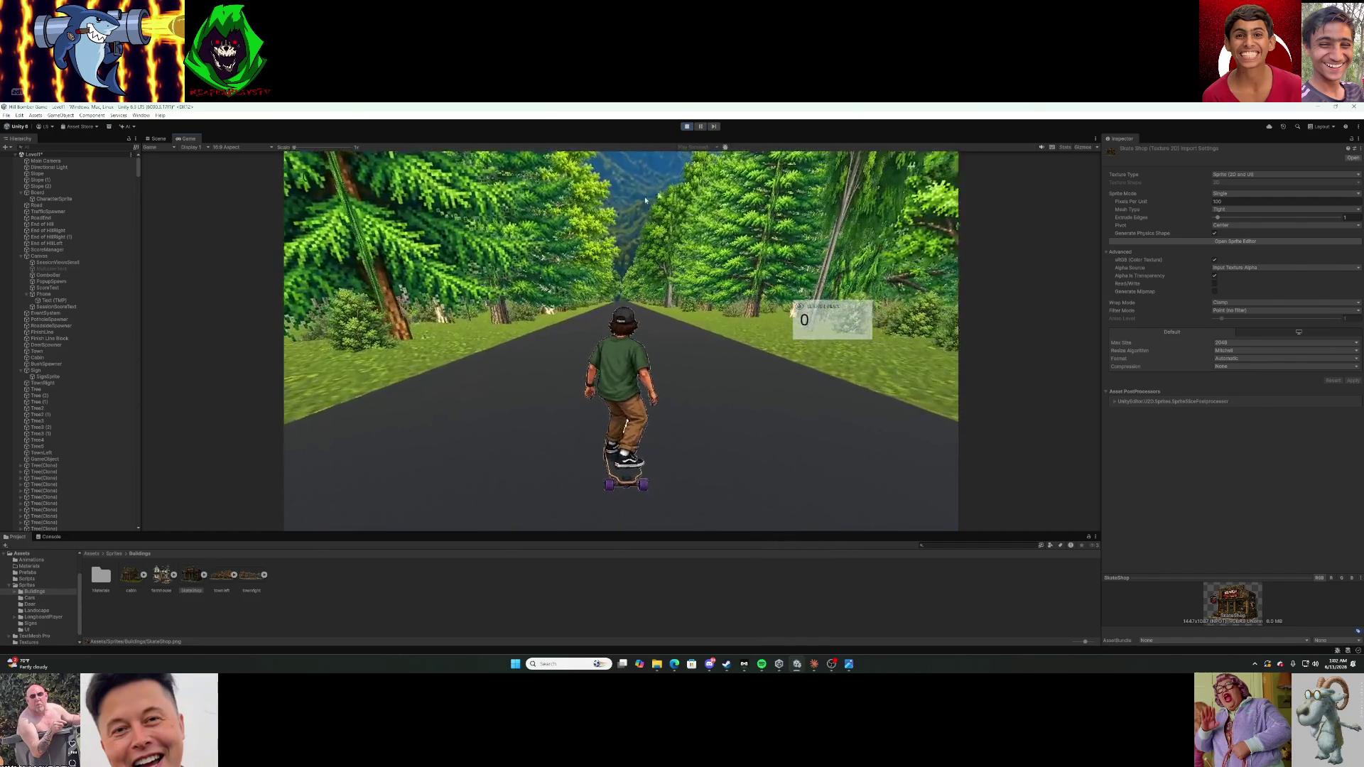
{"action": "left_click", "coordinate": [701, 126]}
{"action": "mouse_move", "coordinate": [666, 391]}
{"action": "left_mouse_down"}
{"action": "mouse_move", "coordinate": [715, 450]}
{"action": "mouse_move", "coordinate": [685, 396]}
{"action": "mouse_move", "coordinate": [684, 413]}
{"action": "mouse_move", "coordinate": [767, 426]}
{"action": "mouse_move", "coordinate": [685, 420]}
{"action": "mouse_move", "coordinate": [691, 445]}
{"action": "mouse_move", "coordinate": [714, 396]}
{"action": "mouse_move", "coordinate": [726, 398]}
{"action": "left_mouse_up"}
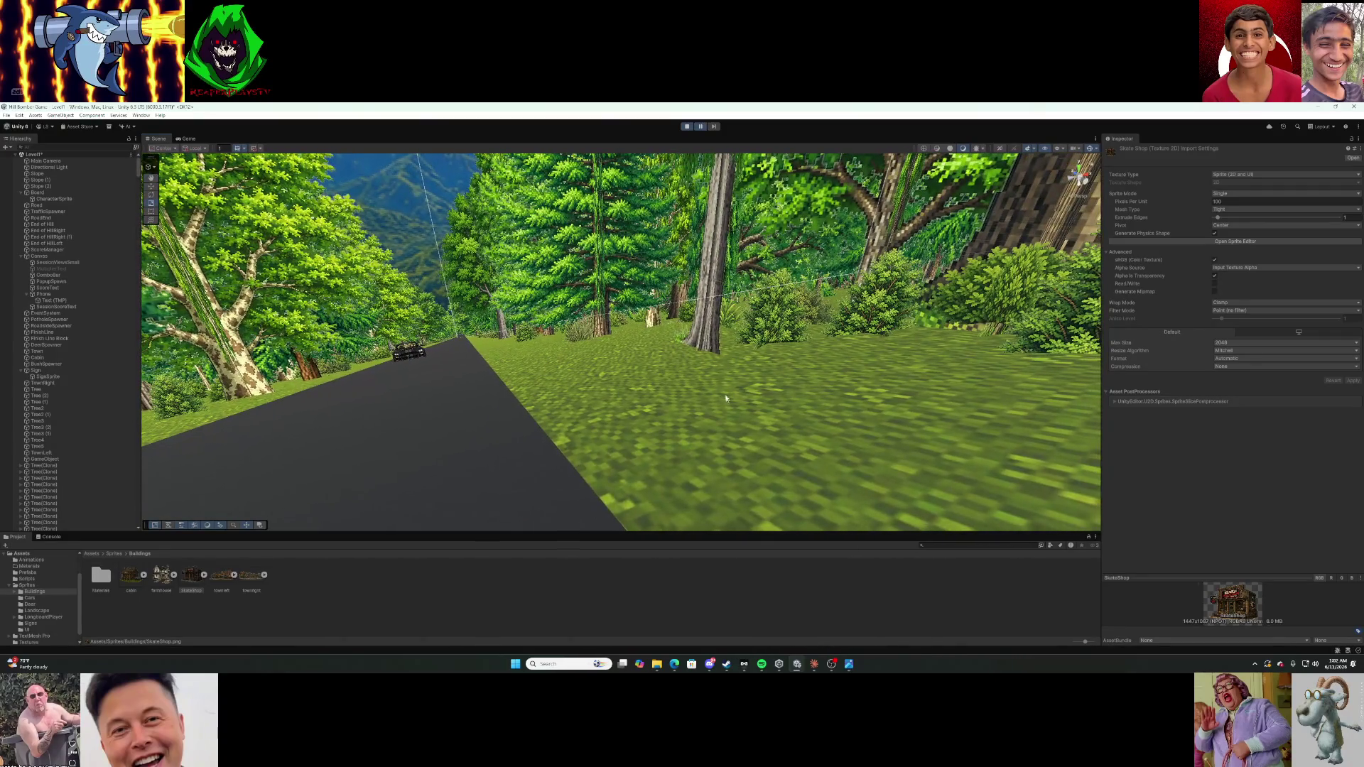
{"action": "left_click", "coordinate": [687, 128]}
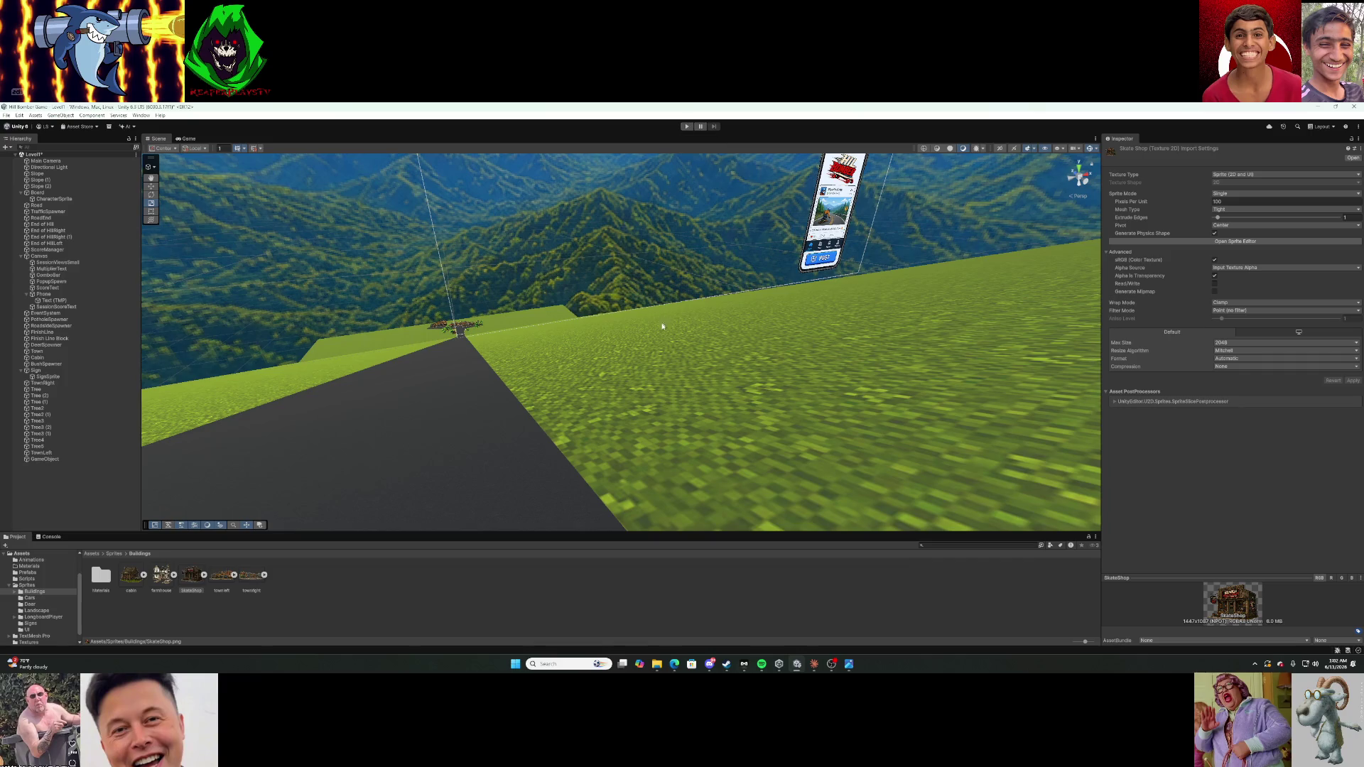
{"action": "right_click", "coordinate": [51, 468]}
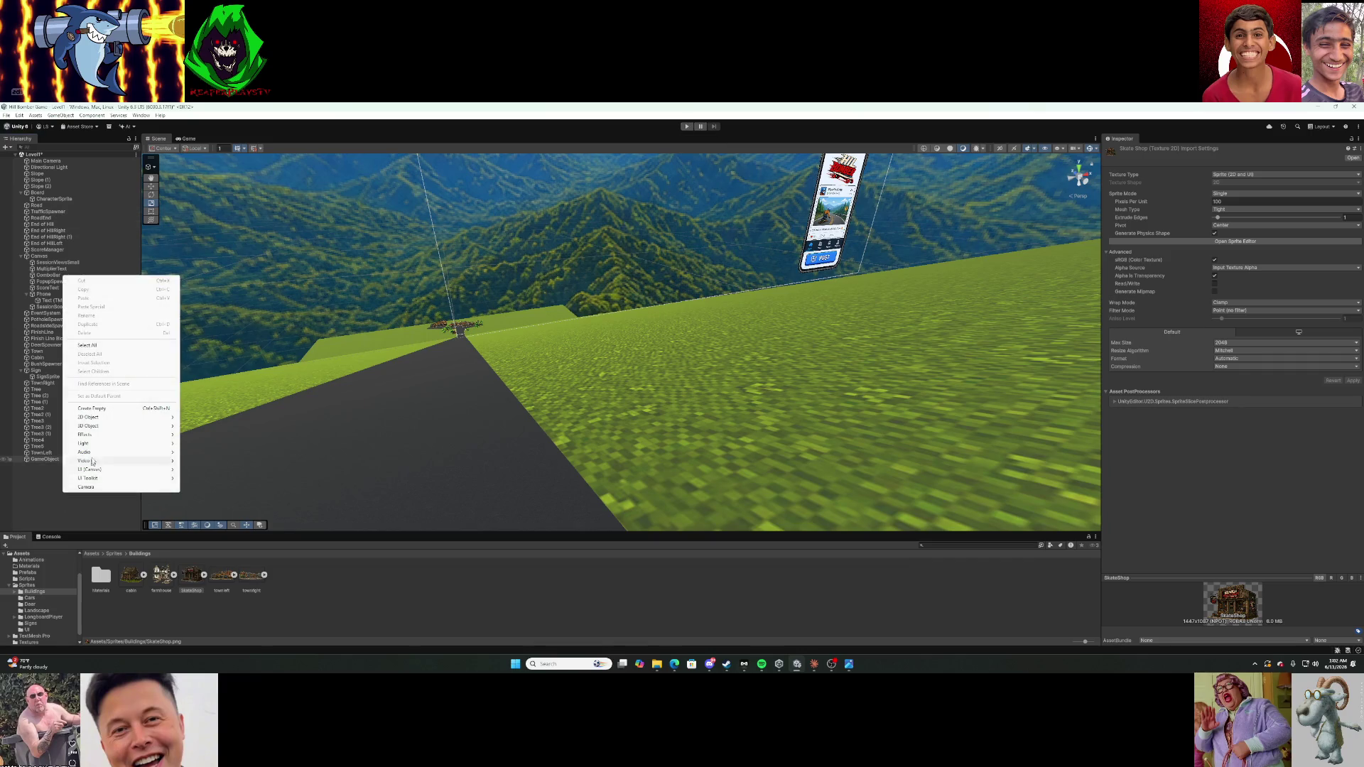
Rename the deer crossing sign GameObject to DeerSign, deselect it, and start play mode.
{"action": "double_click", "coordinate": [49, 460]}
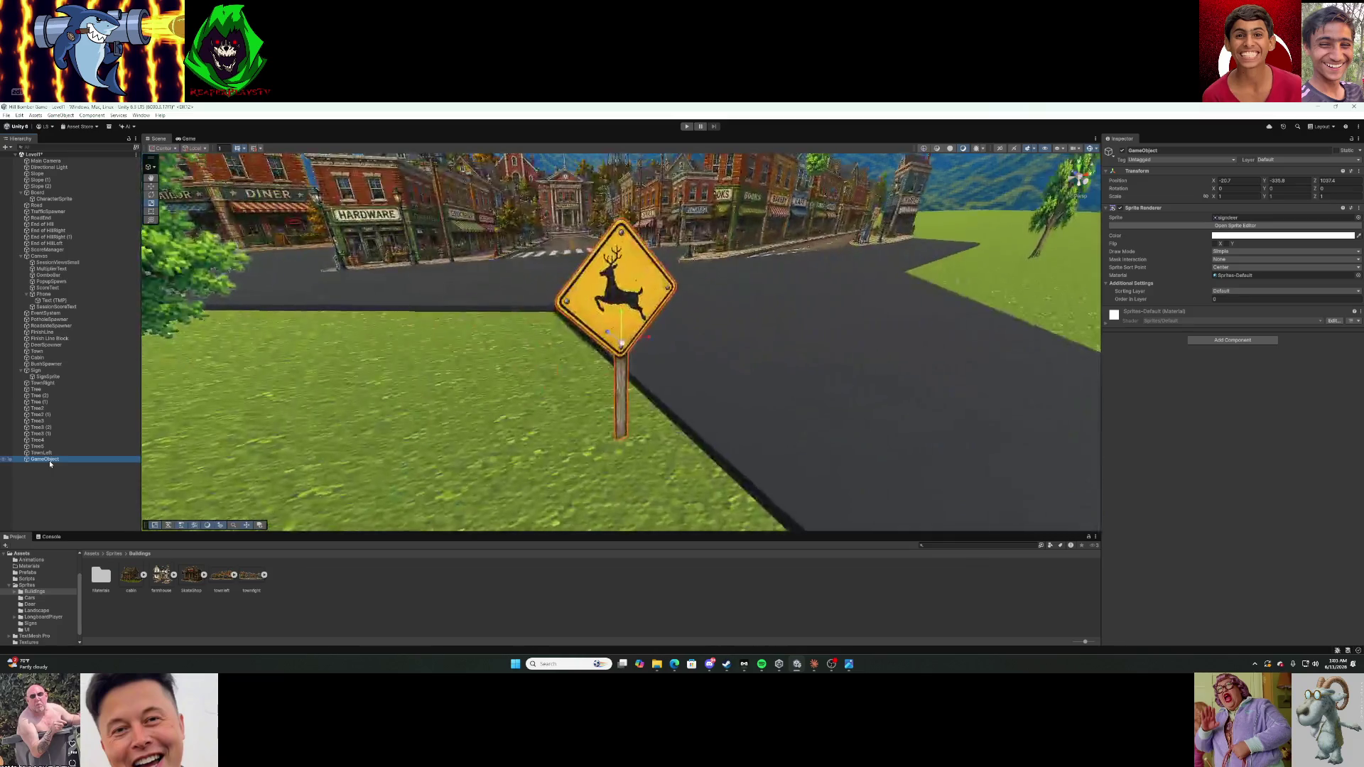
{"action": "right_click", "coordinate": [49, 460]}
{"action": "left_click", "coordinate": [70, 216]}
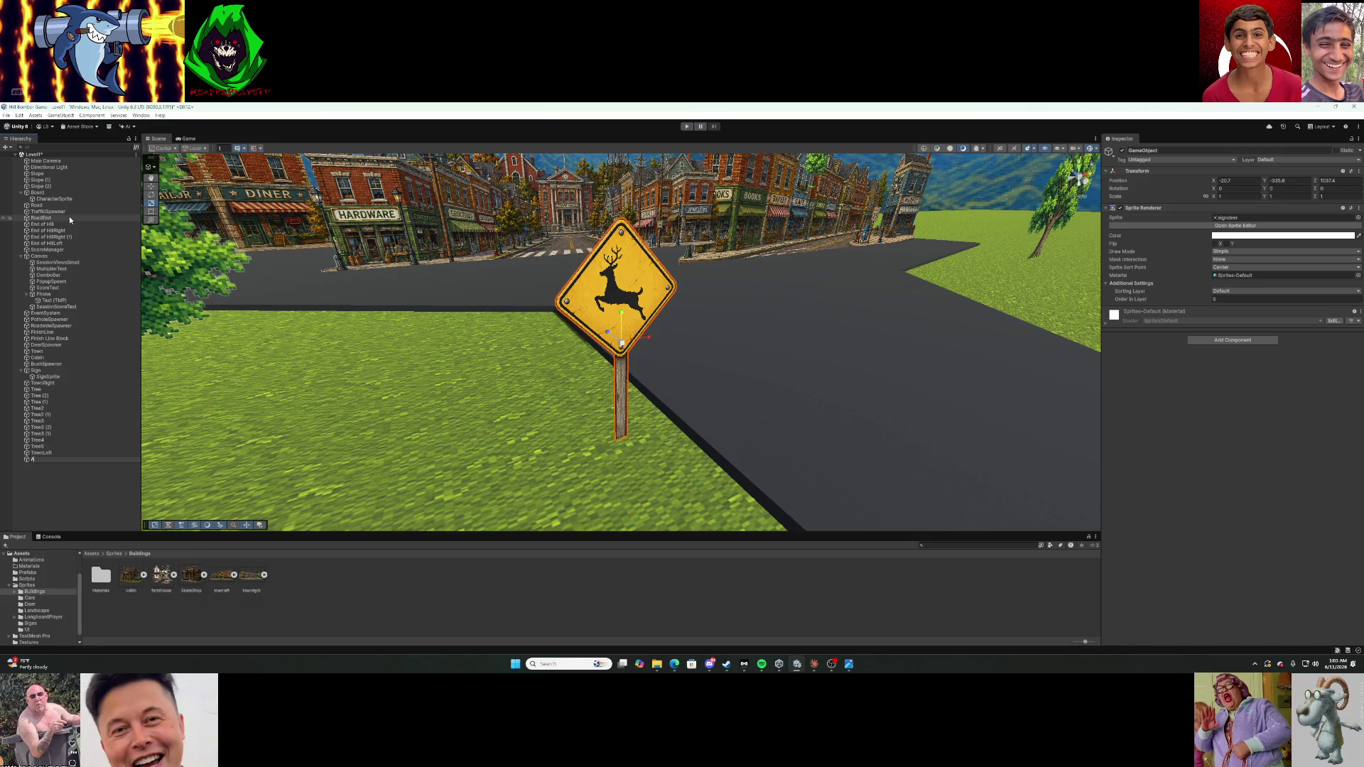
{"action": "key", "text": "Return"}
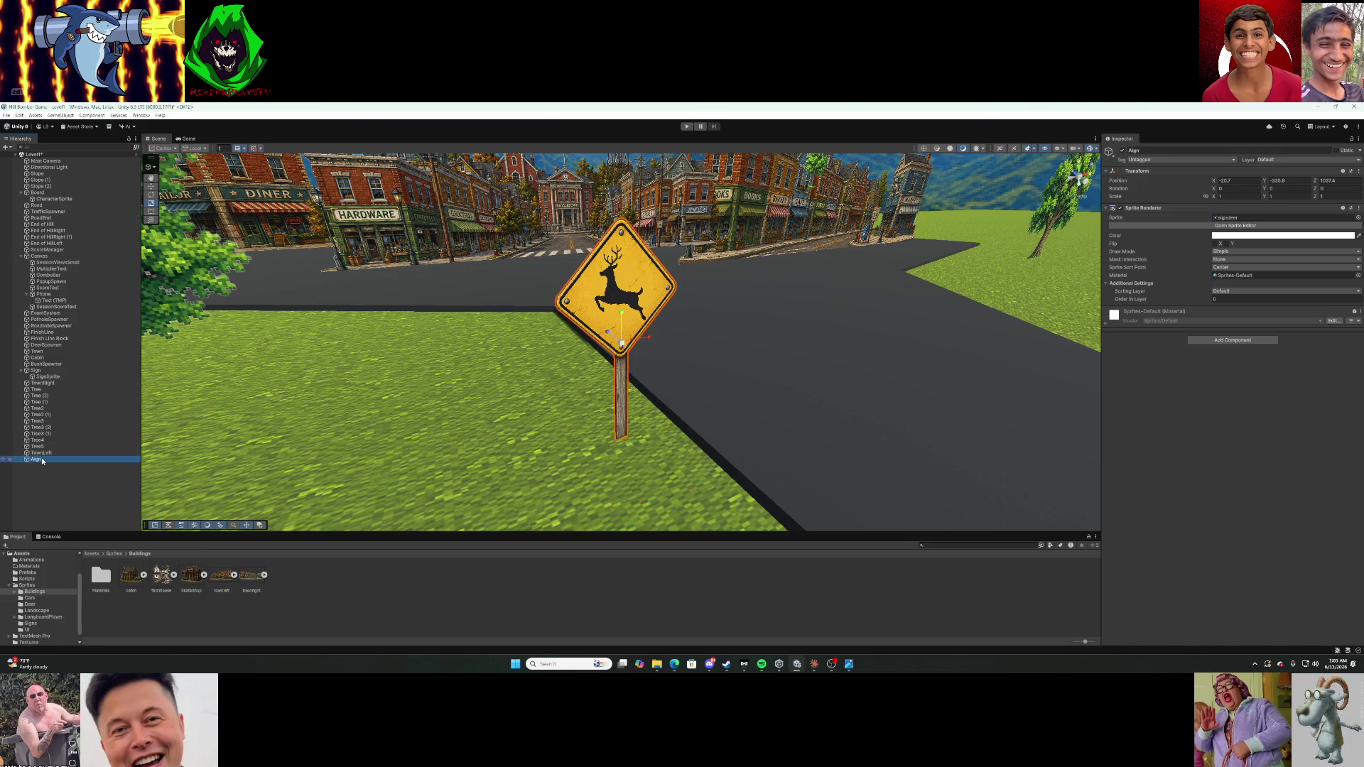
{"action": "right_click", "coordinate": [42, 458]}
{"action": "left_click", "coordinate": [98, 213]}
{"action": "type", "text": "Deer"}
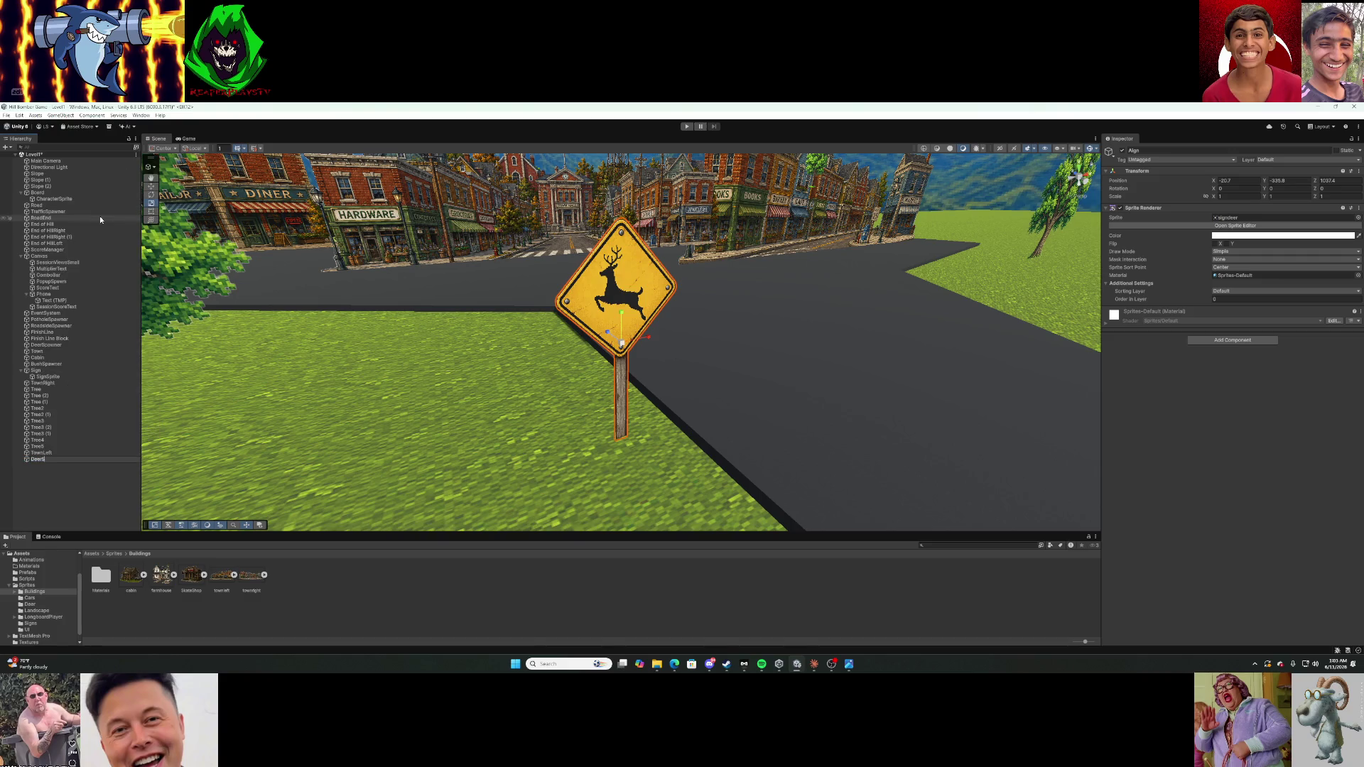
{"action": "key", "text": "Return"}
{"action": "left_click", "coordinate": [84, 485]}
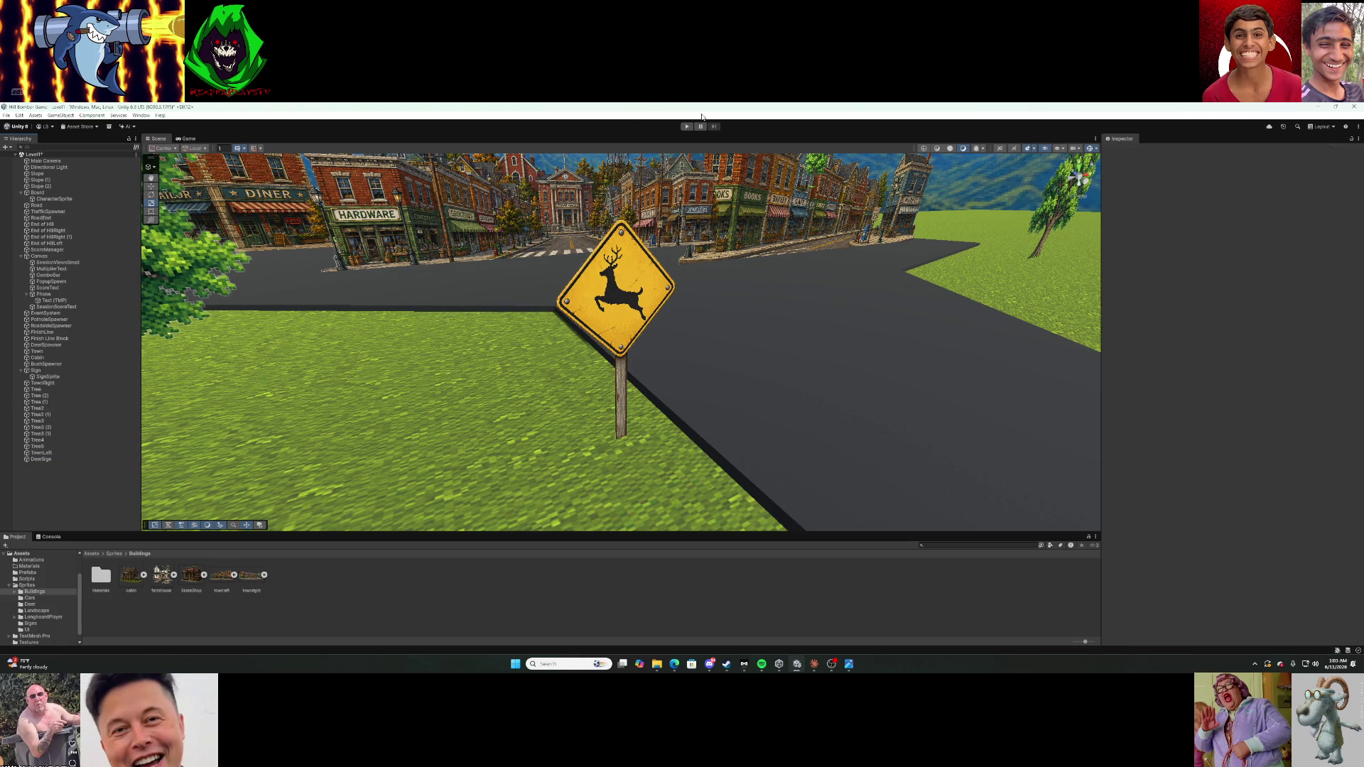
{"action": "left_click", "coordinate": [686, 127]}
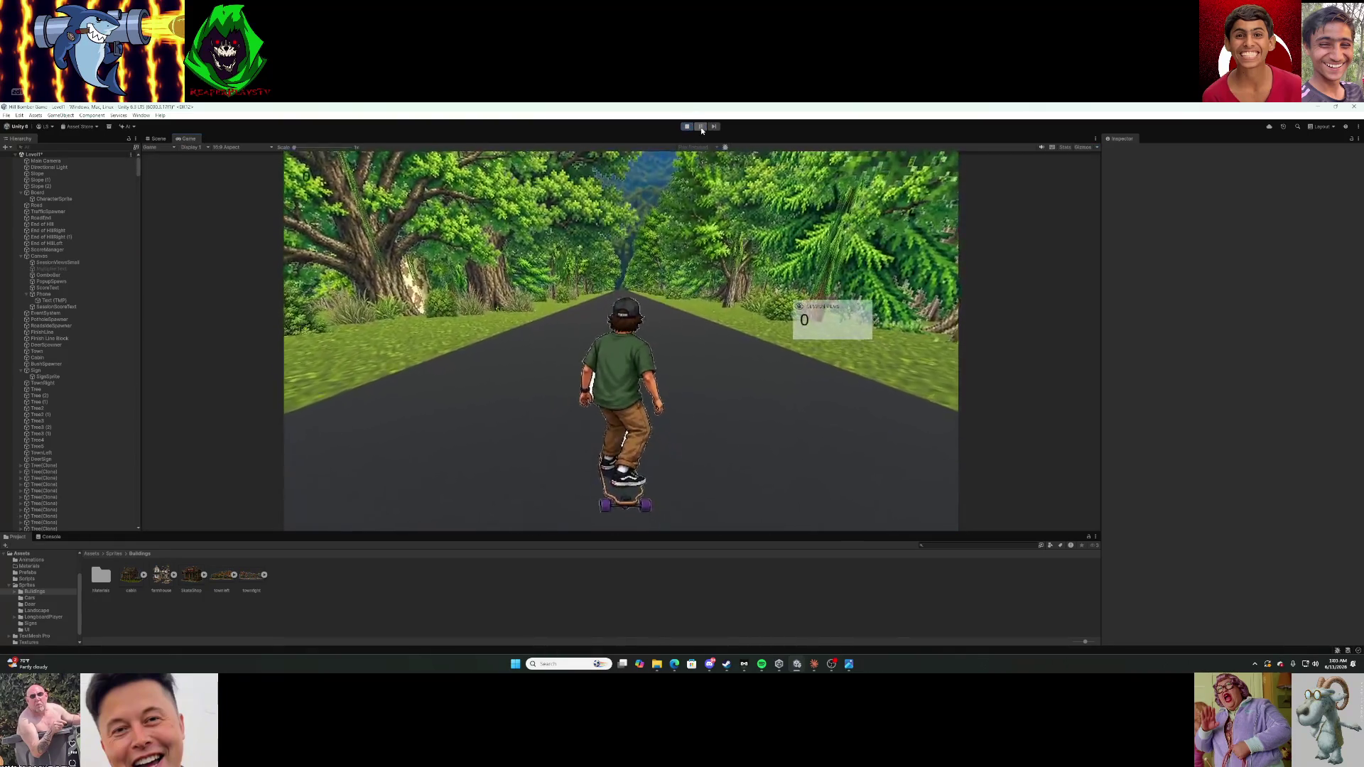
Pause the skating test run to inspect the scene, then stop play mode.
{"action": "left_click", "coordinate": [702, 130]}
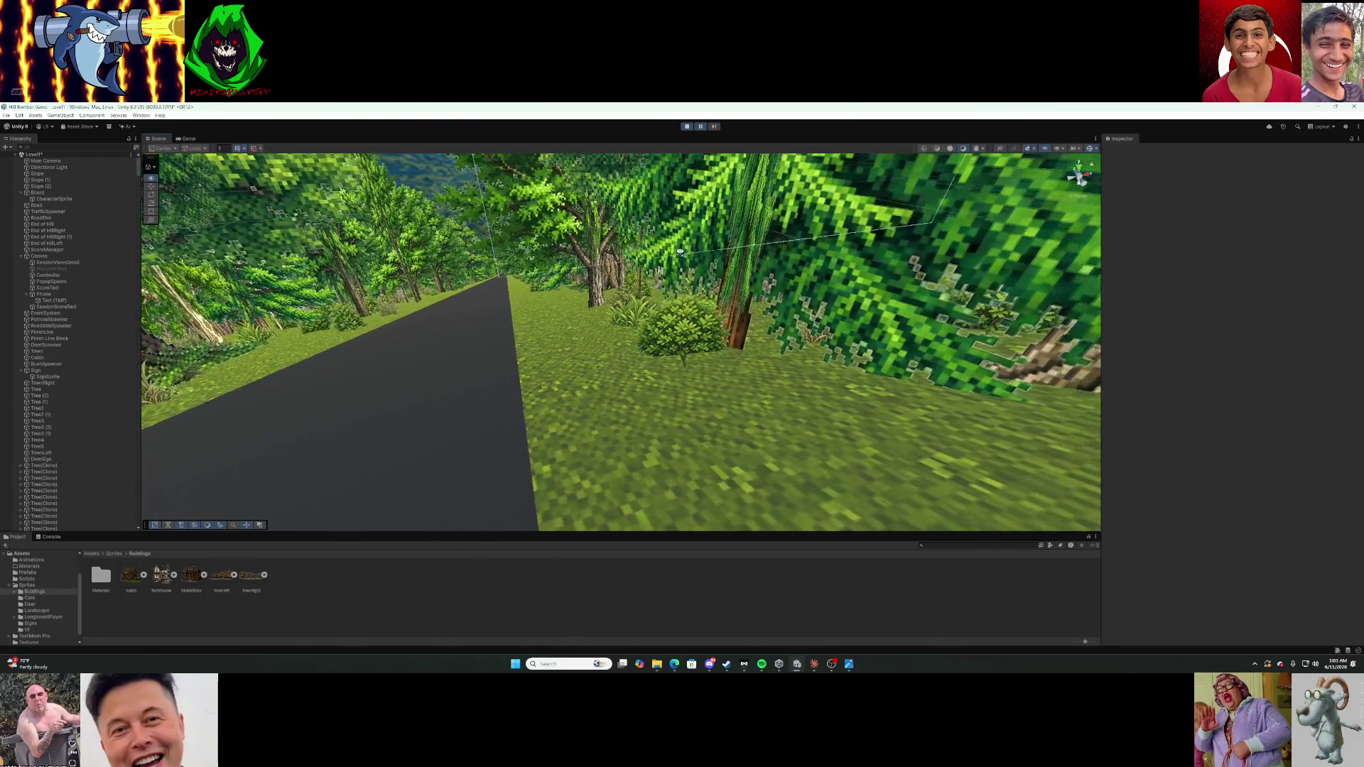
{"action": "left_click", "coordinate": [690, 127]}
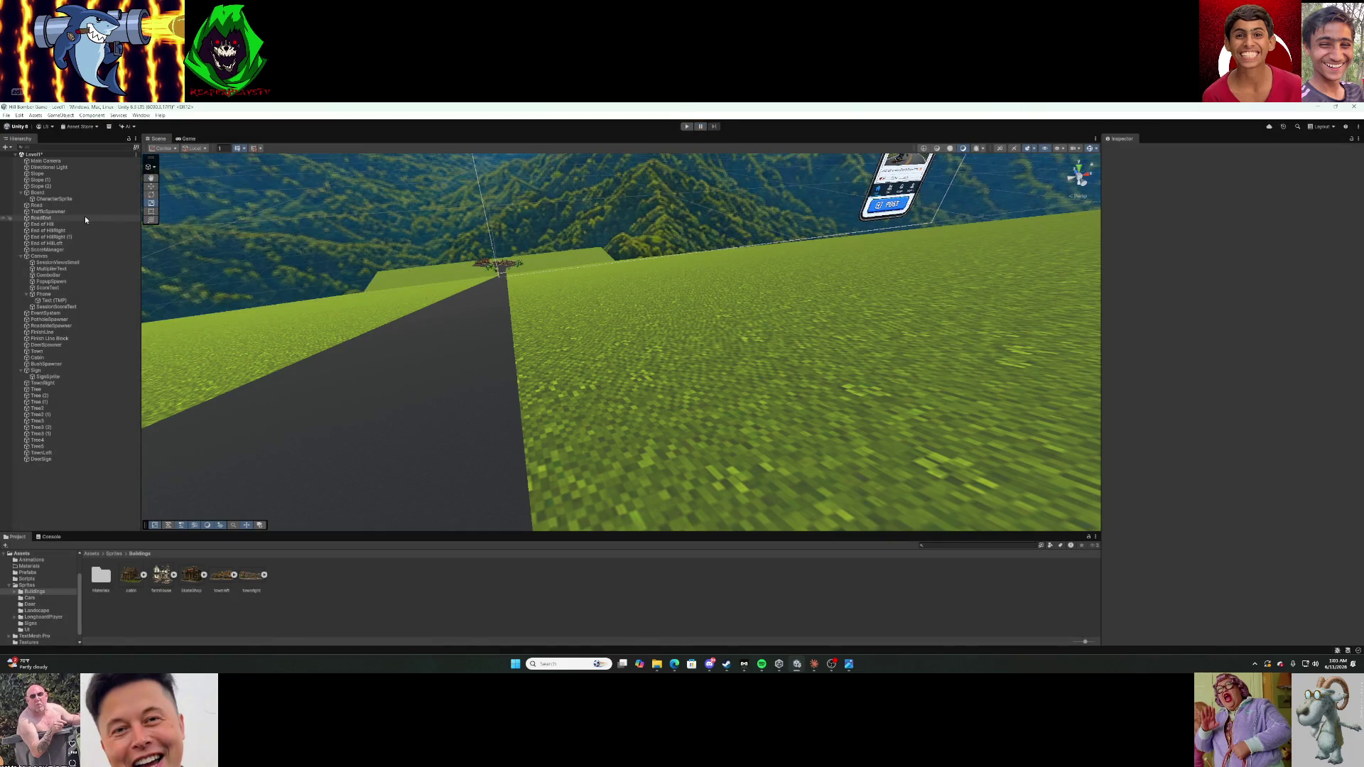
{"action": "right_click", "coordinate": [82, 479]}
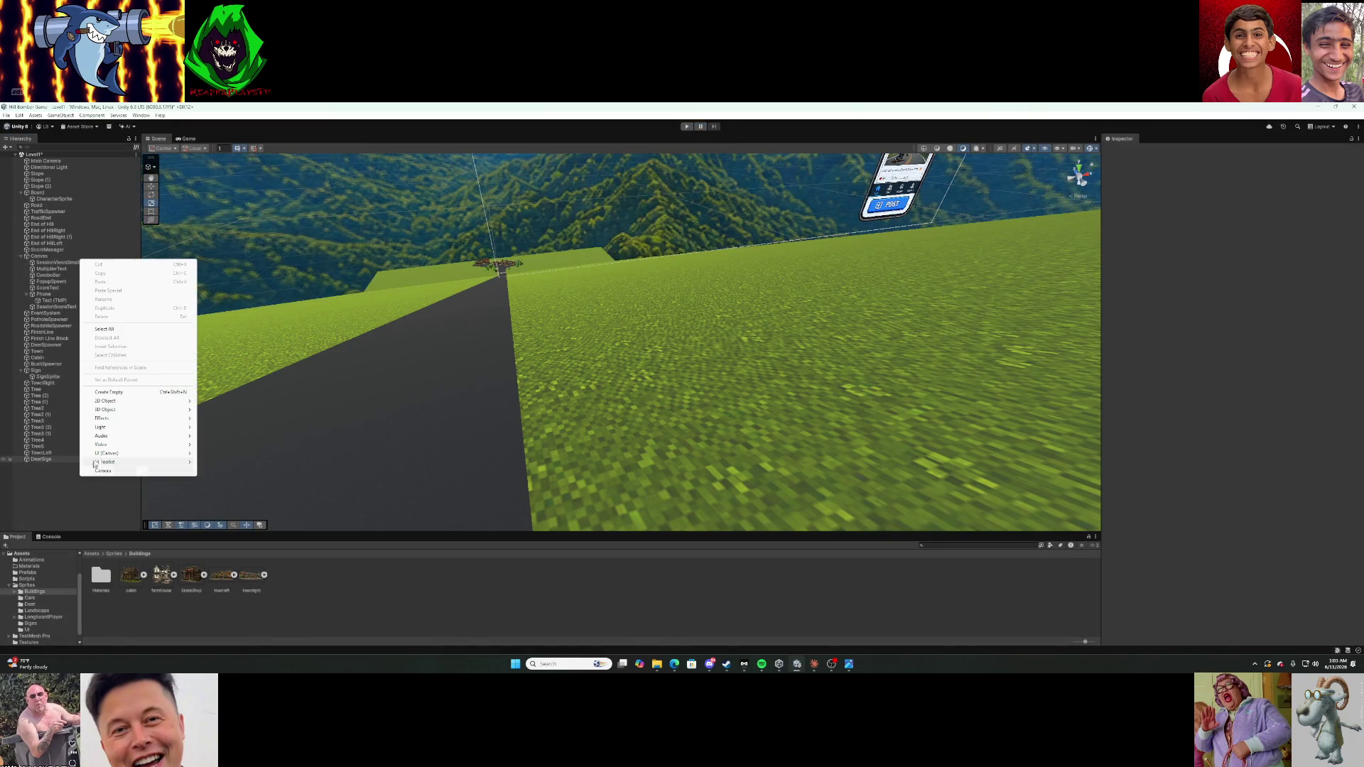
Create an empty object with a Sprite Renderer showing SkateShop, stretch it taller, and snip a screenshot.
{"action": "left_click", "coordinate": [137, 394]}
{"action": "left_click", "coordinate": [1232, 212]}
{"action": "type", "text": "spr"}
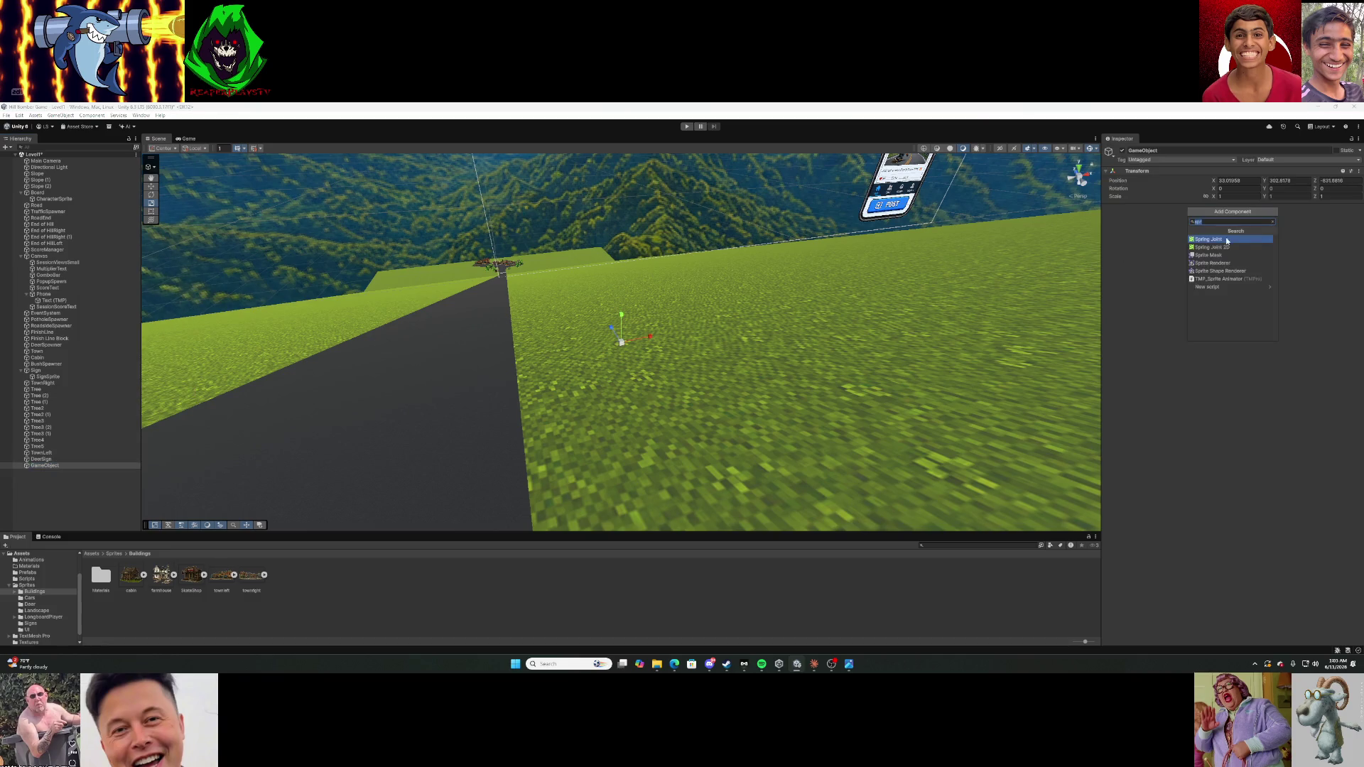
{"action": "left_click", "coordinate": [1211, 264]}
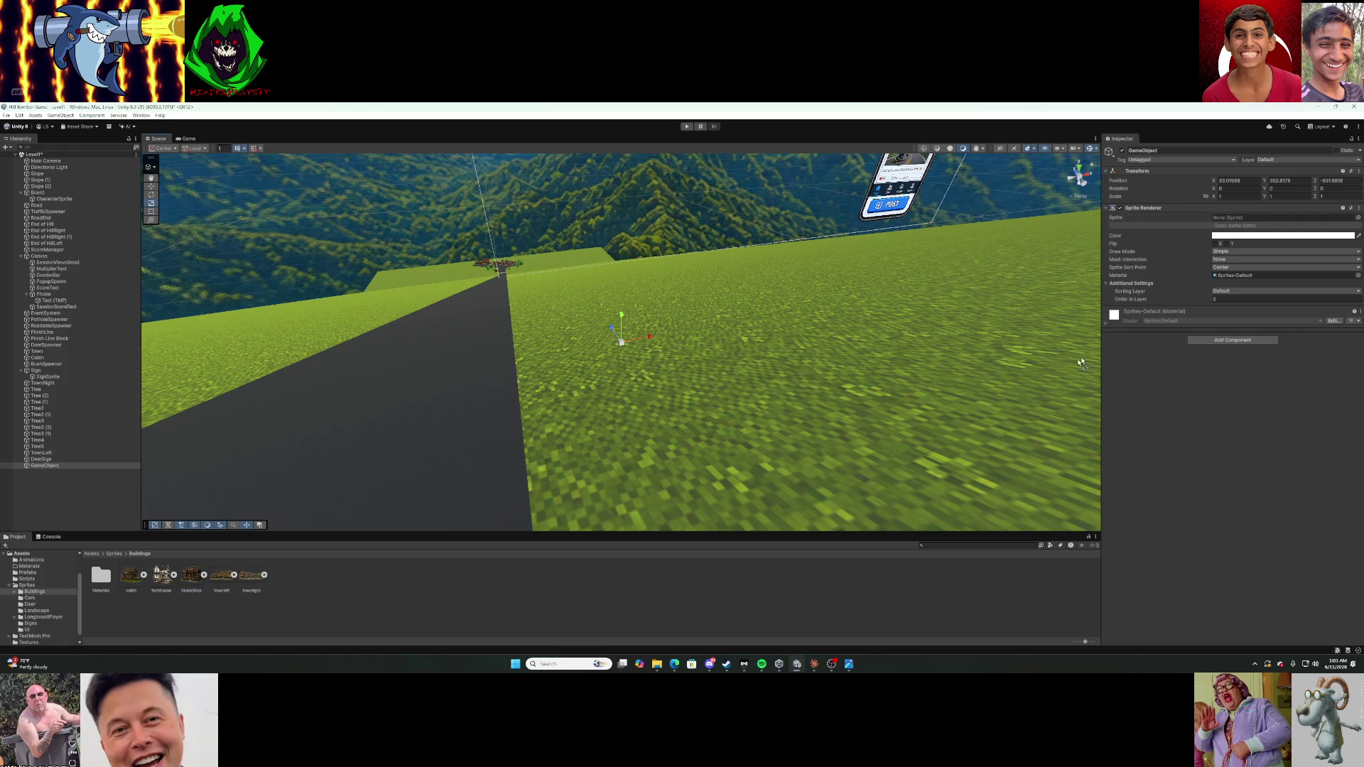
{"action": "left_click_drag", "start_coordinate": [1236, 232], "coordinate": [1236, 217]}
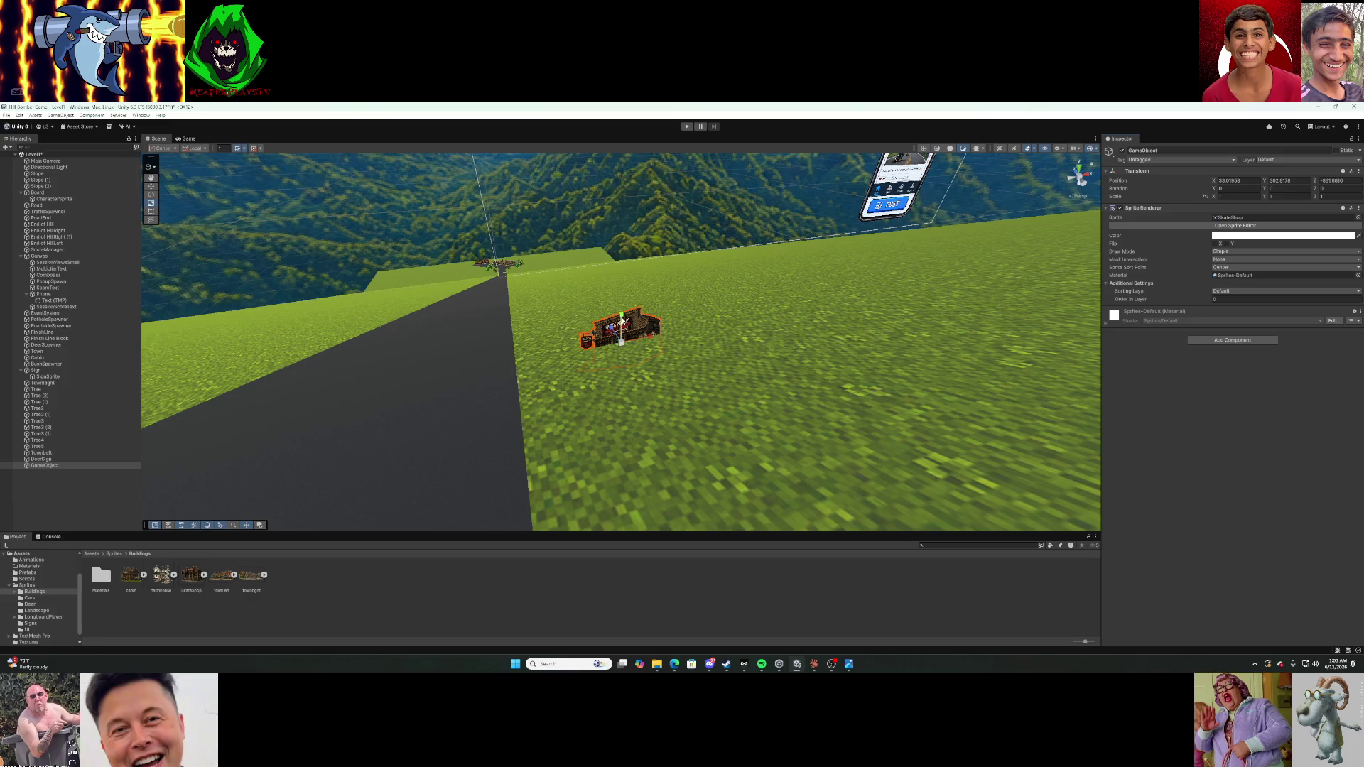
{"action": "left_click_drag", "start_coordinate": [622, 321], "coordinate": [624, 276]}
{"action": "key", "text": "super+shift+s"}
{"action": "mouse_move", "coordinate": [524, 264]}
{"action": "left_mouse_down"}
{"action": "mouse_move", "coordinate": [642, 334]}
{"action": "mouse_move", "coordinate": [763, 449]}
{"action": "left_mouse_up"}
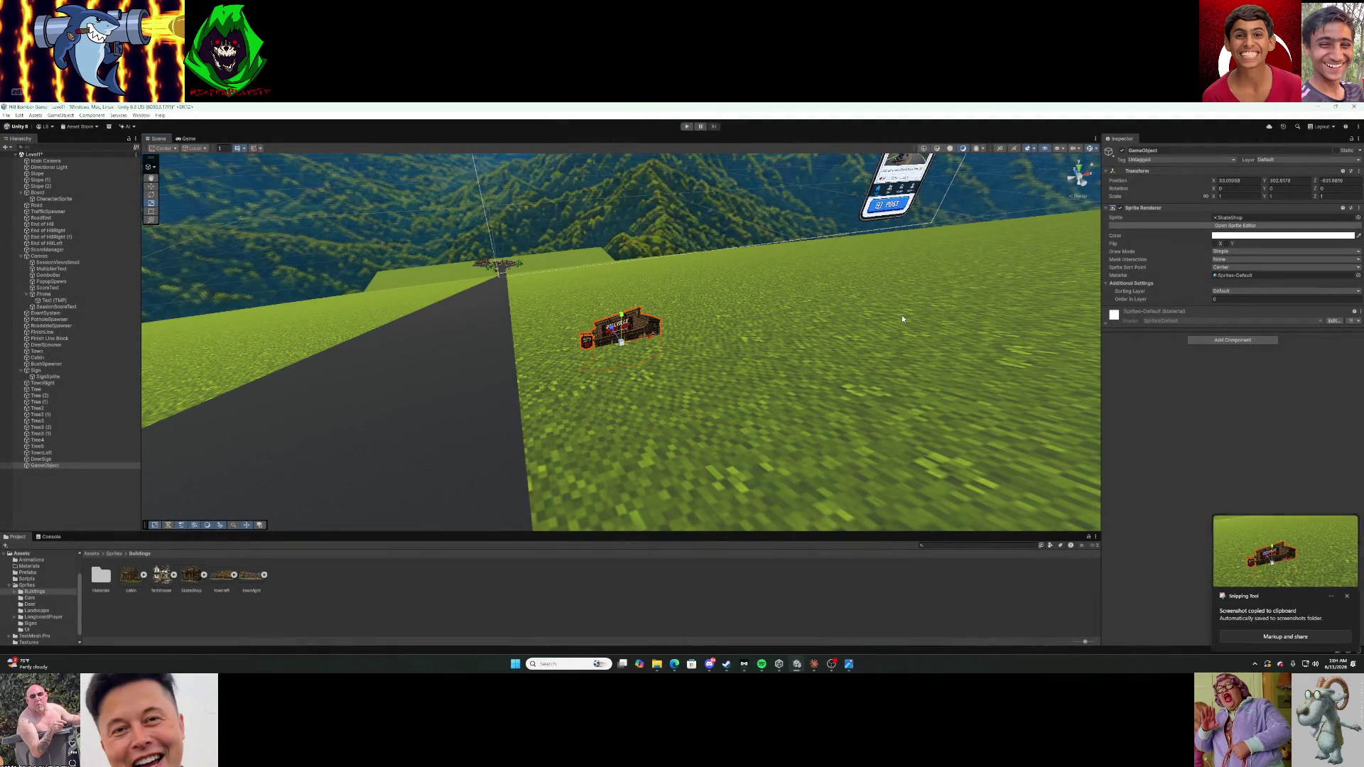
Send Claude the scene screenshot, asking how to get the move arrows back.
{"action": "left_click", "coordinate": [814, 664]}
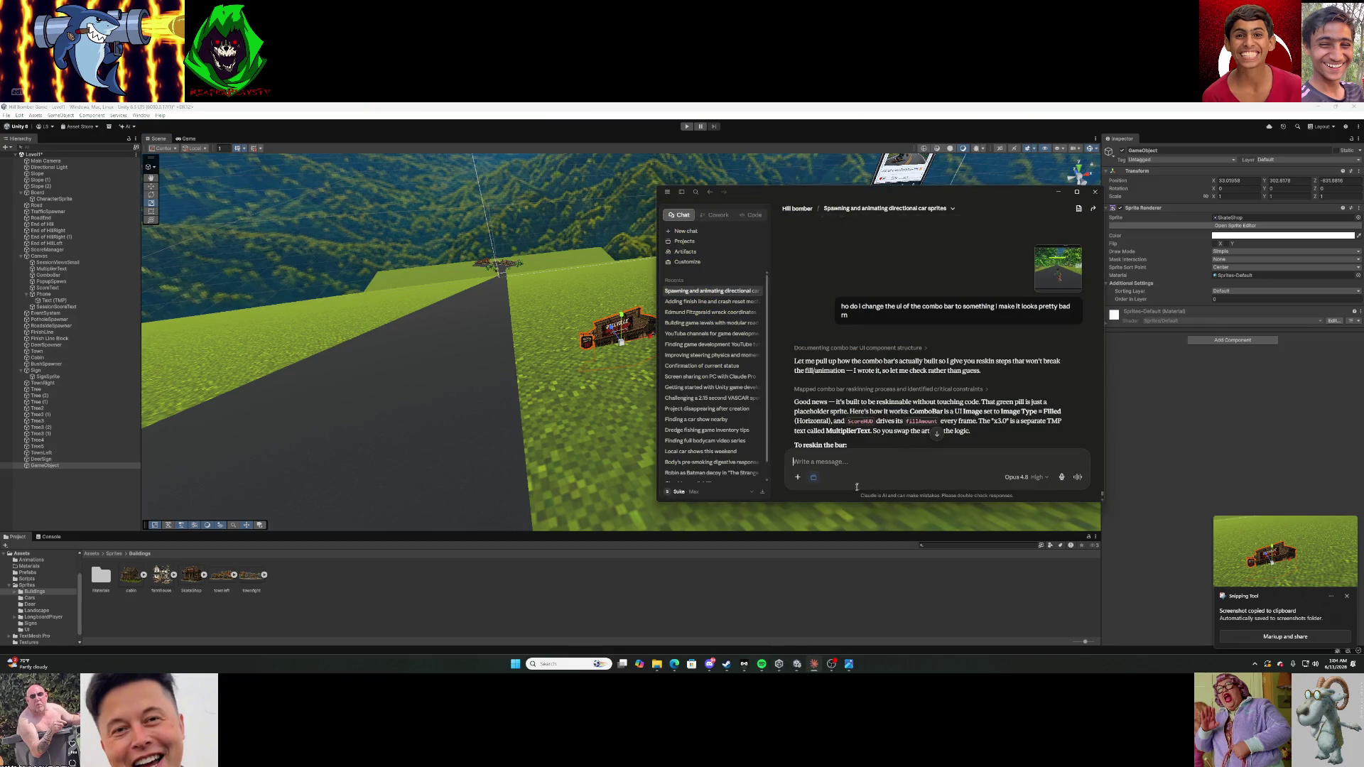
{"action": "key", "text": "ctrl+v"}
{"action": "type", "text": "ho"}
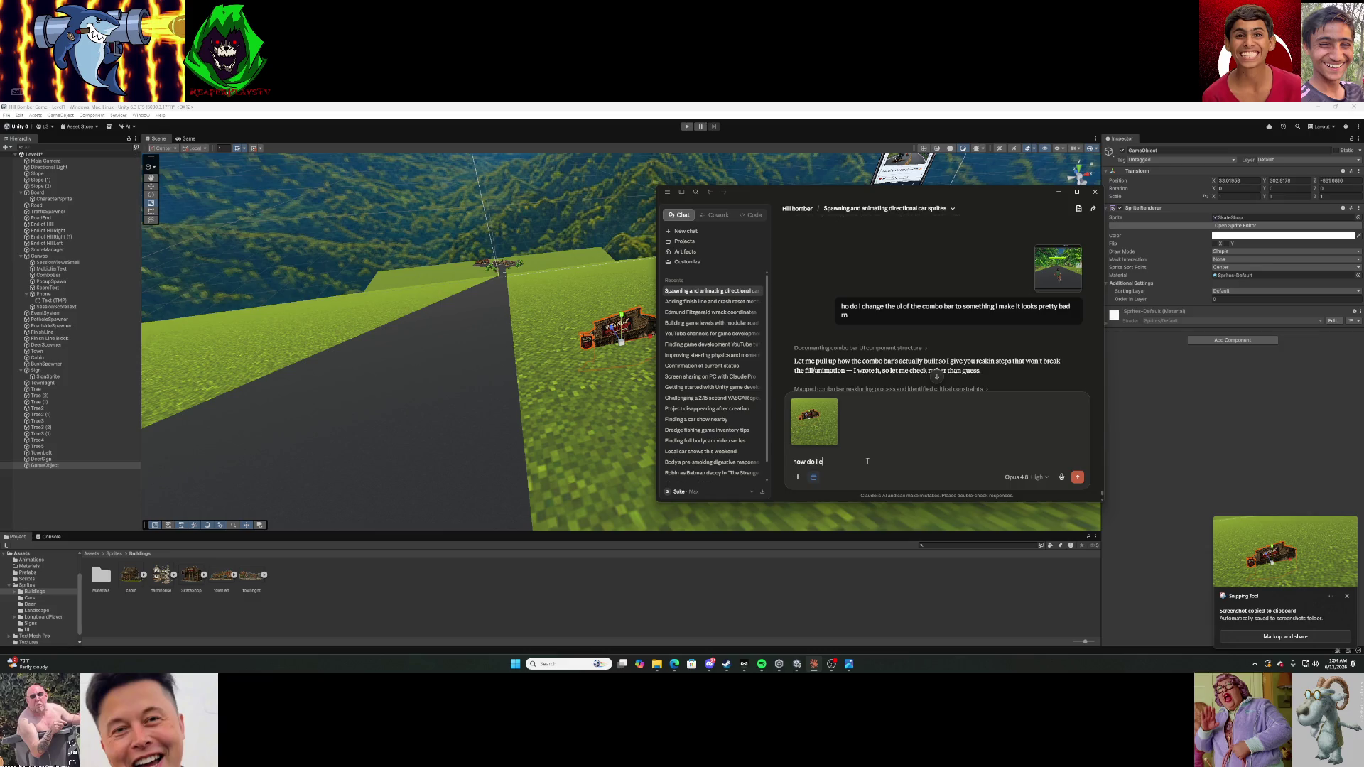
{"action": "type", "text": "hn"}
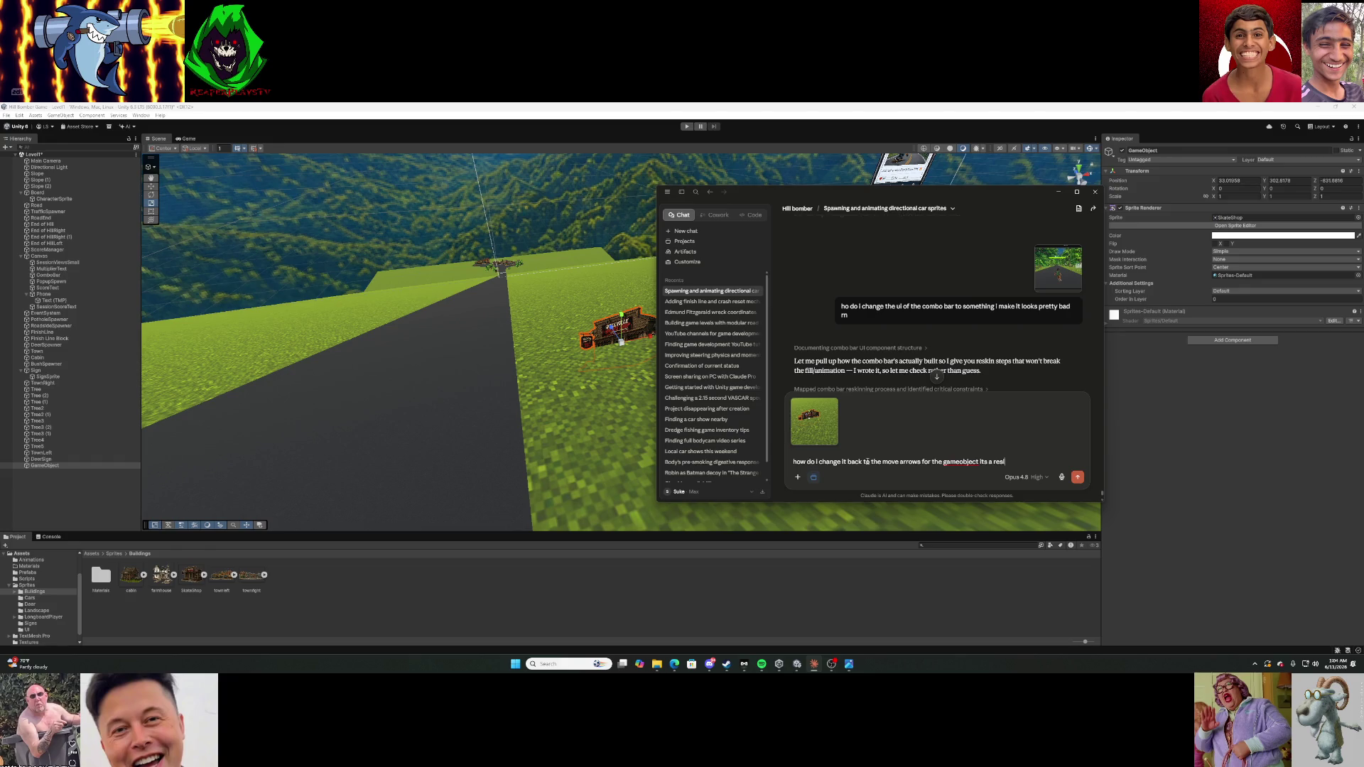
{"action": "key", "text": "Return"}
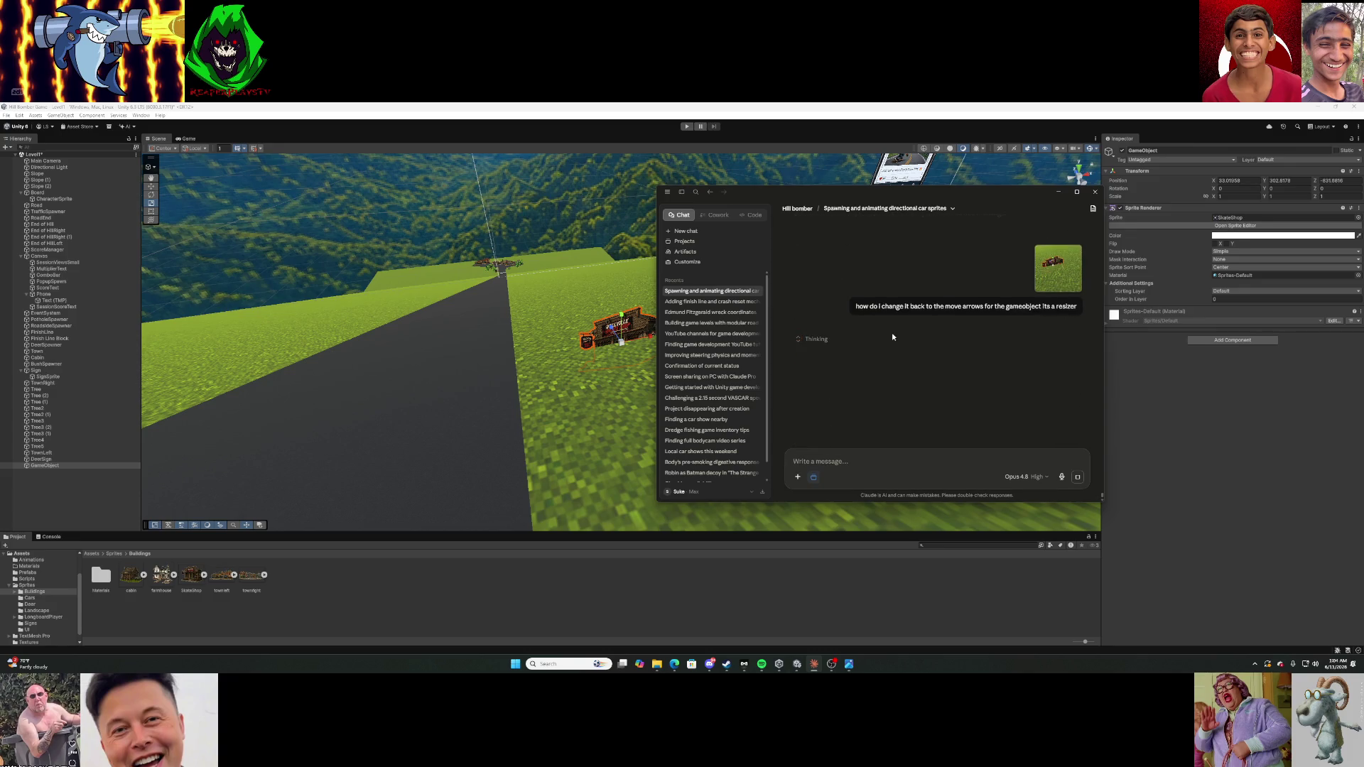
Set the SkateShop sprite's Position Y to 303.4.
{"action": "left_click", "coordinate": [1275, 182]}
{"action": "type", "text": "303.4"}
{"action": "key", "text": "Return"}
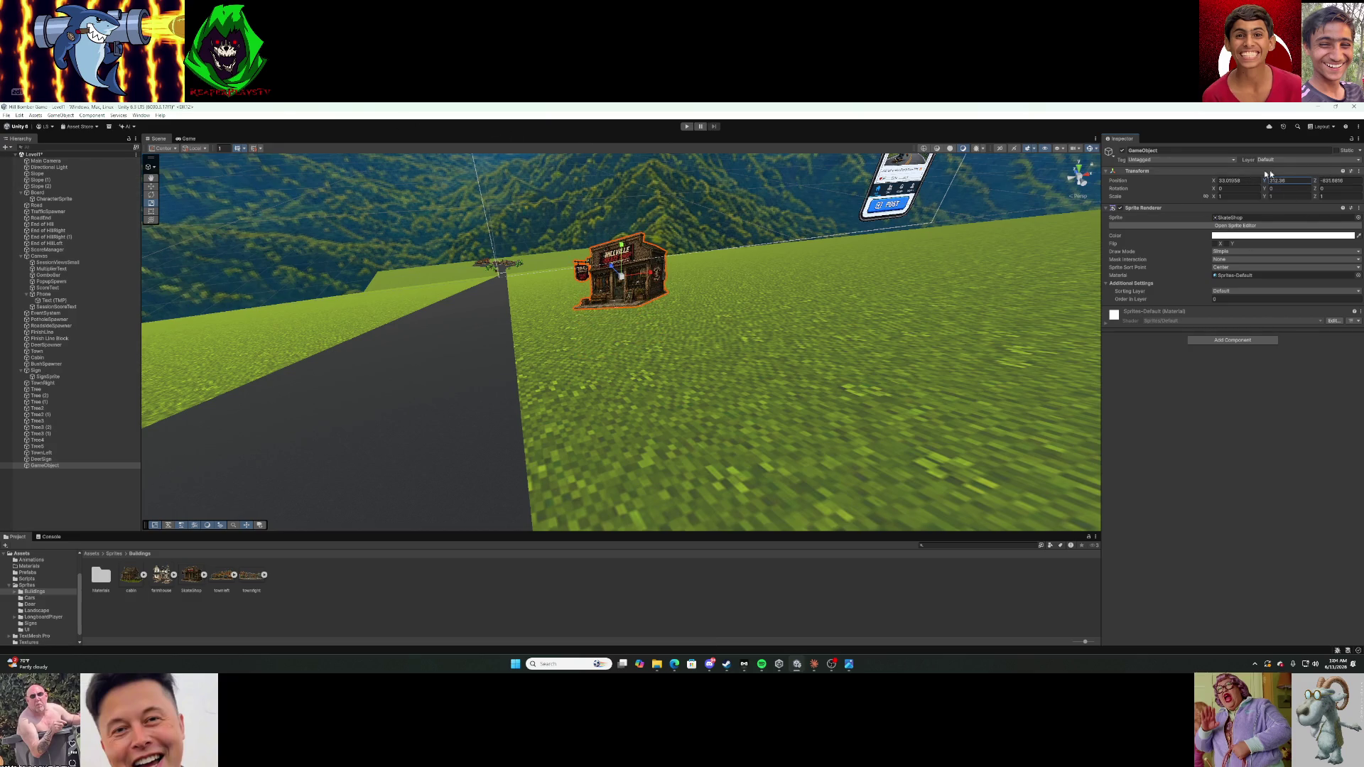
Hide the Claude chat and drag the shop closer and left toward the road.
{"action": "mouse_move", "coordinate": [1315, 184]}
{"action": "left_mouse_down"}
{"action": "mouse_move", "coordinate": [1330, 183]}
{"action": "mouse_move", "coordinate": [1311, 190]}
{"action": "left_mouse_up"}
{"action": "key", "text": "alt+Tab"}
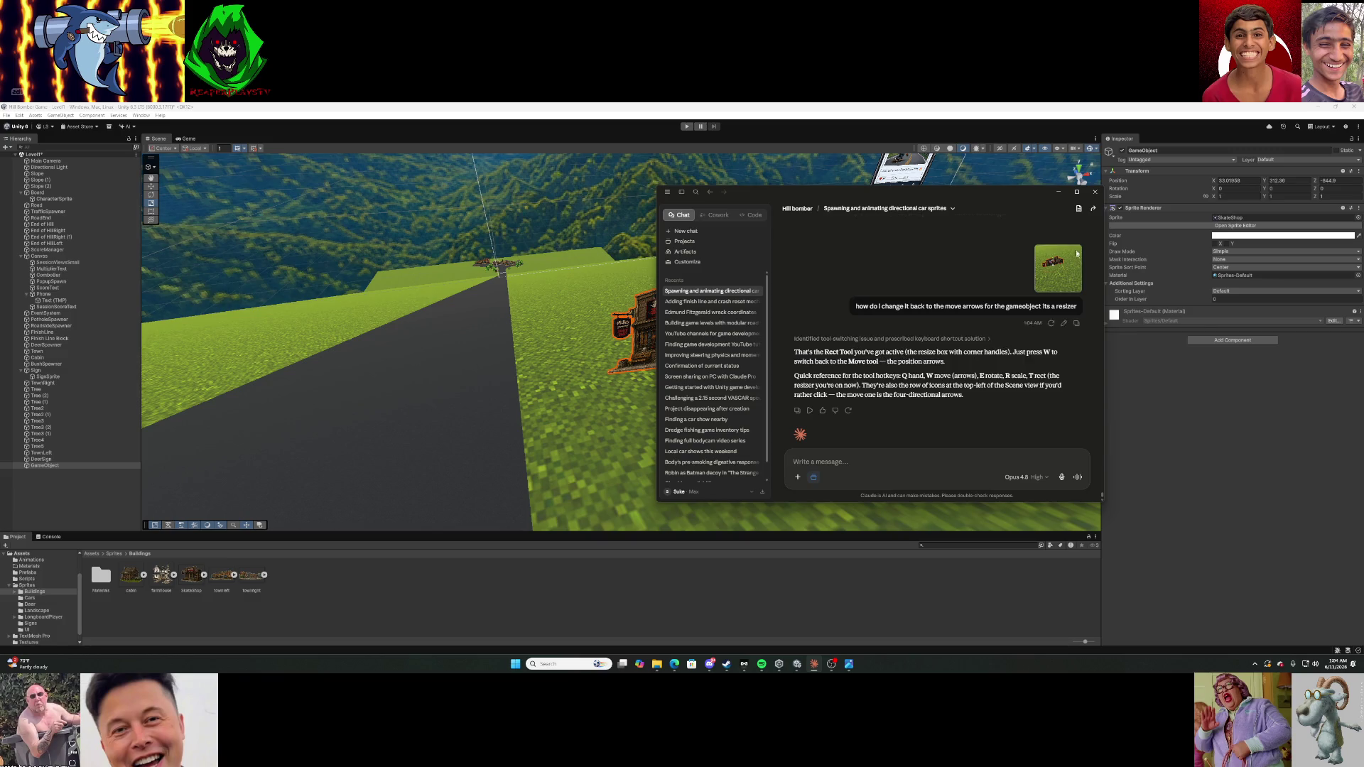
{"action": "left_click", "coordinate": [1058, 192]}
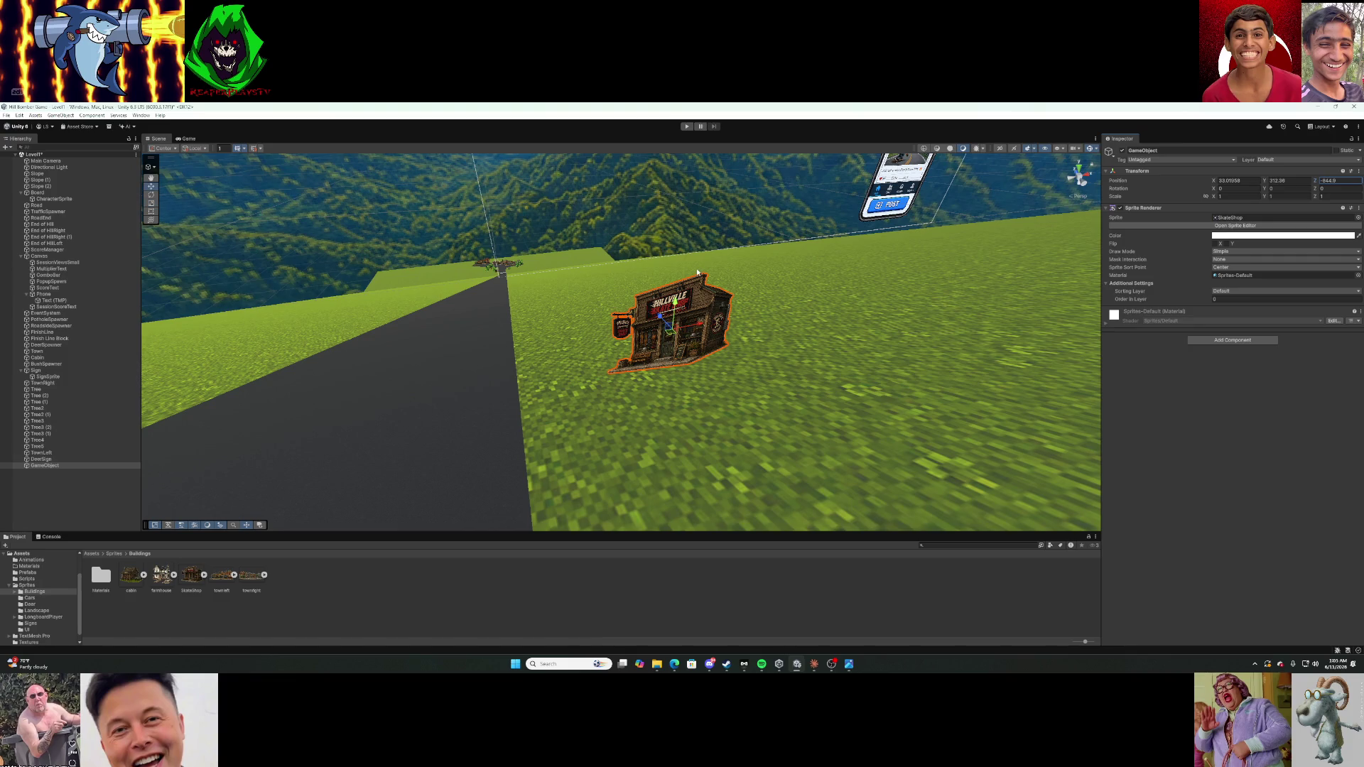
{"action": "mouse_move", "coordinate": [677, 301]}
{"action": "left_mouse_down"}
{"action": "mouse_move", "coordinate": [600, 319]}
{"action": "mouse_move", "coordinate": [408, 319]}
{"action": "mouse_move", "coordinate": [861, 262]}
{"action": "left_mouse_up"}
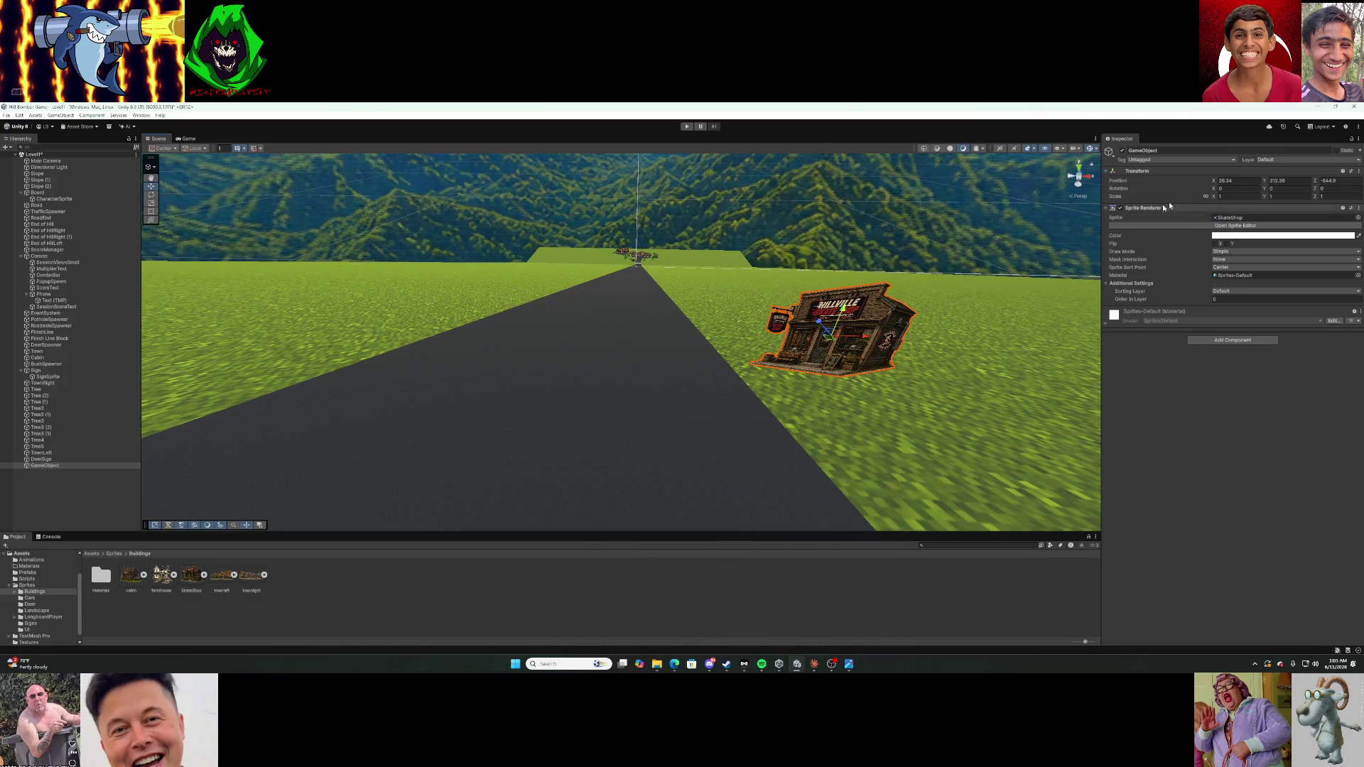
{"action": "mouse_move", "coordinate": [839, 333]}
{"action": "left_mouse_down"}
{"action": "mouse_move", "coordinate": [751, 374]}
{"action": "mouse_move", "coordinate": [831, 320]}
{"action": "left_mouse_up"}
Set the skate shop's X and Y scale to 2.
{"action": "left_click", "coordinate": [1239, 196]}
{"action": "type", "text": "2"}
{"action": "left_click", "coordinate": [1276, 194]}
{"action": "type", "text": "2"}
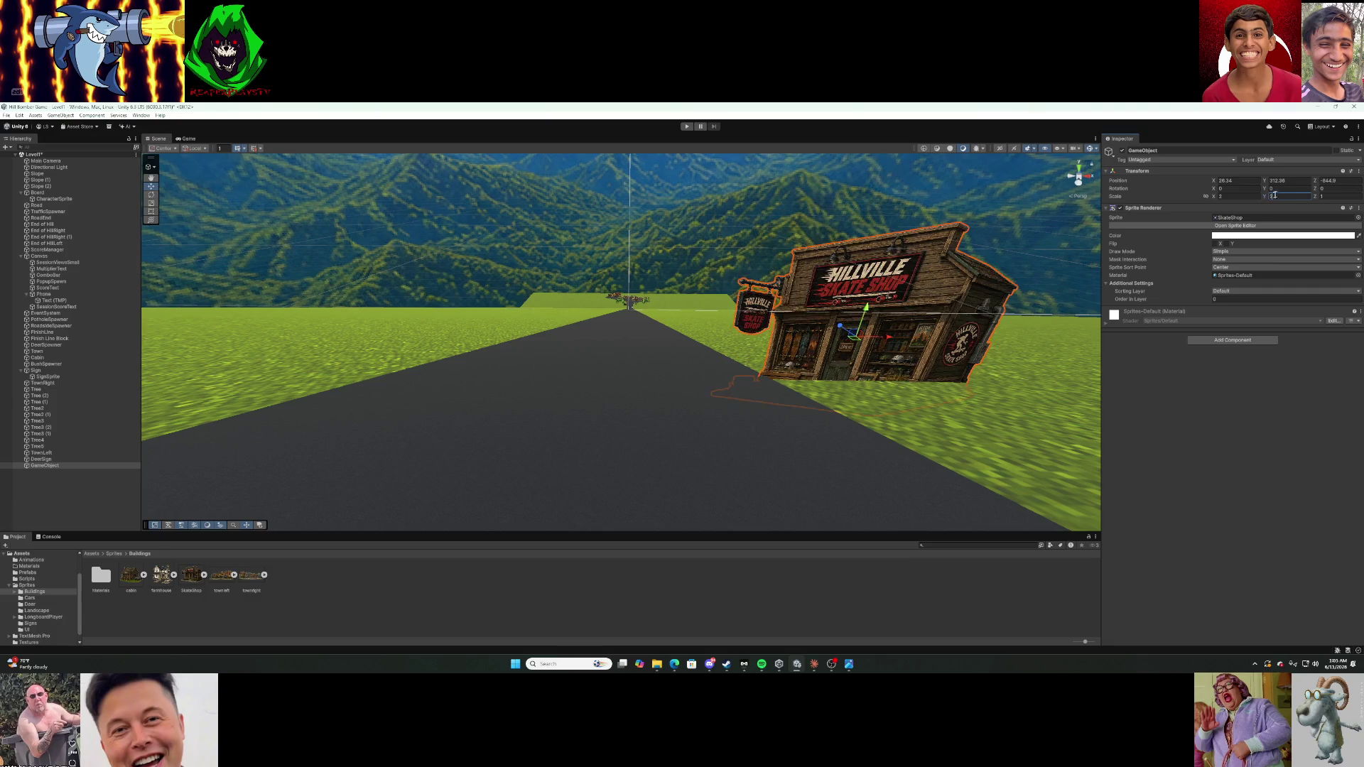
{"action": "key", "text": "alt+Tab"}
{"action": "key", "text": "alt+shift+Tab"}
Nudge the shop up and right (Y ≈ 317.16, X ≈ 28.71), then start play mode.
{"action": "left_click_drag", "start_coordinate": [866, 313], "coordinate": [893, 268]}
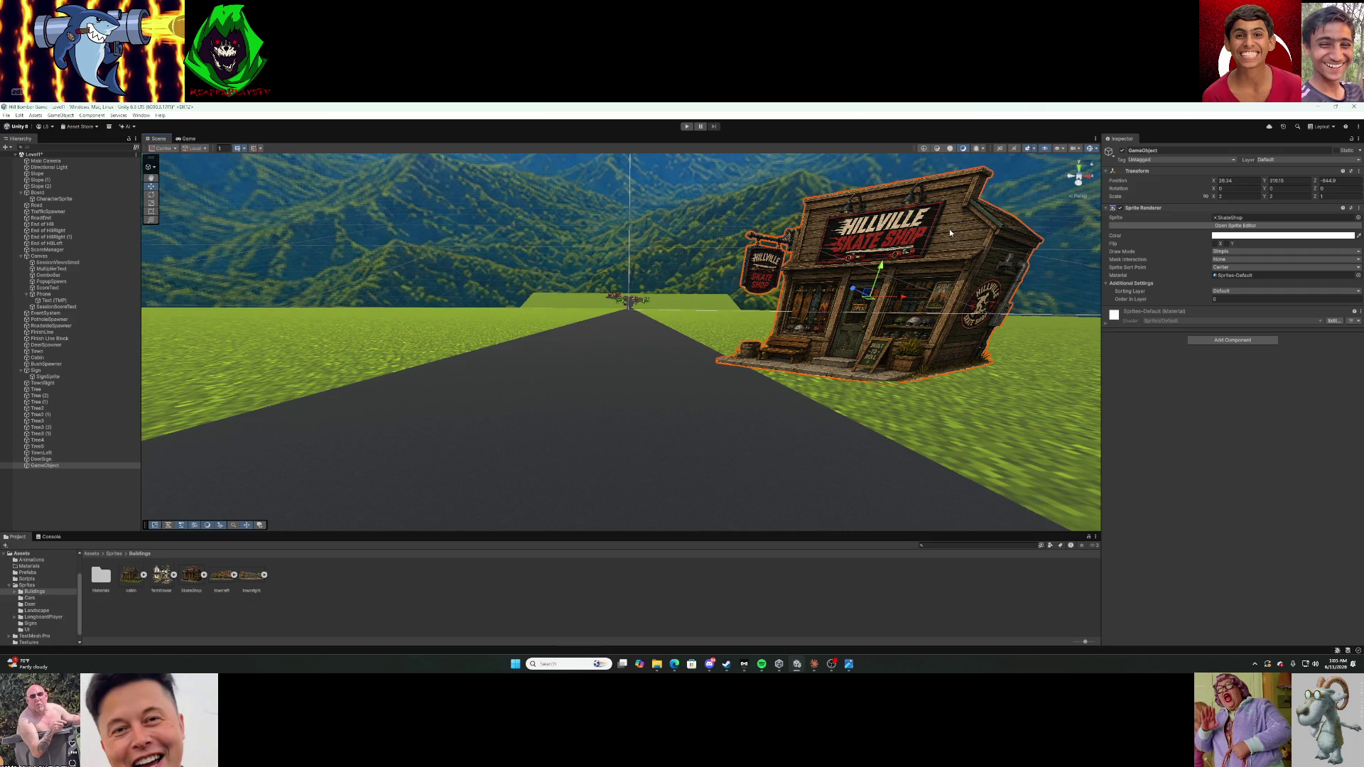
{"action": "mouse_move", "coordinate": [949, 228]}
{"action": "left_mouse_down"}
{"action": "mouse_move", "coordinate": [927, 233]}
{"action": "mouse_move", "coordinate": [966, 206]}
{"action": "left_mouse_up"}
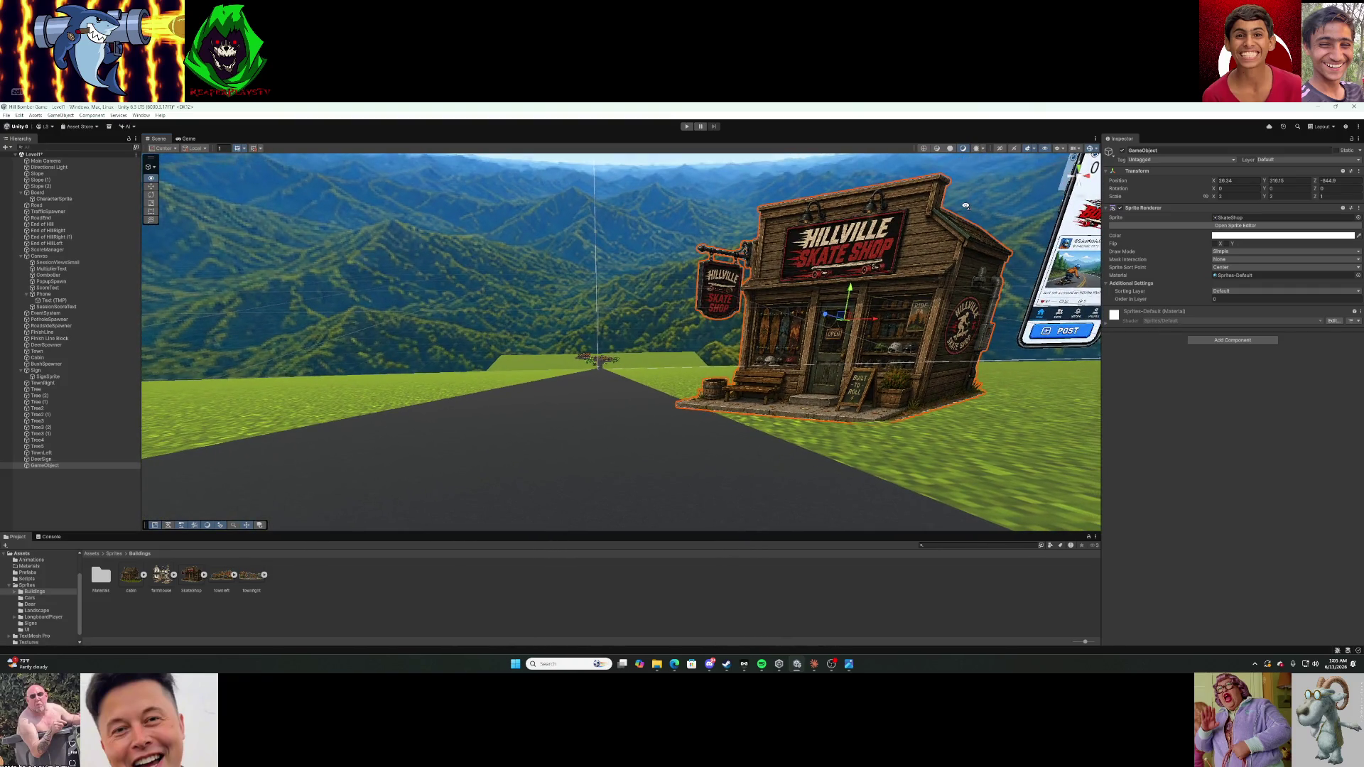
{"action": "mouse_move", "coordinate": [852, 299]}
{"action": "left_mouse_down"}
{"action": "mouse_move", "coordinate": [858, 283]}
{"action": "mouse_move", "coordinate": [862, 312]}
{"action": "mouse_move", "coordinate": [883, 296]}
{"action": "left_mouse_up"}
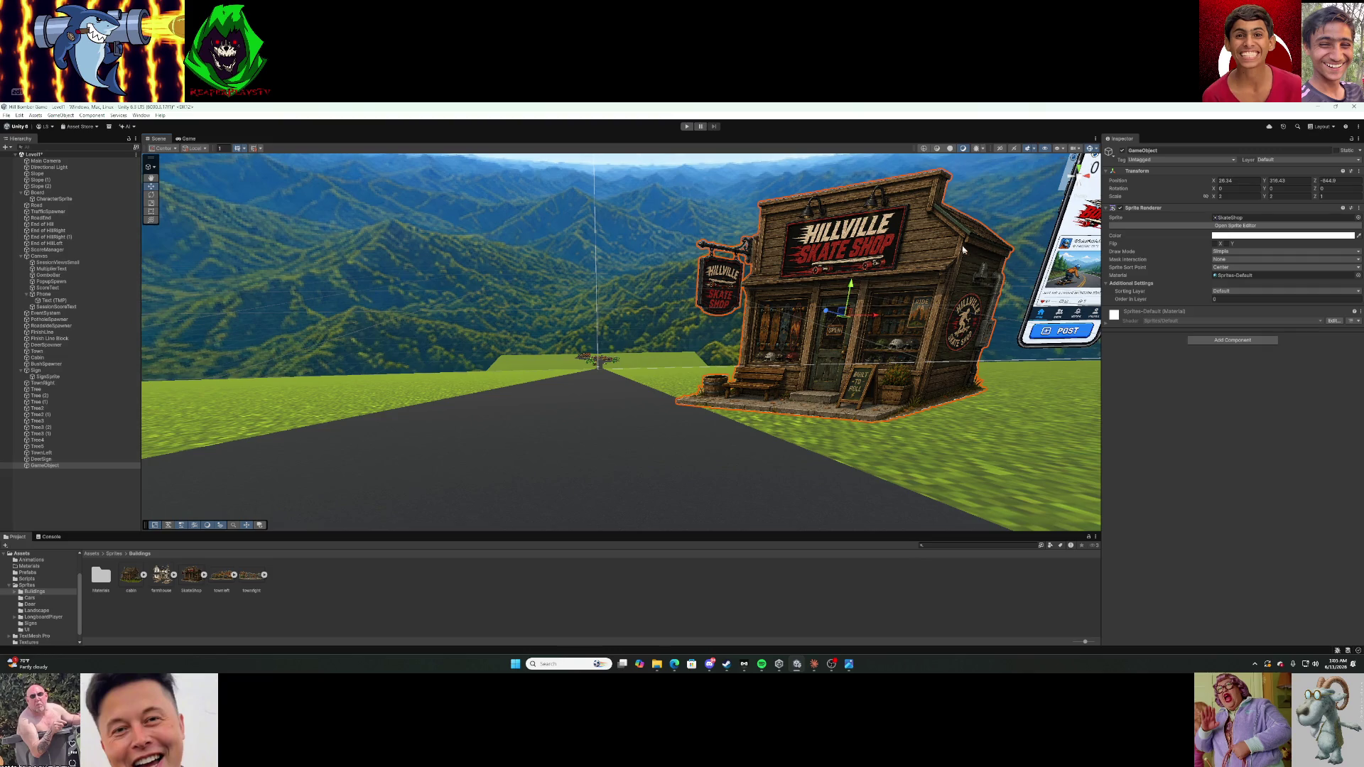
{"action": "left_click_drag", "start_coordinate": [878, 317], "coordinate": [908, 314]}
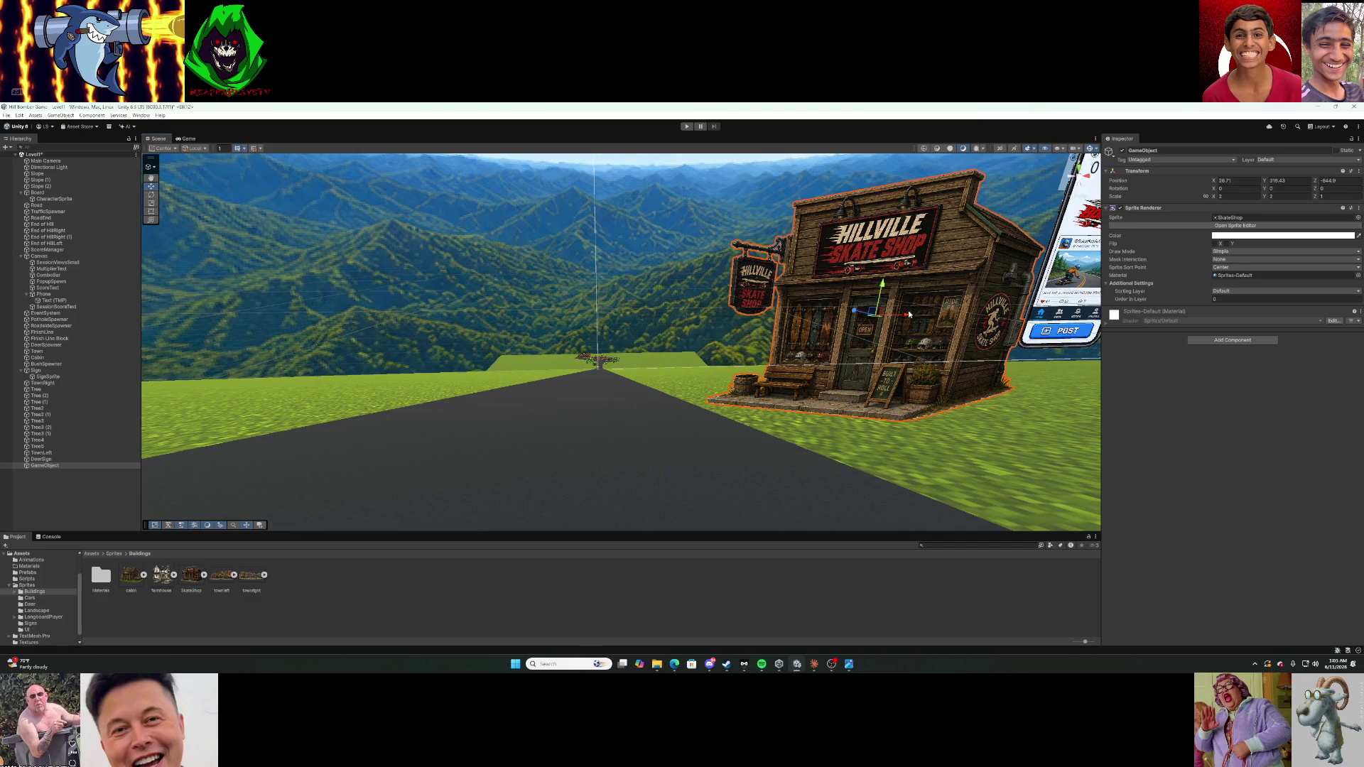
{"action": "left_click", "coordinate": [686, 127]}
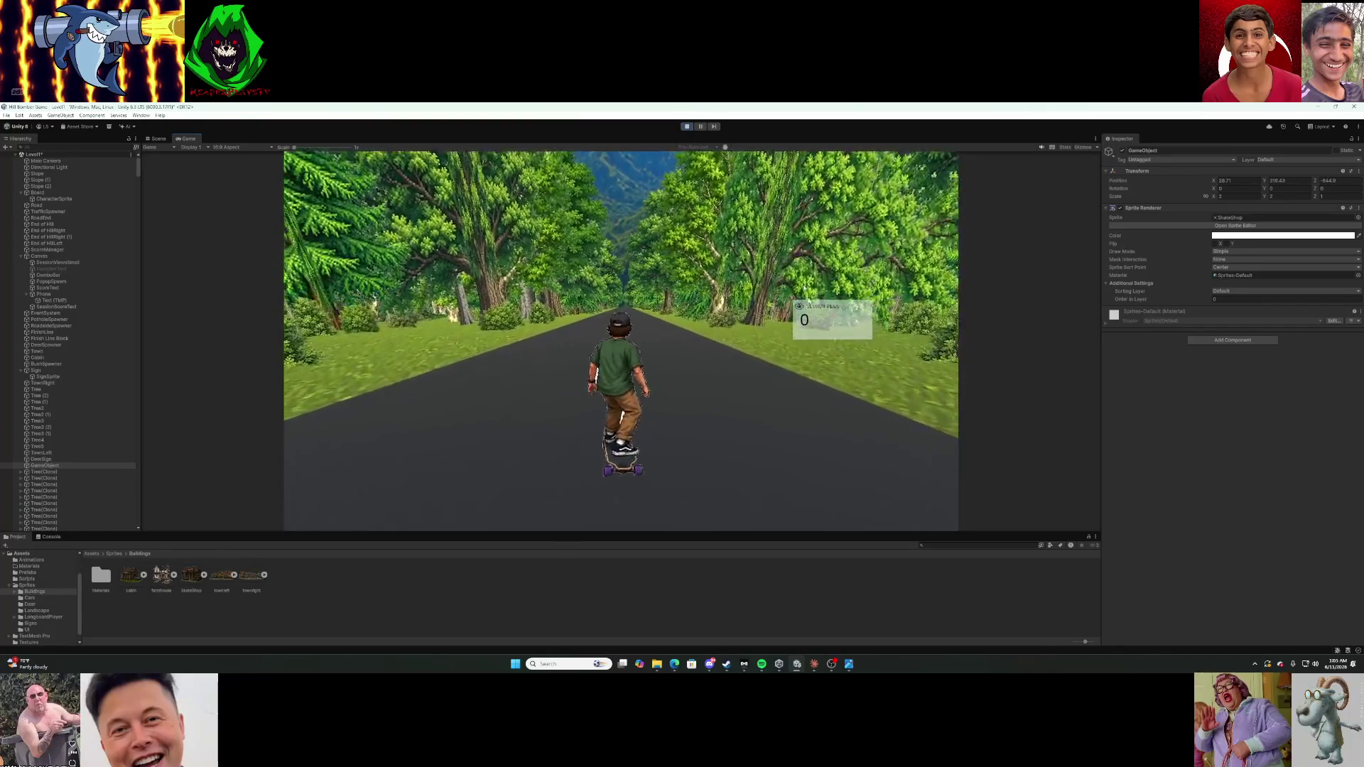
Stop play mode, push the skate shop farther back, and play again to check it.
{"action": "left_click", "coordinate": [688, 127]}
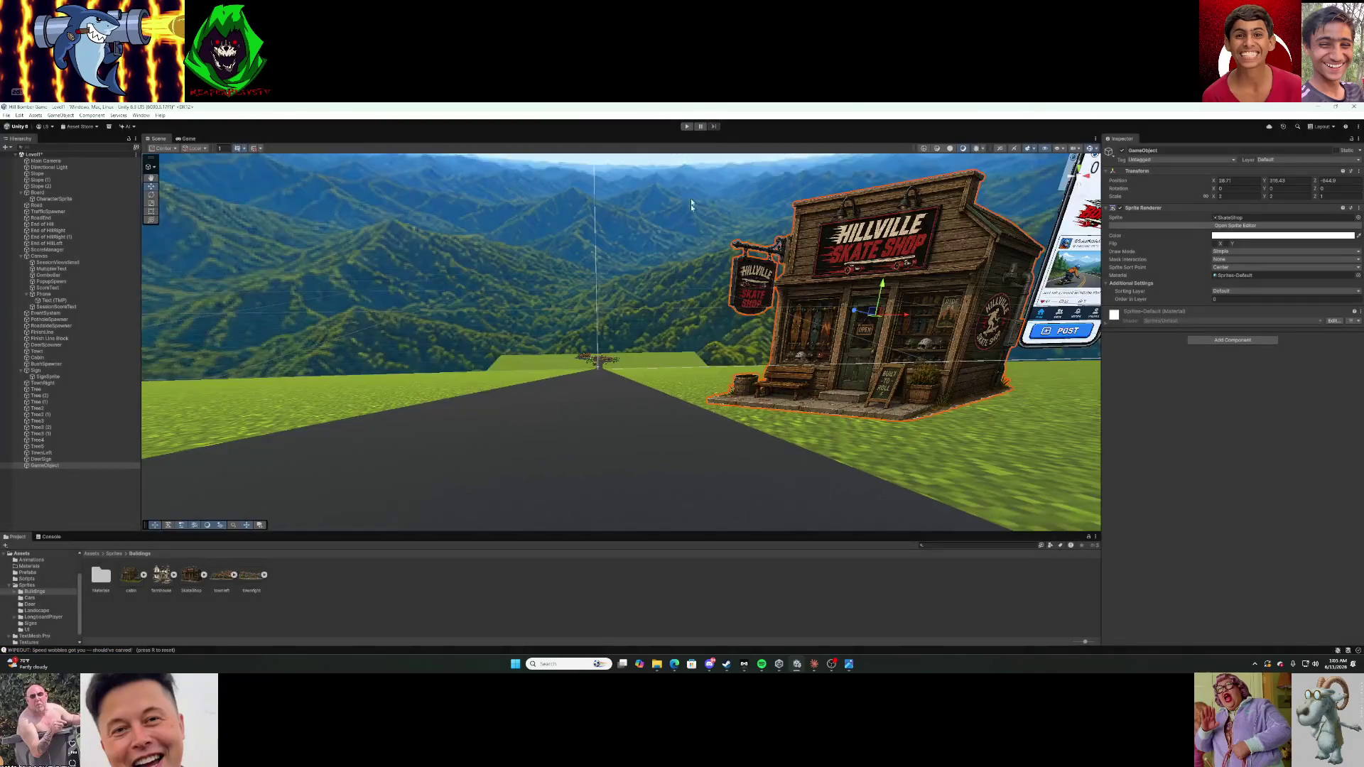
{"action": "mouse_move", "coordinate": [859, 313]}
{"action": "left_mouse_down"}
{"action": "mouse_move", "coordinate": [814, 253]}
{"action": "mouse_move", "coordinate": [830, 321]}
{"action": "mouse_move", "coordinate": [846, 304]}
{"action": "mouse_move", "coordinate": [851, 334]}
{"action": "mouse_move", "coordinate": [858, 301]}
{"action": "left_mouse_up"}
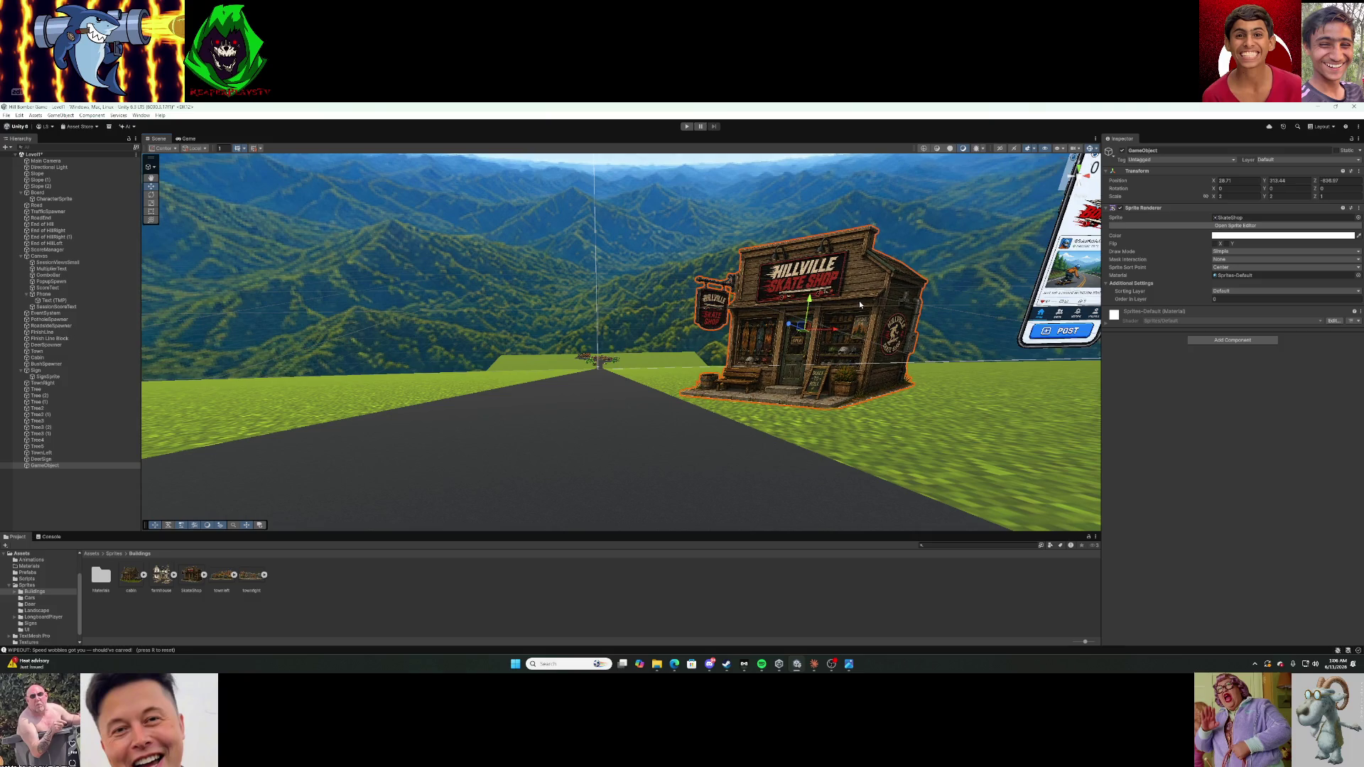
{"action": "left_click", "coordinate": [686, 127]}
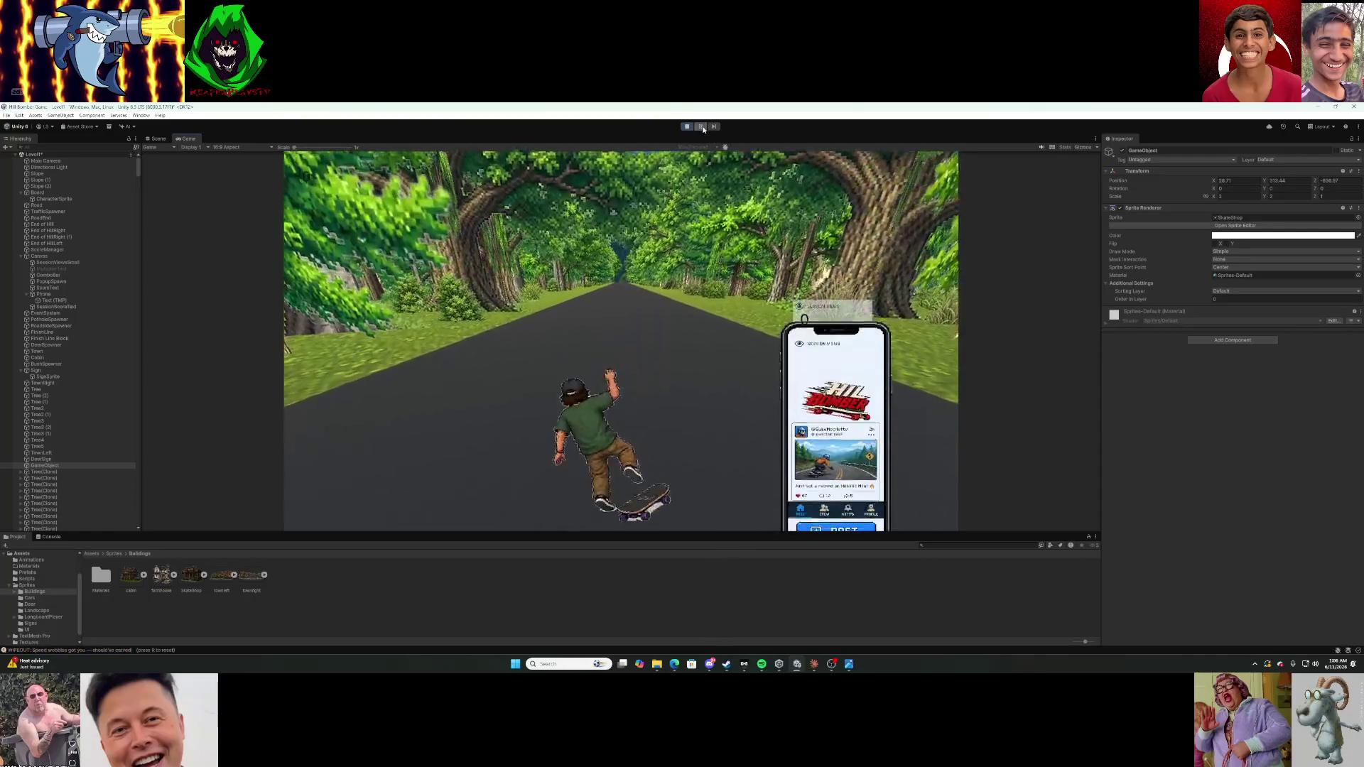
Return to the Scene view and fly the camera around the skate shop.
{"action": "key", "text": "ctrl+1"}
{"action": "mouse_move", "coordinate": [733, 264]}
{"action": "left_mouse_down"}
{"action": "mouse_move", "coordinate": [810, 270]}
{"action": "mouse_move", "coordinate": [825, 443]}
{"action": "left_mouse_up"}
{"action": "mouse_move", "coordinate": [639, 366]}
{"action": "left_mouse_down"}
{"action": "mouse_move", "coordinate": [606, 346]}
{"action": "mouse_move", "coordinate": [567, 348]}
{"action": "mouse_move", "coordinate": [593, 372]}
{"action": "mouse_move", "coordinate": [758, 360]}
{"action": "left_mouse_up"}
{"action": "mouse_move", "coordinate": [860, 310]}
{"action": "left_mouse_down"}
{"action": "mouse_move", "coordinate": [993, 265]}
{"action": "mouse_move", "coordinate": [624, 288]}
{"action": "mouse_move", "coordinate": [679, 270]}
{"action": "mouse_move", "coordinate": [679, 306]}
{"action": "mouse_move", "coordinate": [676, 292]}
{"action": "mouse_move", "coordinate": [701, 312]}
{"action": "mouse_move", "coordinate": [764, 294]}
{"action": "mouse_move", "coordinate": [684, 299]}
{"action": "mouse_move", "coordinate": [681, 286]}
{"action": "left_mouse_up"}
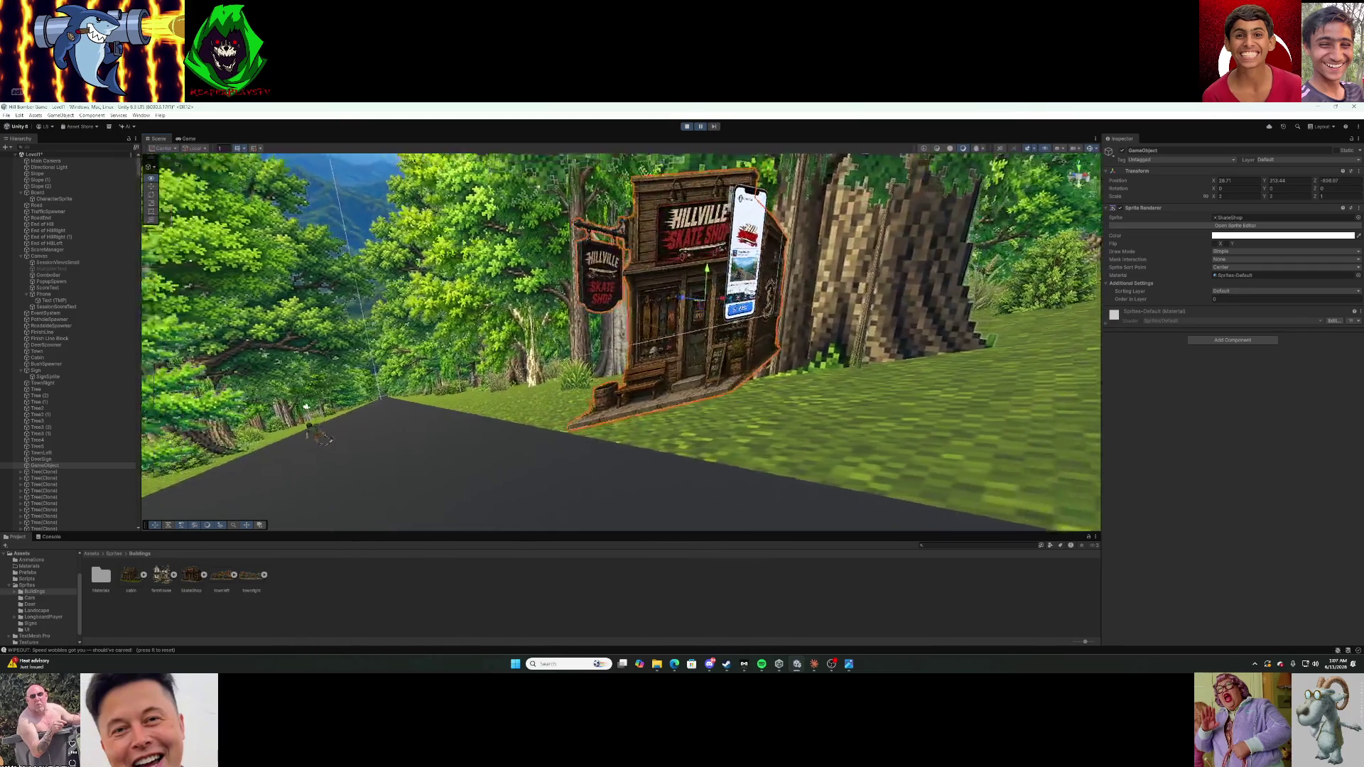
Frame the shop beside the forest road and snip that area to the clipboard.
{"action": "left_click_drag", "start_coordinate": [675, 284], "coordinate": [672, 310]}
{"action": "scroll", "coordinate": [621, 341], "scroll_direction": "up", "scroll_amount": 5}
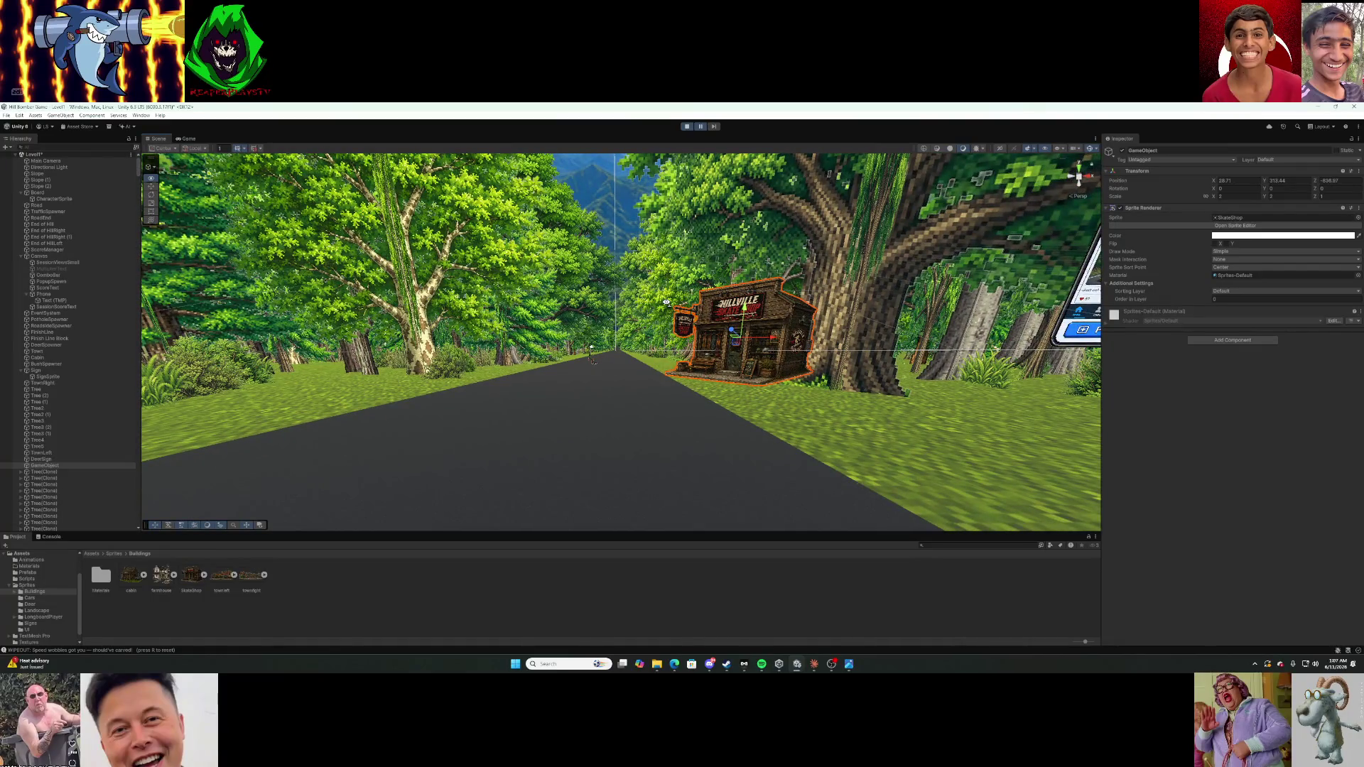
{"action": "scroll", "coordinate": [667, 302], "scroll_direction": "up", "scroll_amount": 5}
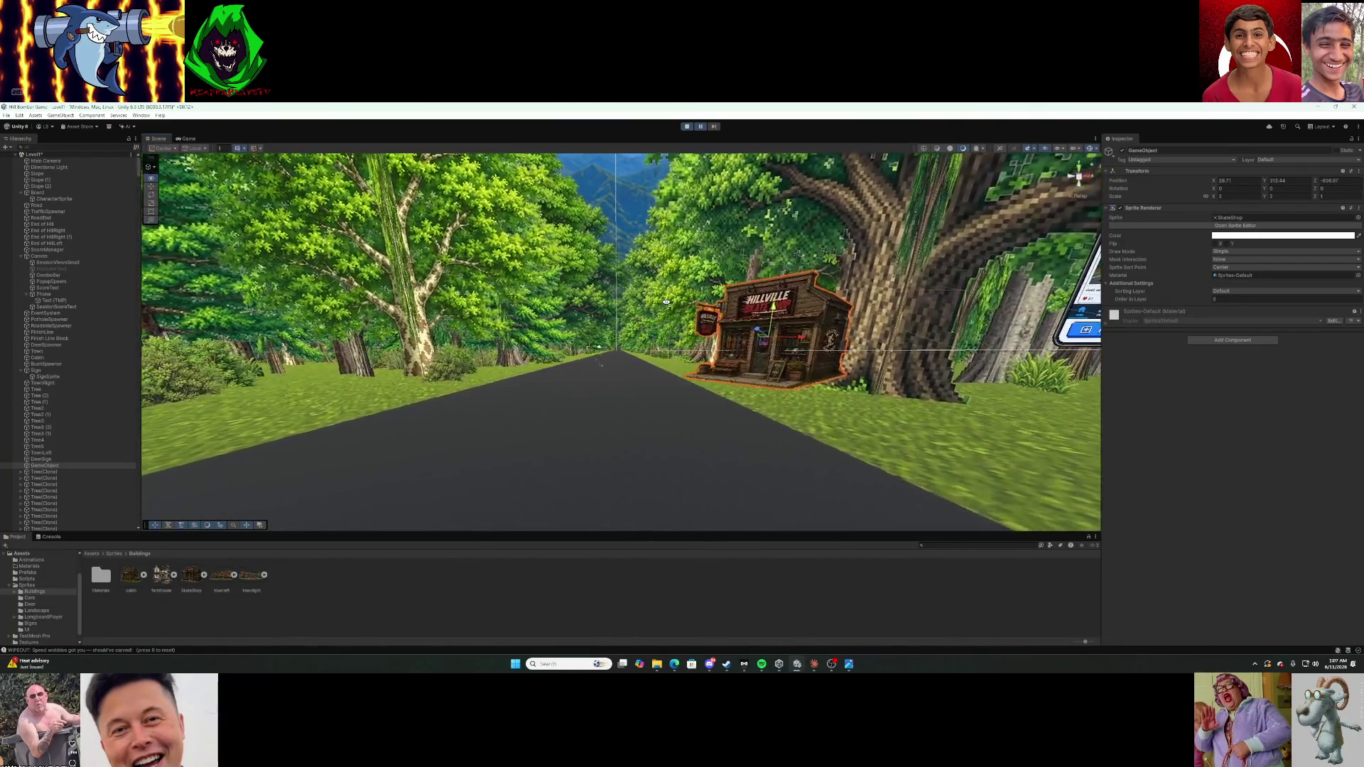
{"action": "scroll", "coordinate": [666, 303], "scroll_direction": "up", "scroll_amount": 3}
{"action": "scroll", "coordinate": [682, 297], "scroll_direction": "up", "scroll_amount": 3}
{"action": "mouse_move", "coordinate": [570, 375]}
{"action": "left_mouse_down"}
{"action": "mouse_move", "coordinate": [830, 300]}
{"action": "mouse_move", "coordinate": [856, 272]}
{"action": "mouse_move", "coordinate": [685, 295]}
{"action": "left_mouse_up"}
{"action": "key", "text": "super+shift+s"}
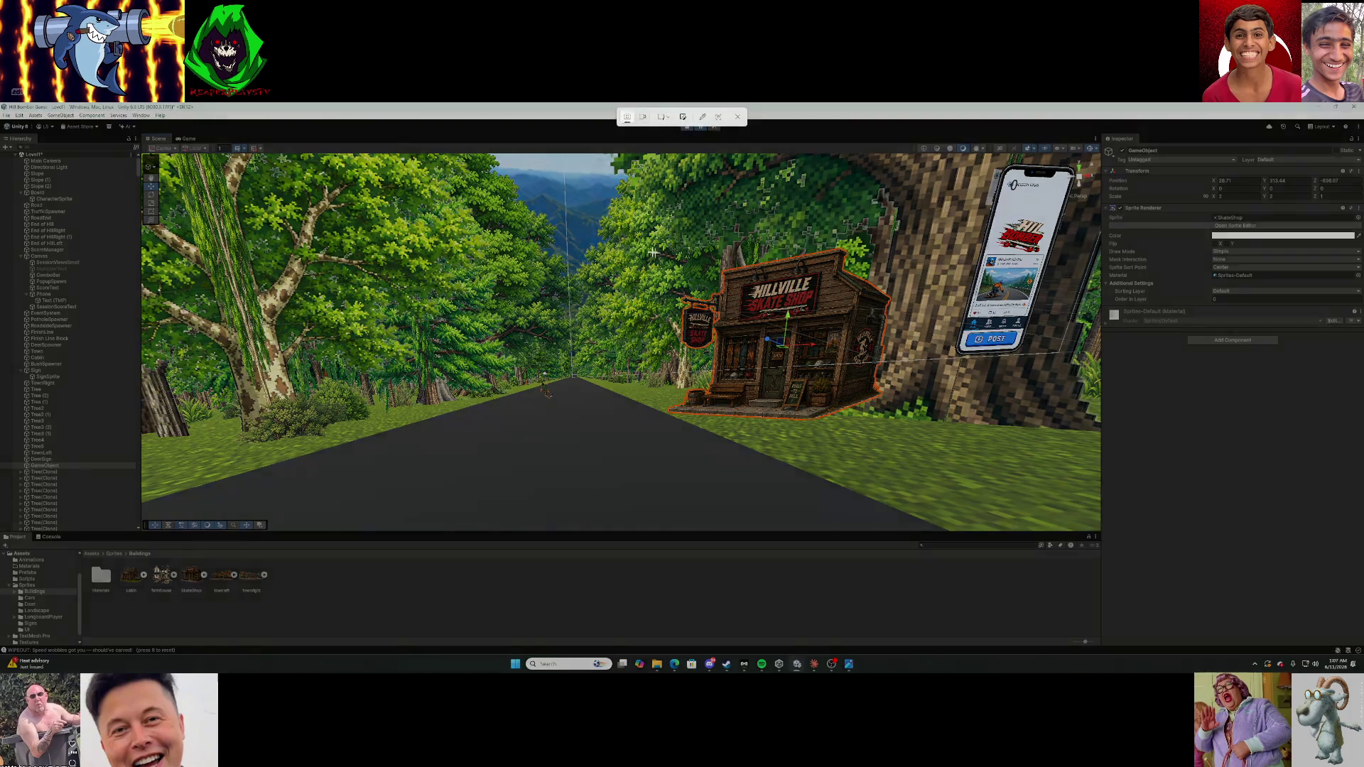
{"action": "mouse_move", "coordinate": [536, 185]}
{"action": "left_mouse_down"}
{"action": "mouse_move", "coordinate": [735, 219]}
{"action": "mouse_move", "coordinate": [1225, 529]}
{"action": "mouse_move", "coordinate": [1223, 557]}
{"action": "mouse_move", "coordinate": [1062, 551]}
{"action": "left_mouse_up"}
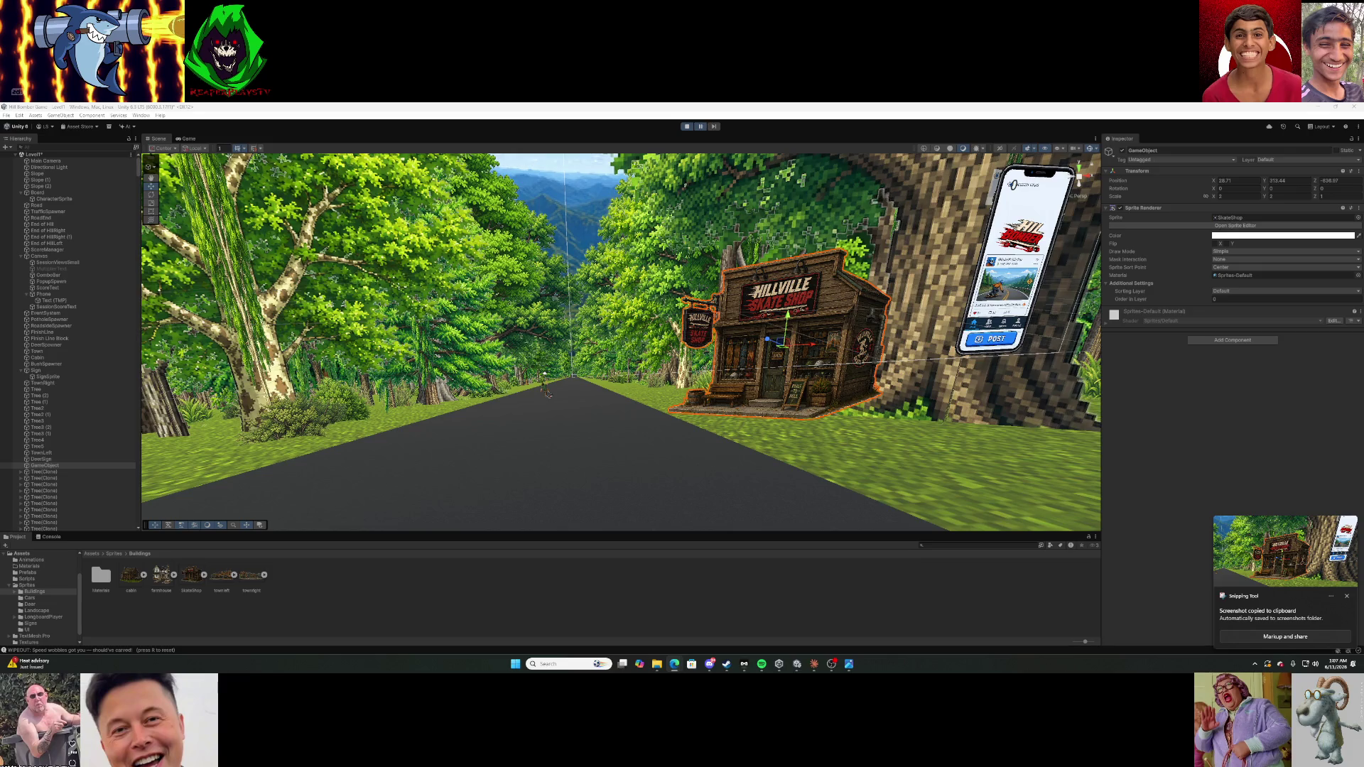
Send Claude the shop screenshot, requesting a script keeping trees away from buildings via a distance dial.
{"action": "key", "text": "alt+Tab"}
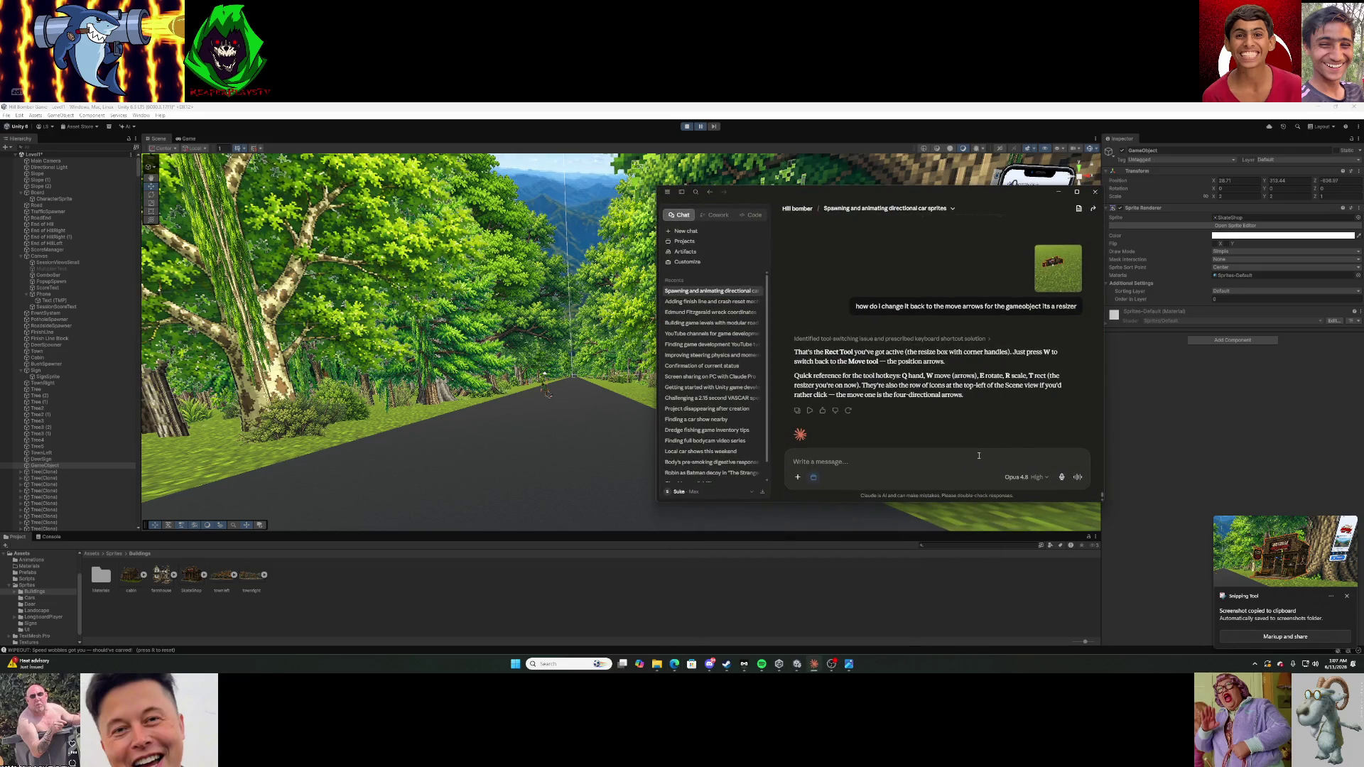
{"action": "key", "text": "ctrl+v"}
{"action": "type", "text": "Id like t"}
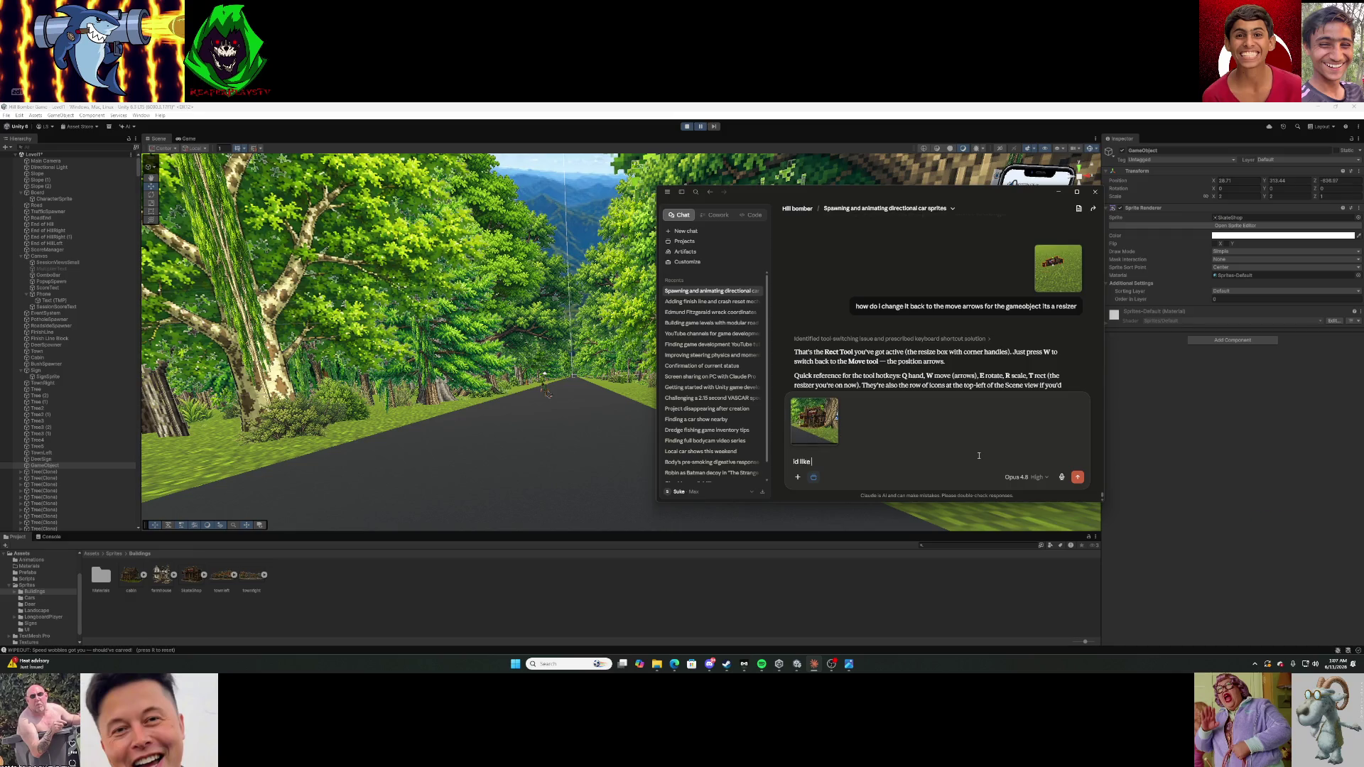
{"action": "type", "text": "o code"}
{"action": "type", "text": "an name"}
{"action": "key", "text": "BackSpace"}
{"action": "key", "text": "BackSpace"}
{"action": "key", "text": "BackSpace"}
{"action": "type", "text": "ame a "}
{"action": "type", "text": "gameob"}
{"action": "type", "text": "ject spriterender"}
{"action": "type", "text": "a \"building\" and"}
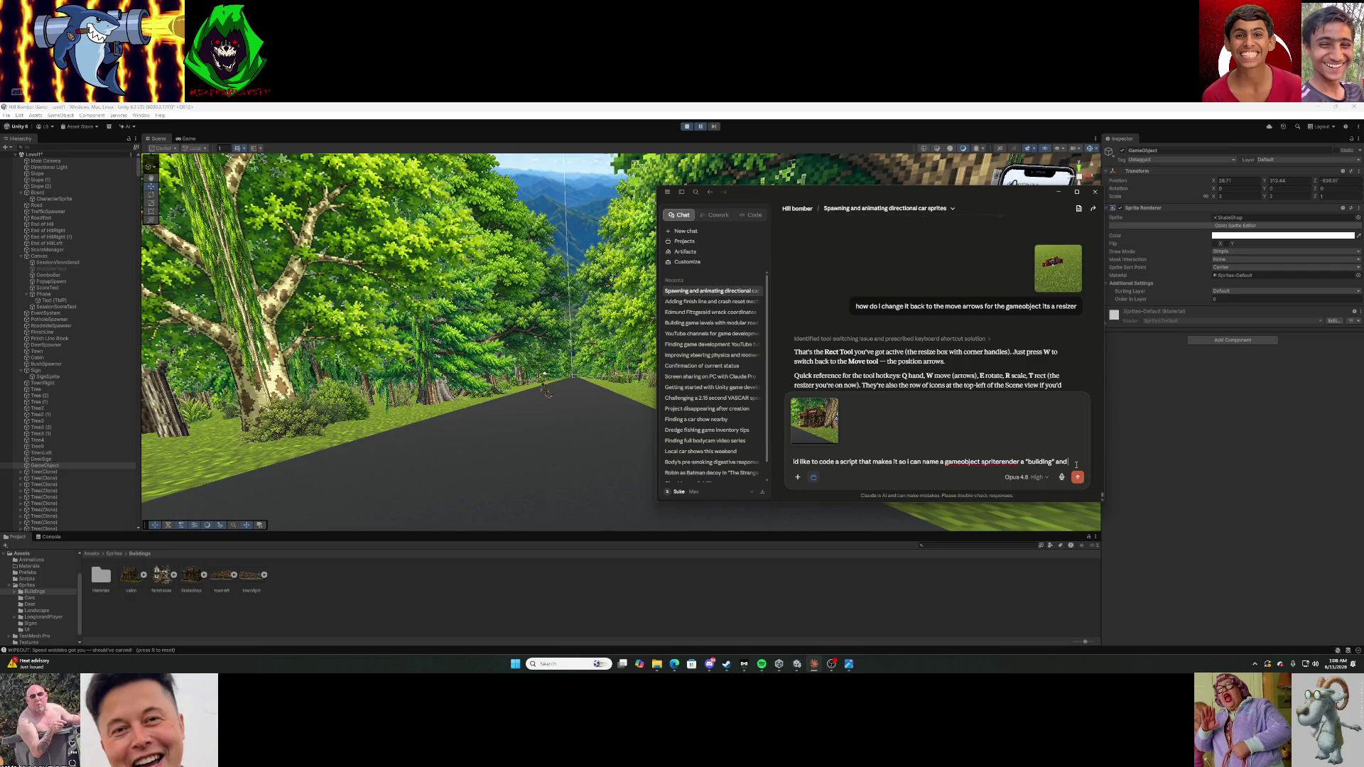
{"action": "type", "text": " make sure"}
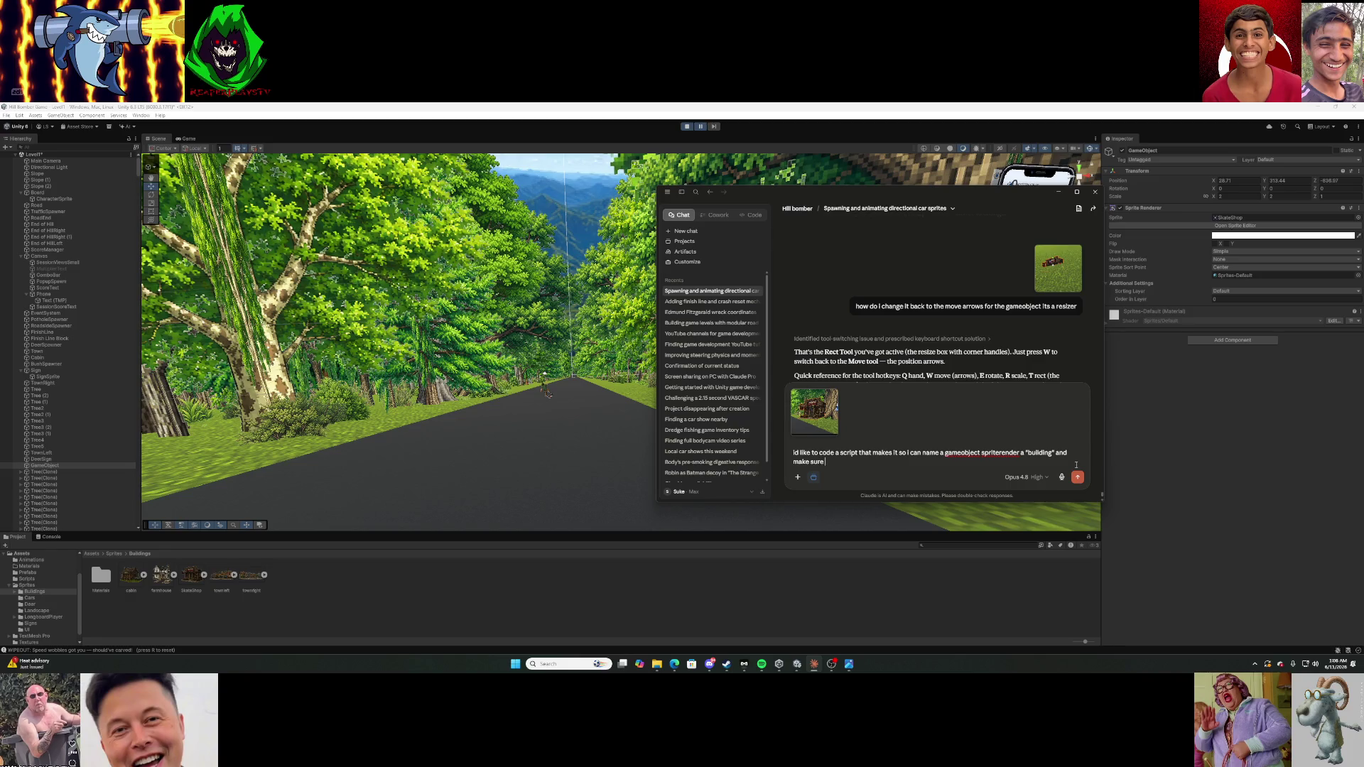
{"action": "type", "text": "es"}
{"action": "type", "text": "ushes spawn too clos"}
{"action": "type", "text": "e to"}
{"action": "type", "text": "with a dial"}
{"action": "type", "text": "for "}
{"action": "type", "text": "how close i wa"}
{"action": "type", "text": "nt tr"}
{"action": "type", "text": "ees or bushes"}
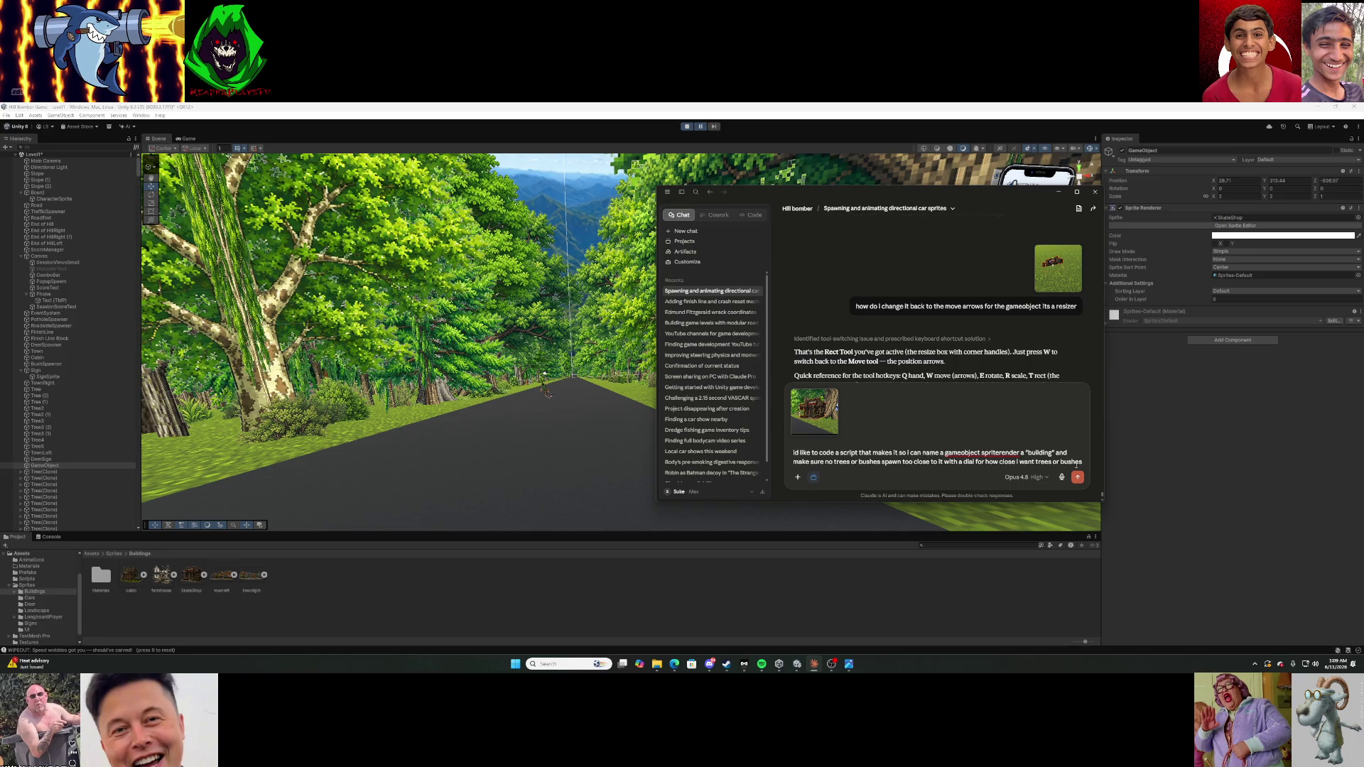
{"action": "type", "text": "to get"}
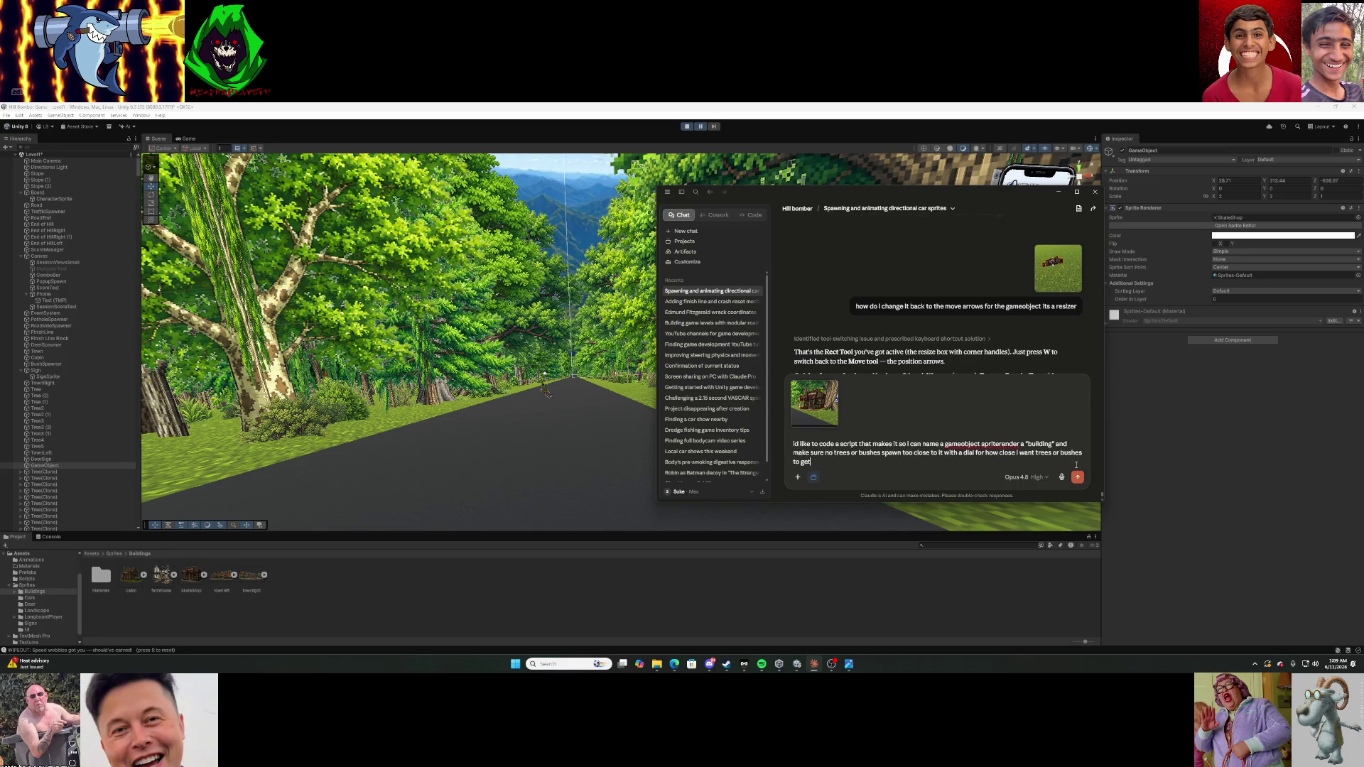
{"action": "type", "text": " for each"}
{"action": "type", "text": " buy"}
{"action": "type", "text": "e it for"}
{"action": "key", "text": "Return"}
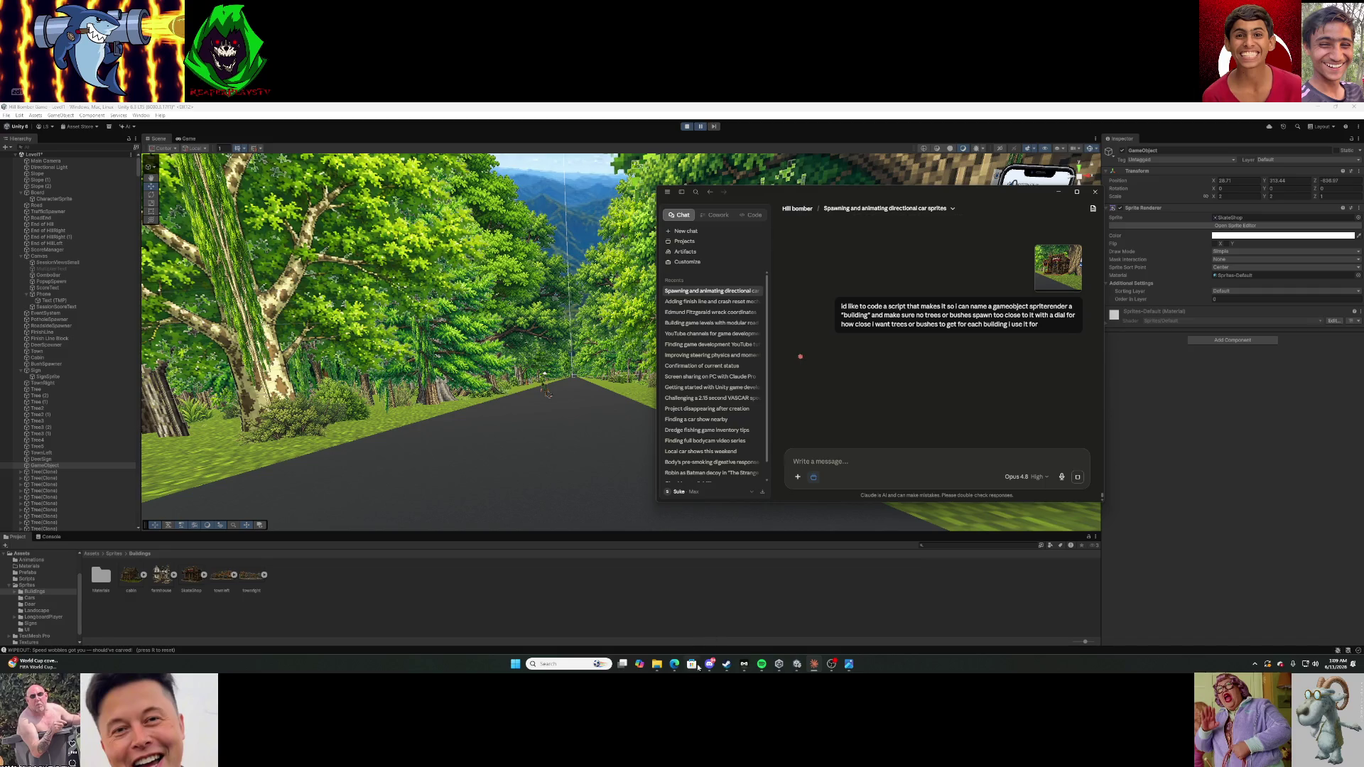
Minimize the browser and hide the Claude chat to return to the Unity scene.
{"action": "mouse_move", "coordinate": [682, 671]}
{"action": "left_click", "coordinate": [678, 617]}
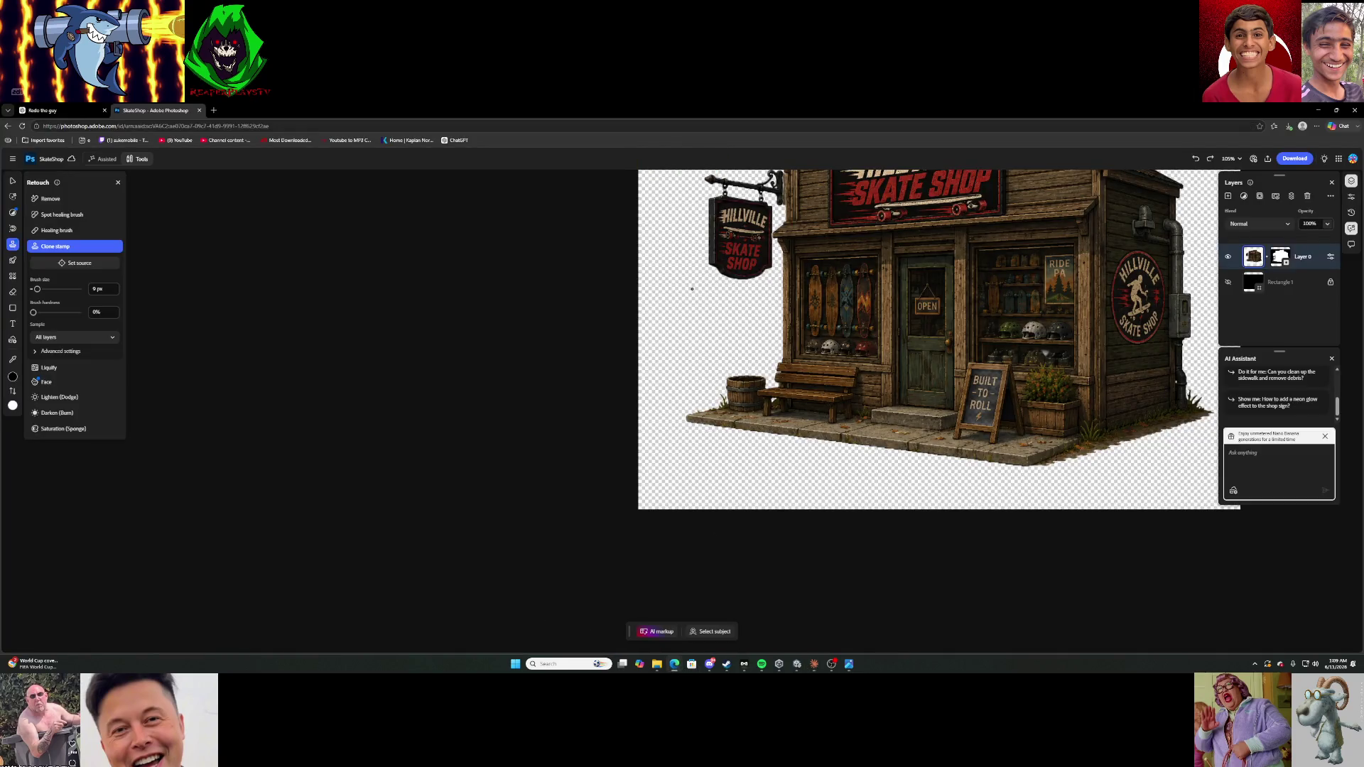
{"action": "left_click", "coordinate": [91, 110]}
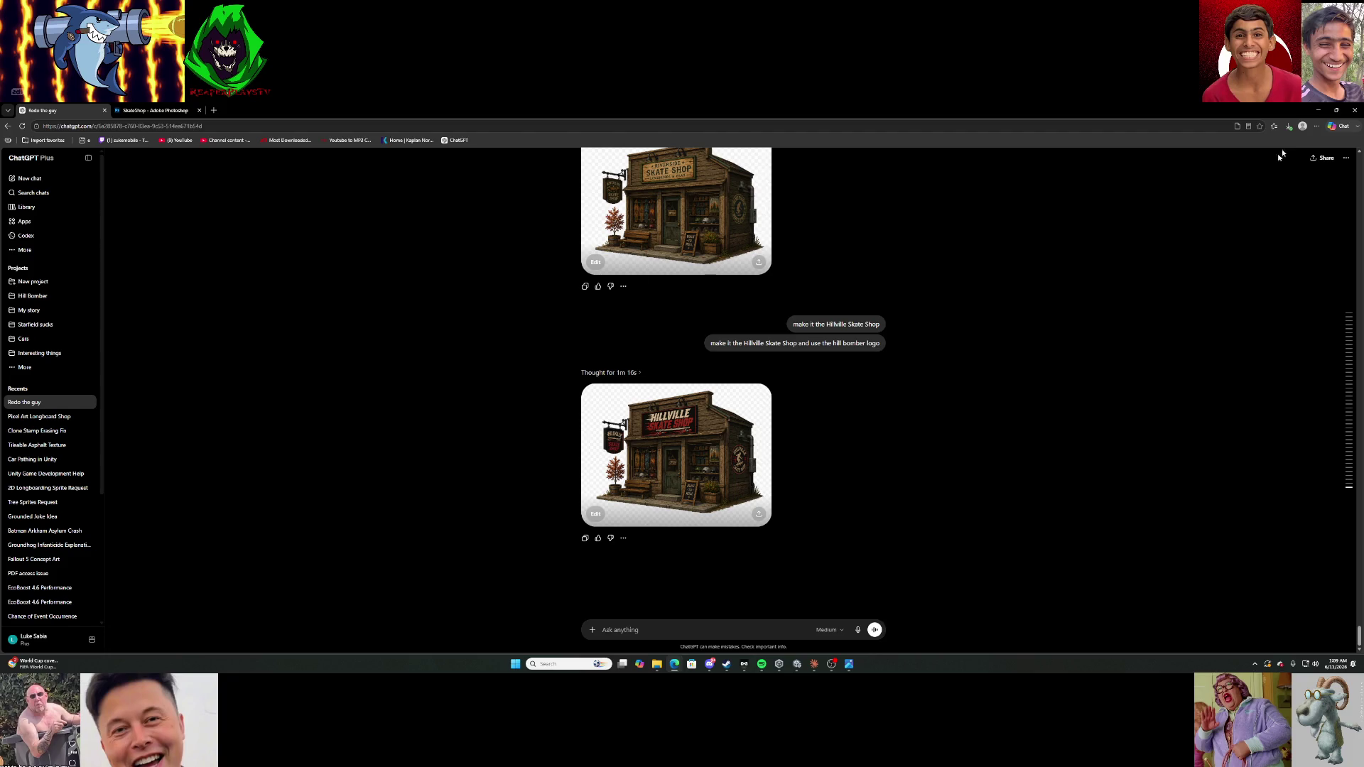
{"action": "left_click", "coordinate": [1319, 112]}
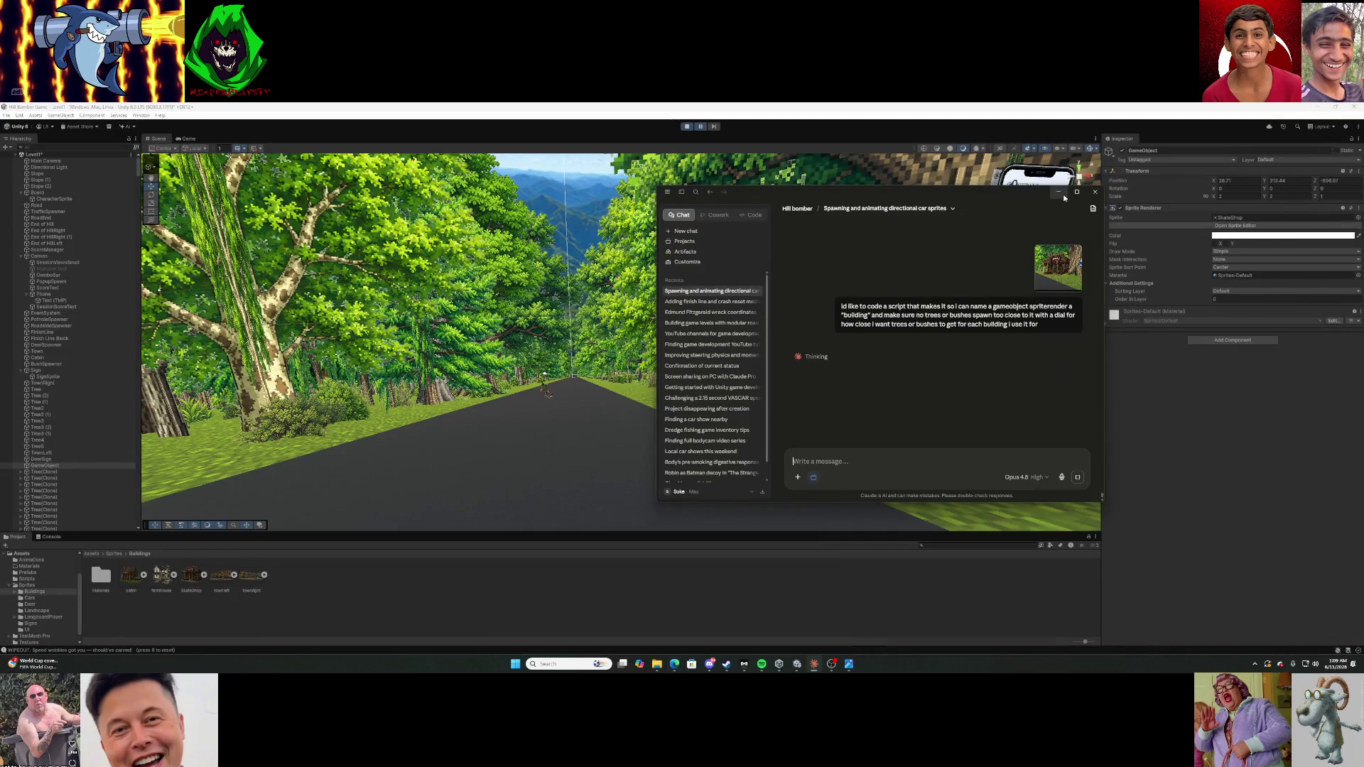
{"action": "left_click", "coordinate": [1058, 192]}
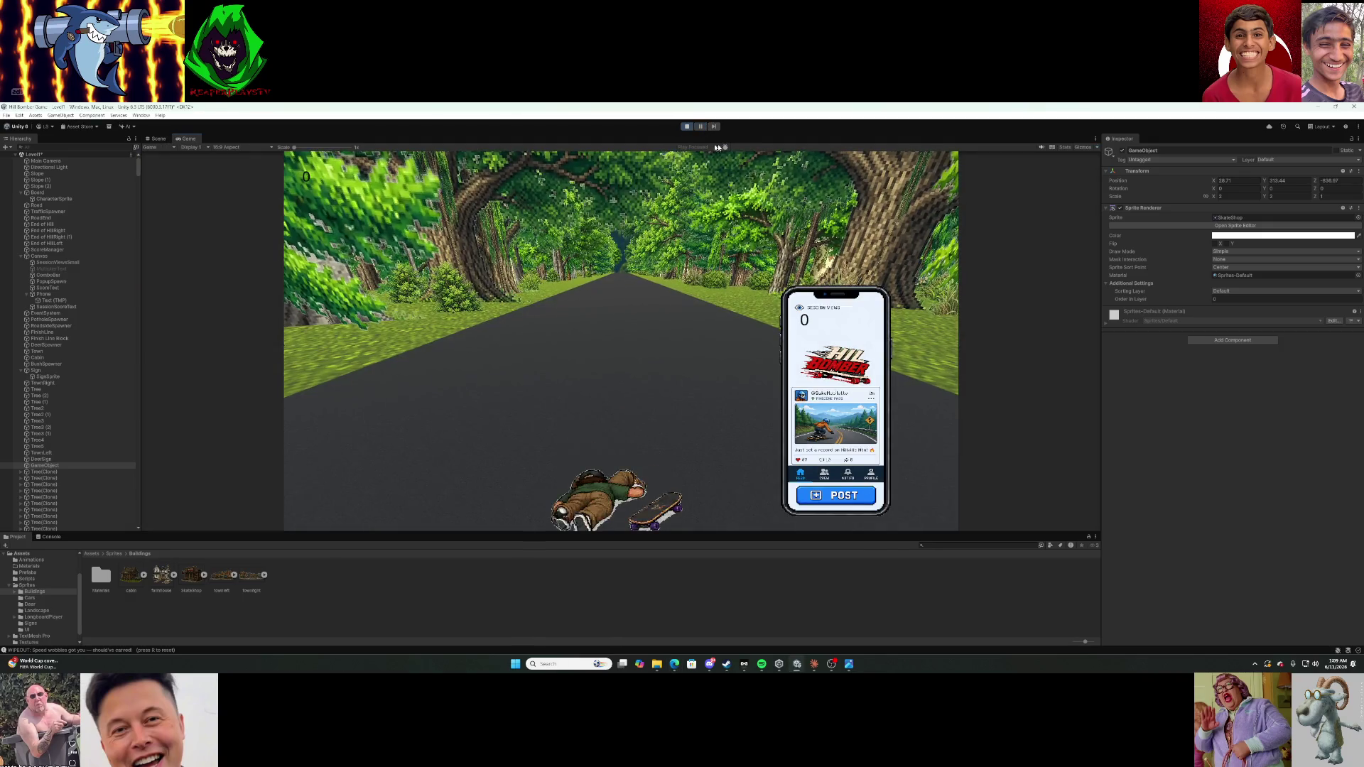
Open the in-game SHOP menu, then leave it to skate past the Hillville Skate Shop.
{"action": "left_click", "coordinate": [861, 497]}
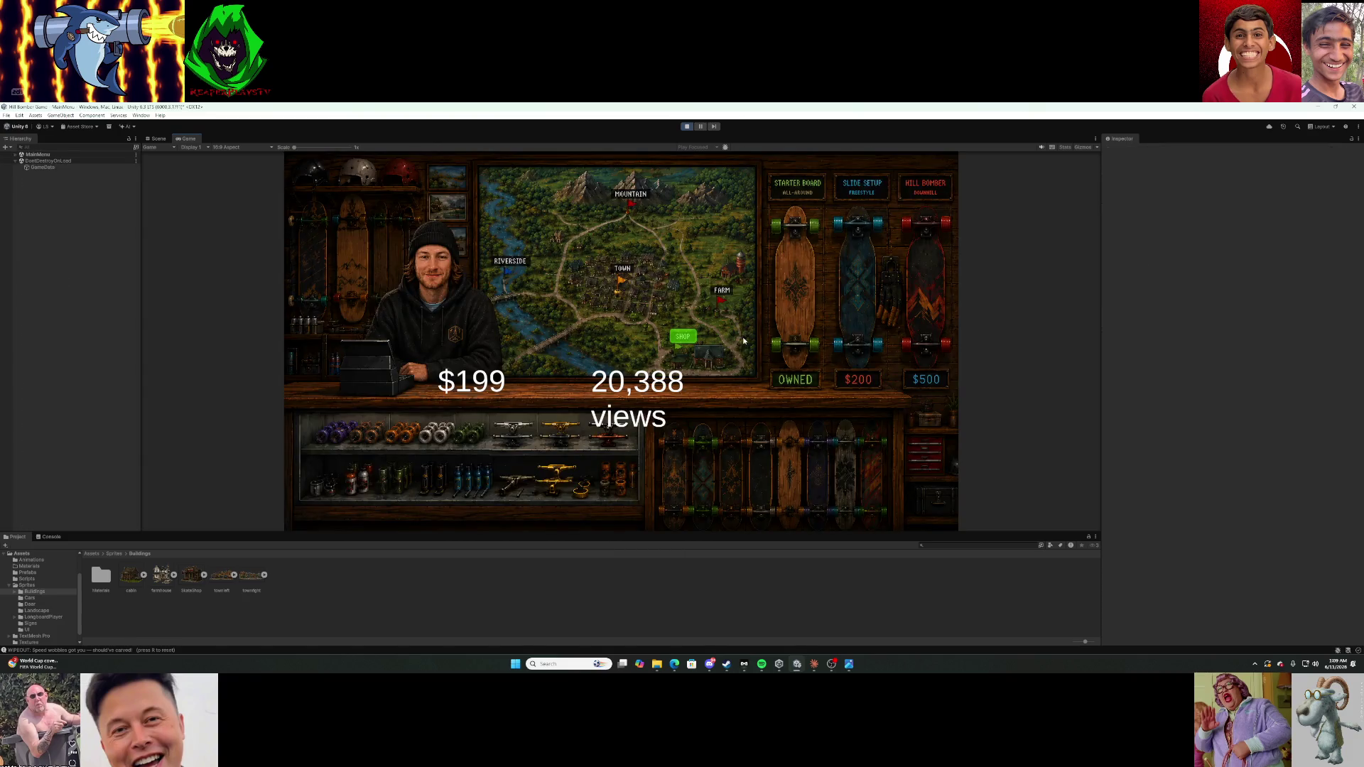
{"action": "left_click", "coordinate": [686, 335]}
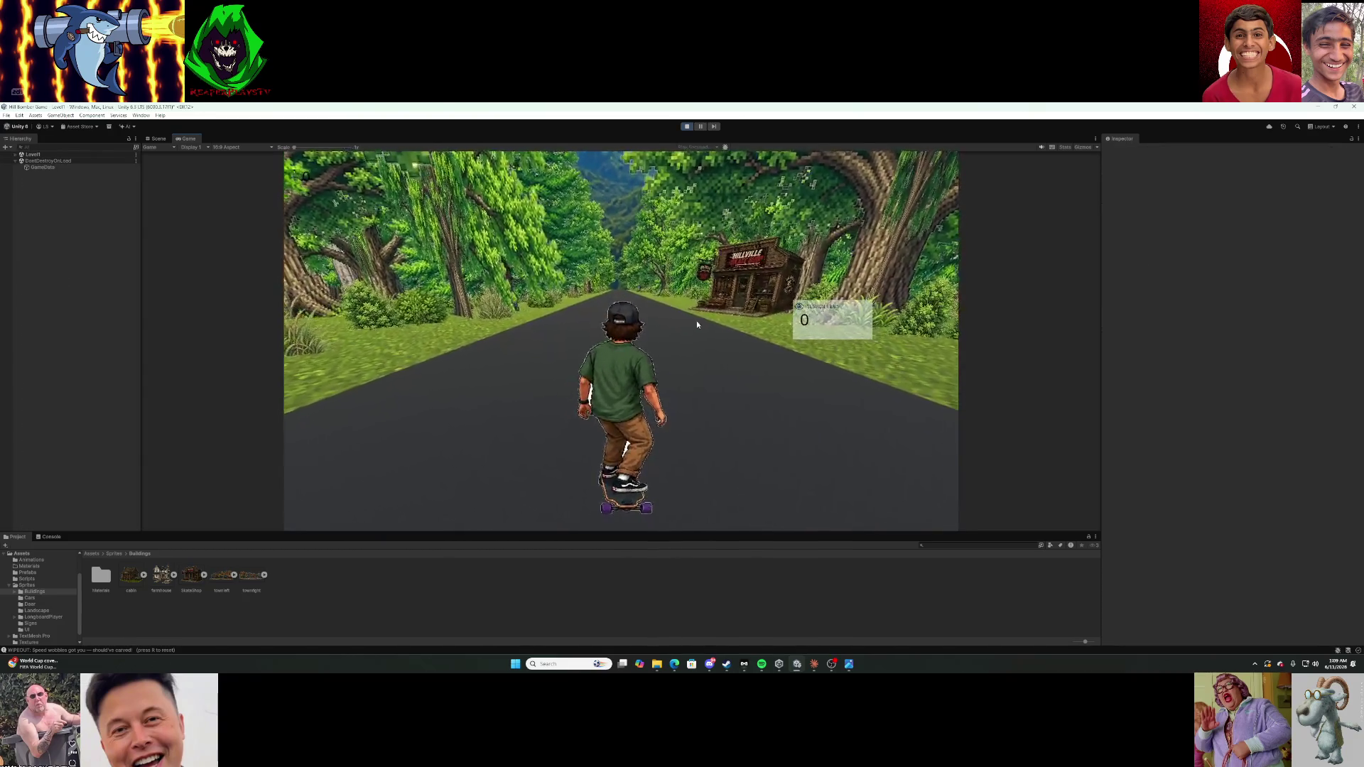
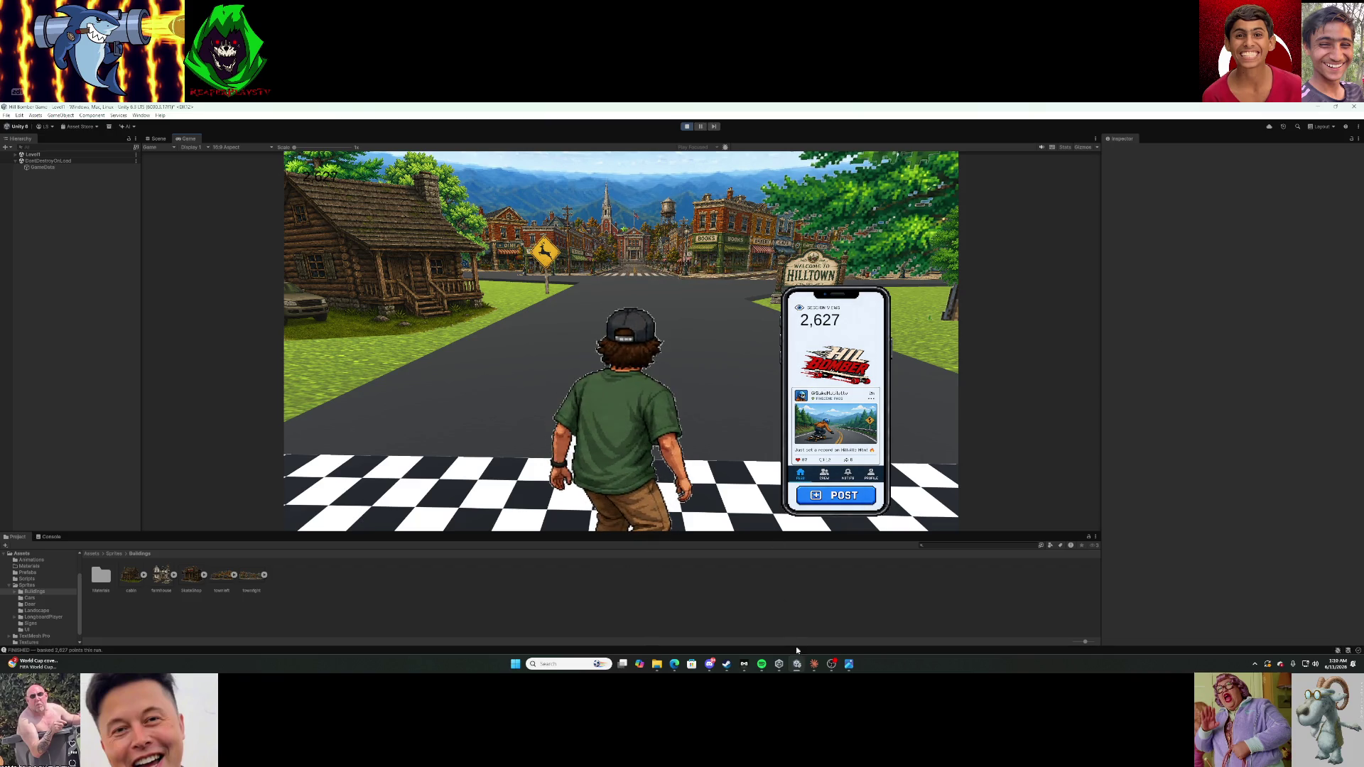
Bring up the Hill bomber chat in Claude and read from the ComboBar reskin steps to the BuildingZone.cs reply.
{"action": "left_click", "coordinate": [812, 666]}
{"action": "scroll", "coordinate": [916, 305], "scroll_direction": "up", "scroll_amount": 10}
{"action": "scroll", "coordinate": [916, 305], "scroll_direction": "up", "scroll_amount": 3}
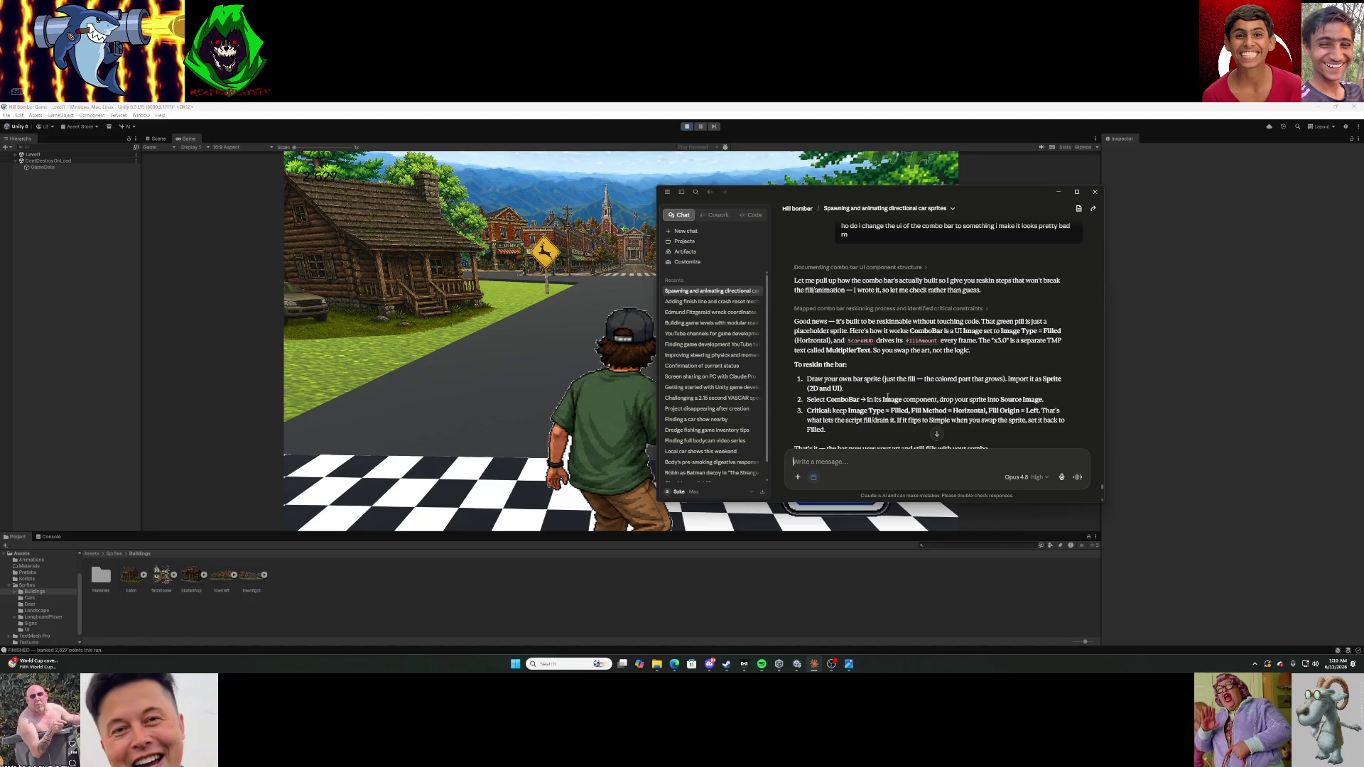
{"action": "scroll", "coordinate": [887, 398], "scroll_direction": "down", "scroll_amount": 1}
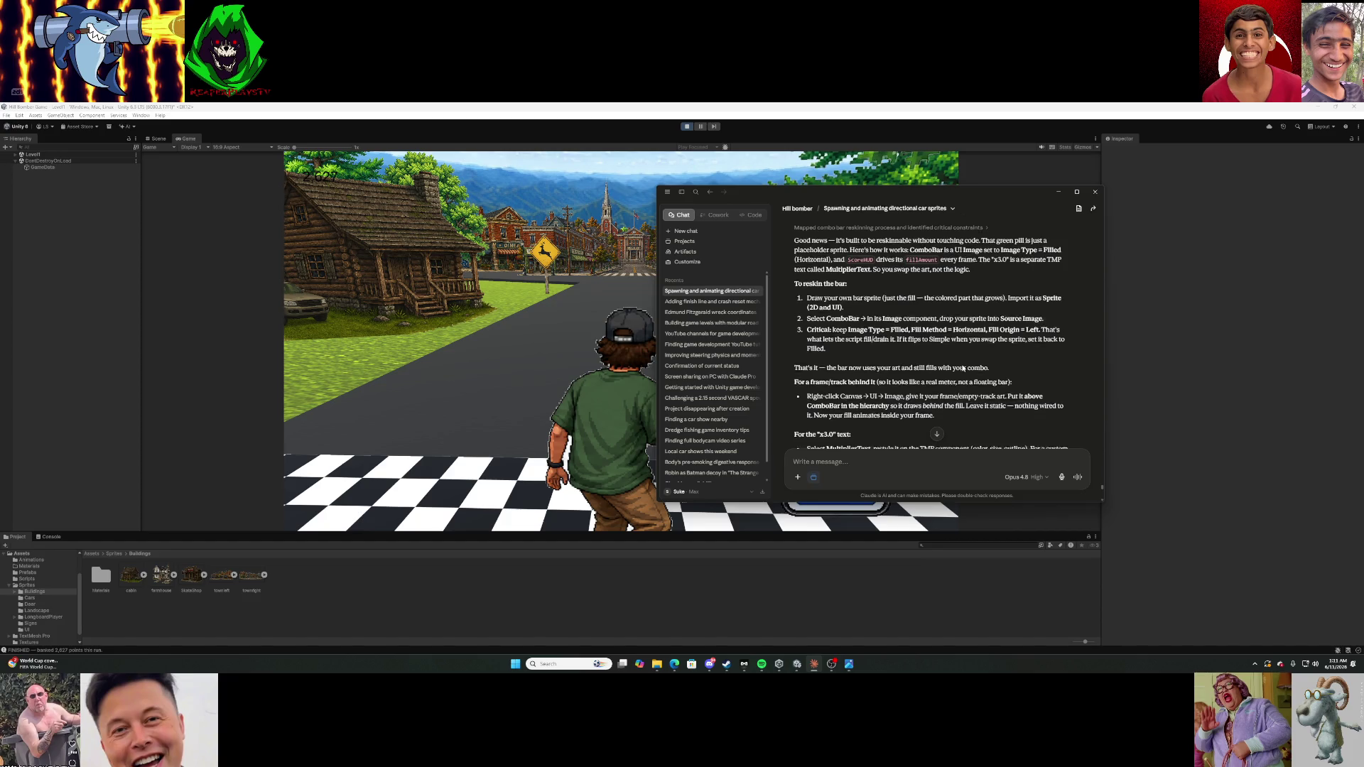
{"action": "scroll", "coordinate": [963, 368], "scroll_direction": "down", "scroll_amount": 1}
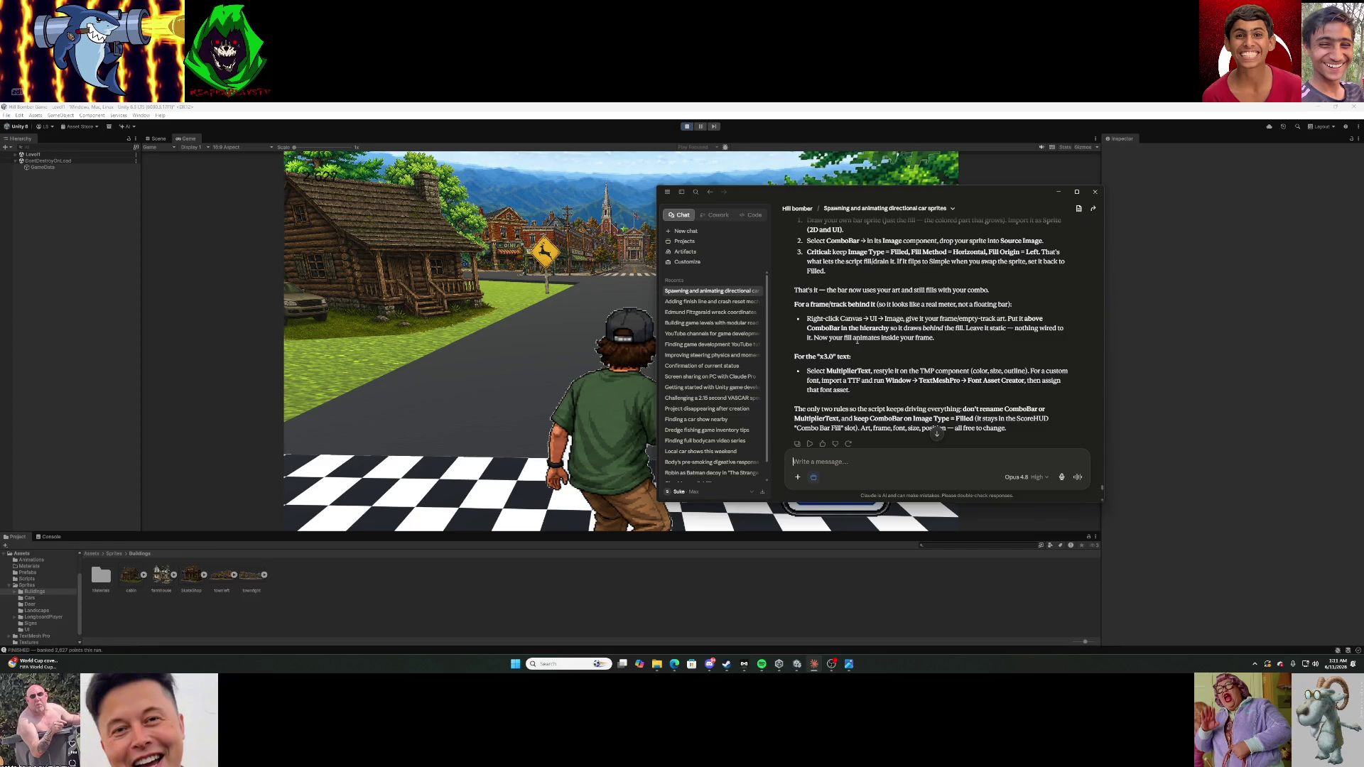
{"action": "scroll", "coordinate": [857, 340], "scroll_direction": "down", "scroll_amount": 6}
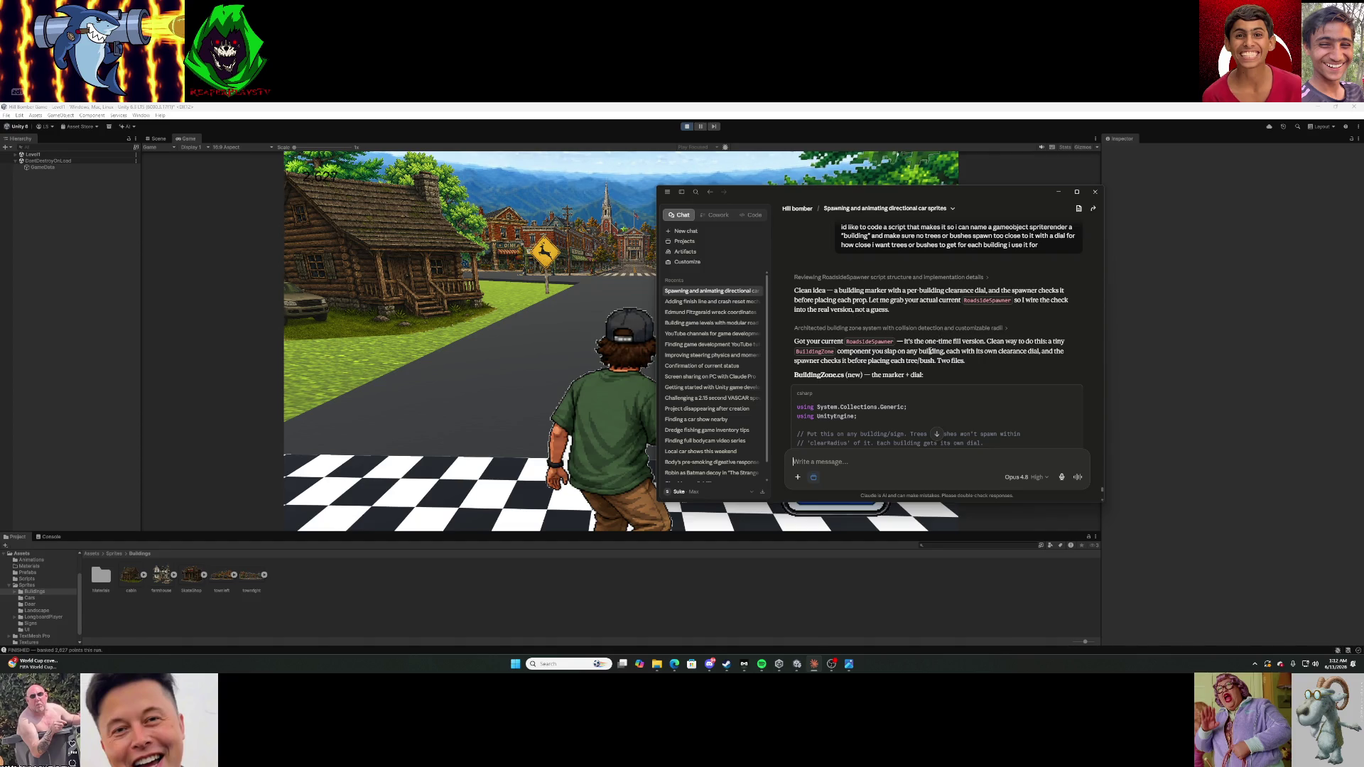
Review the BuildingZone.cs and RoadsideSpawner.cs code and setup steps, then copy the BuildingZone.cs code.
{"action": "scroll", "coordinate": [928, 352], "scroll_direction": "down", "scroll_amount": 1}
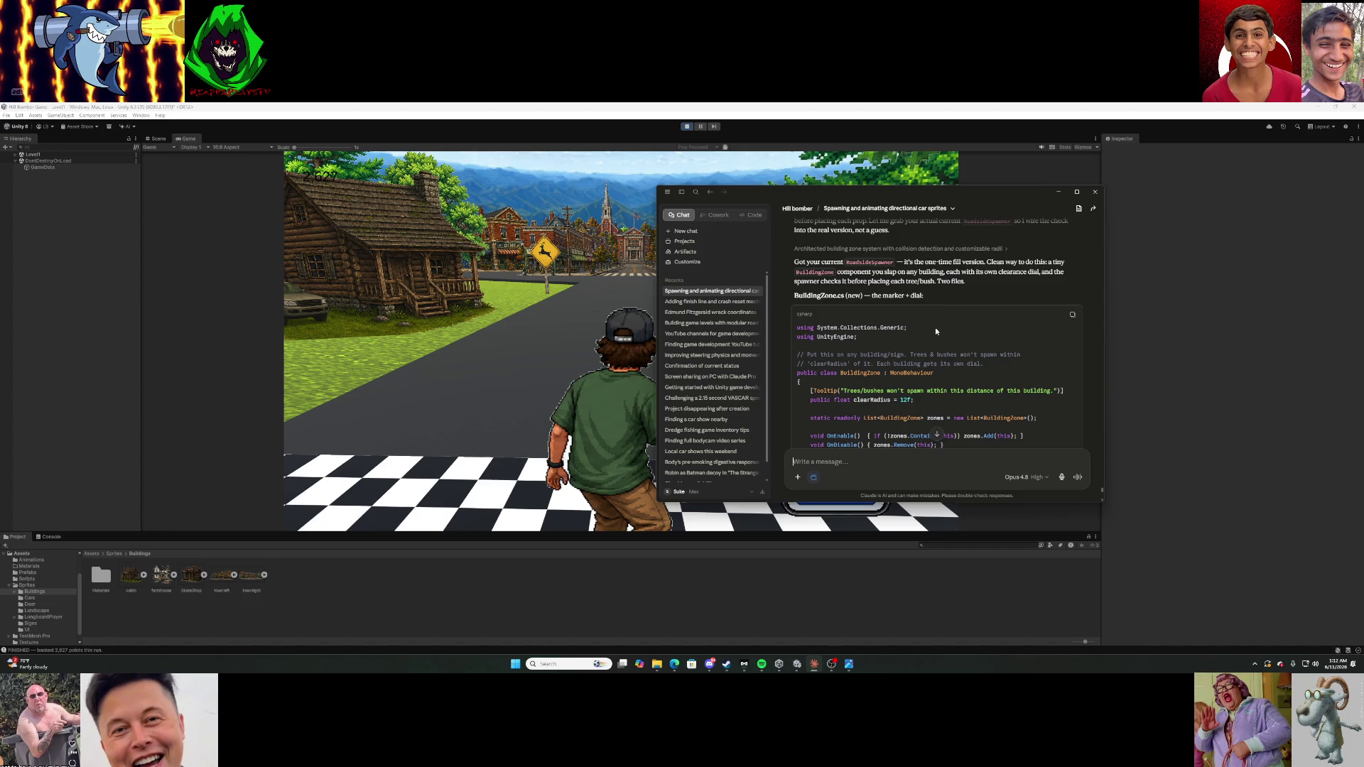
{"action": "scroll", "coordinate": [935, 331], "scroll_direction": "down", "scroll_amount": 5}
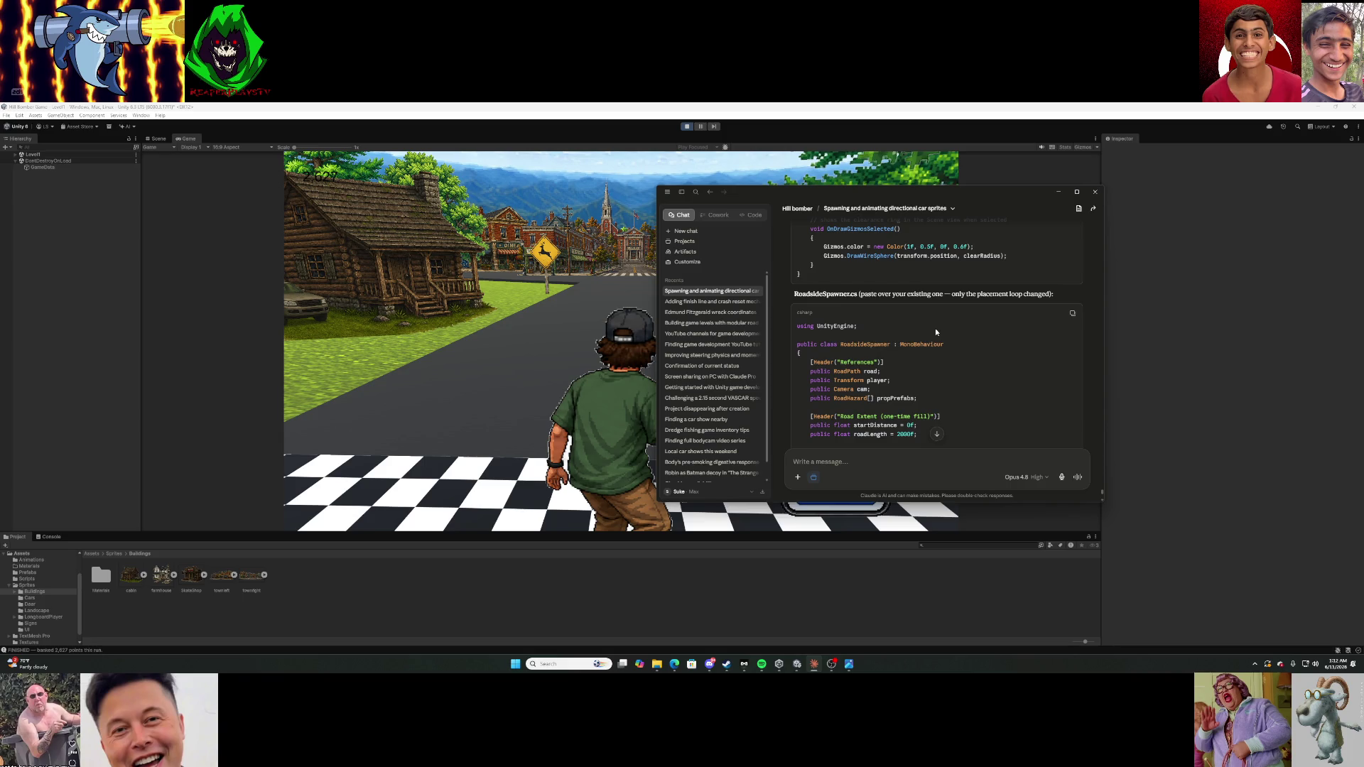
{"action": "scroll", "coordinate": [936, 331], "scroll_direction": "down", "scroll_amount": 7}
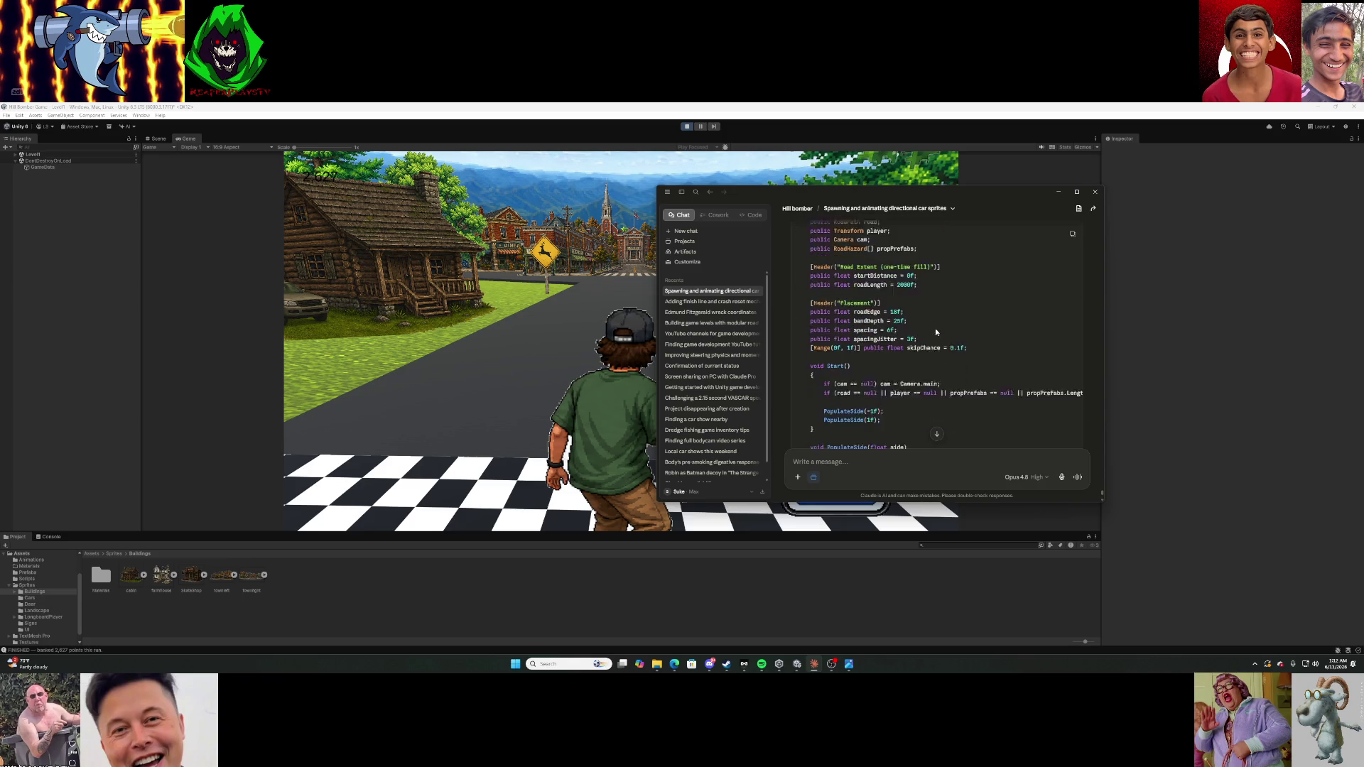
{"action": "scroll", "coordinate": [936, 331], "scroll_direction": "down", "scroll_amount": 2}
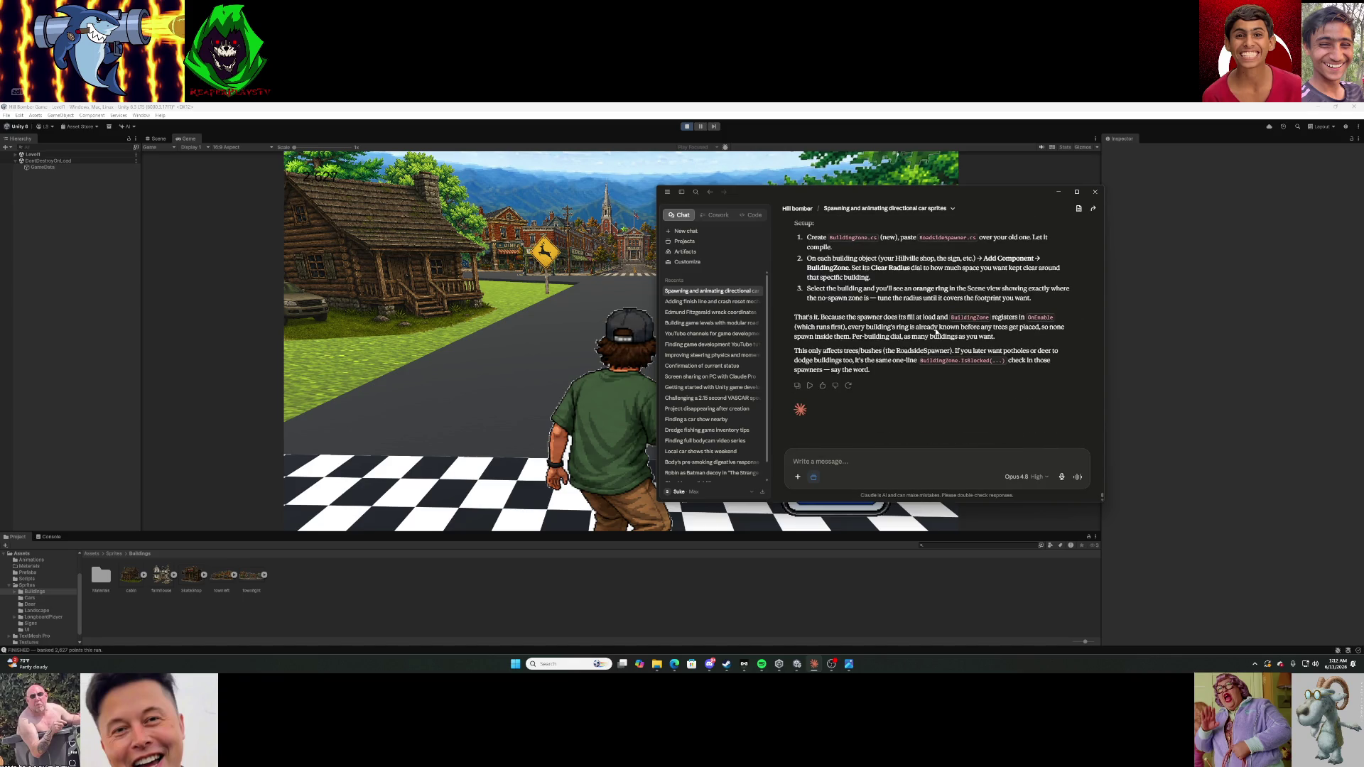
{"action": "scroll", "coordinate": [935, 330], "scroll_direction": "up", "scroll_amount": 7}
{"action": "scroll", "coordinate": [936, 331], "scroll_direction": "up", "scroll_amount": 10}
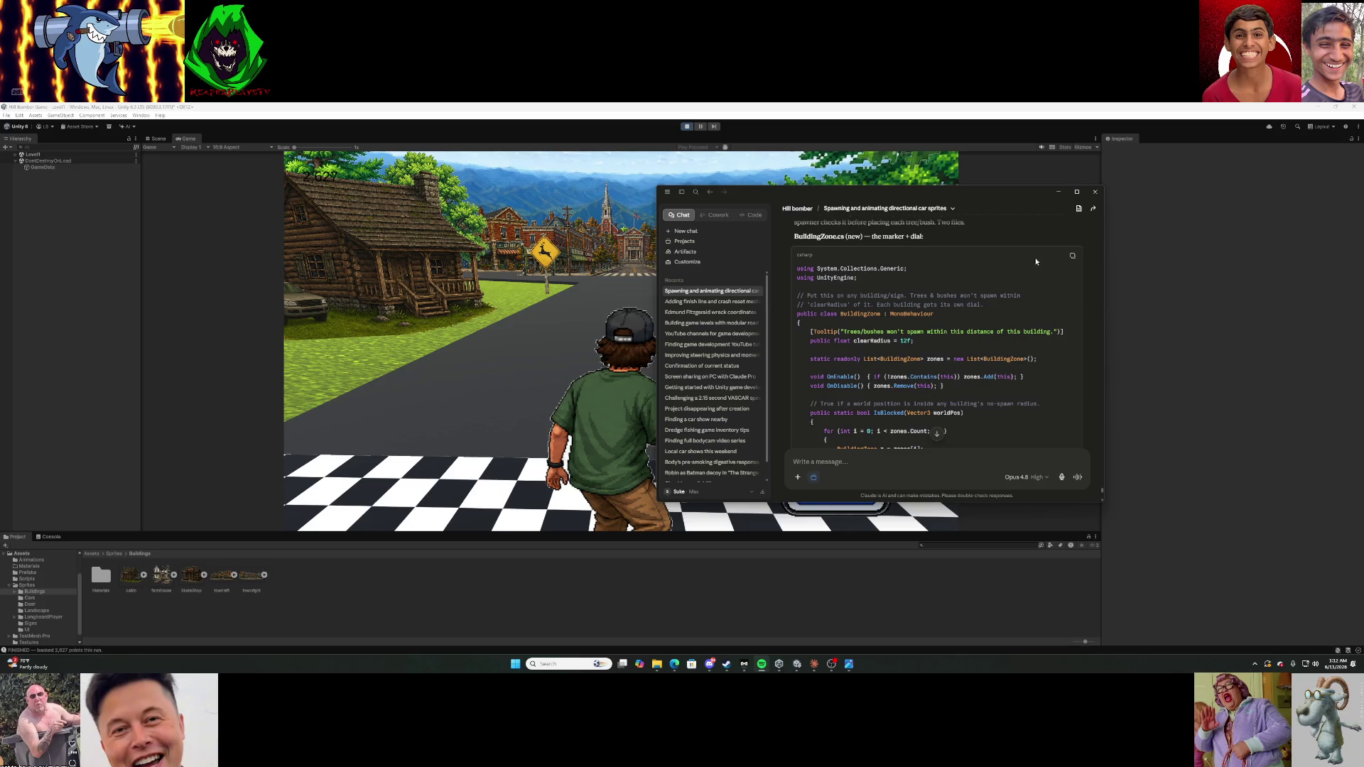
{"action": "left_click", "coordinate": [1074, 258]}
Create a new empty C# script inside the Assets > Scripts folder.
{"action": "left_click", "coordinate": [56, 555]}
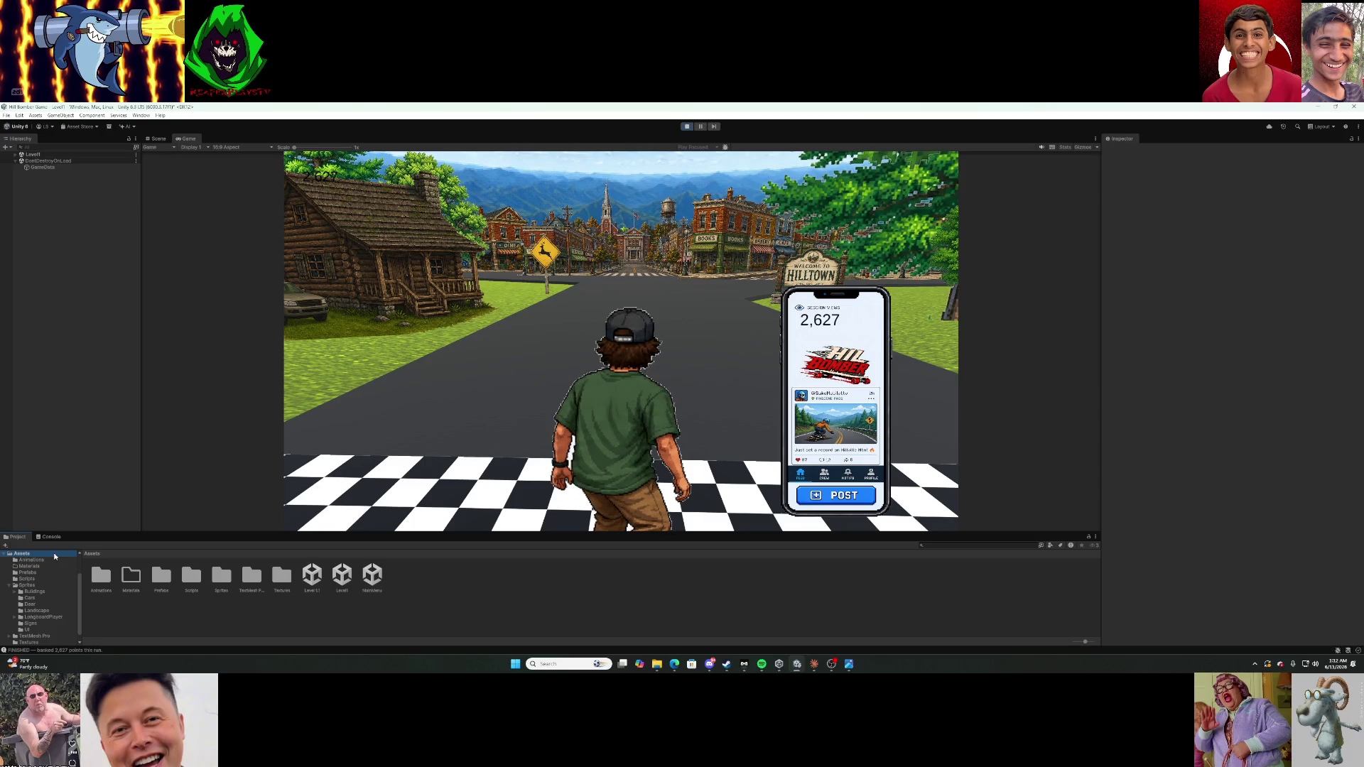
{"action": "double_click", "coordinate": [191, 579]}
{"action": "right_click", "coordinate": [693, 615]}
{"action": "mouse_move", "coordinate": [781, 393]}
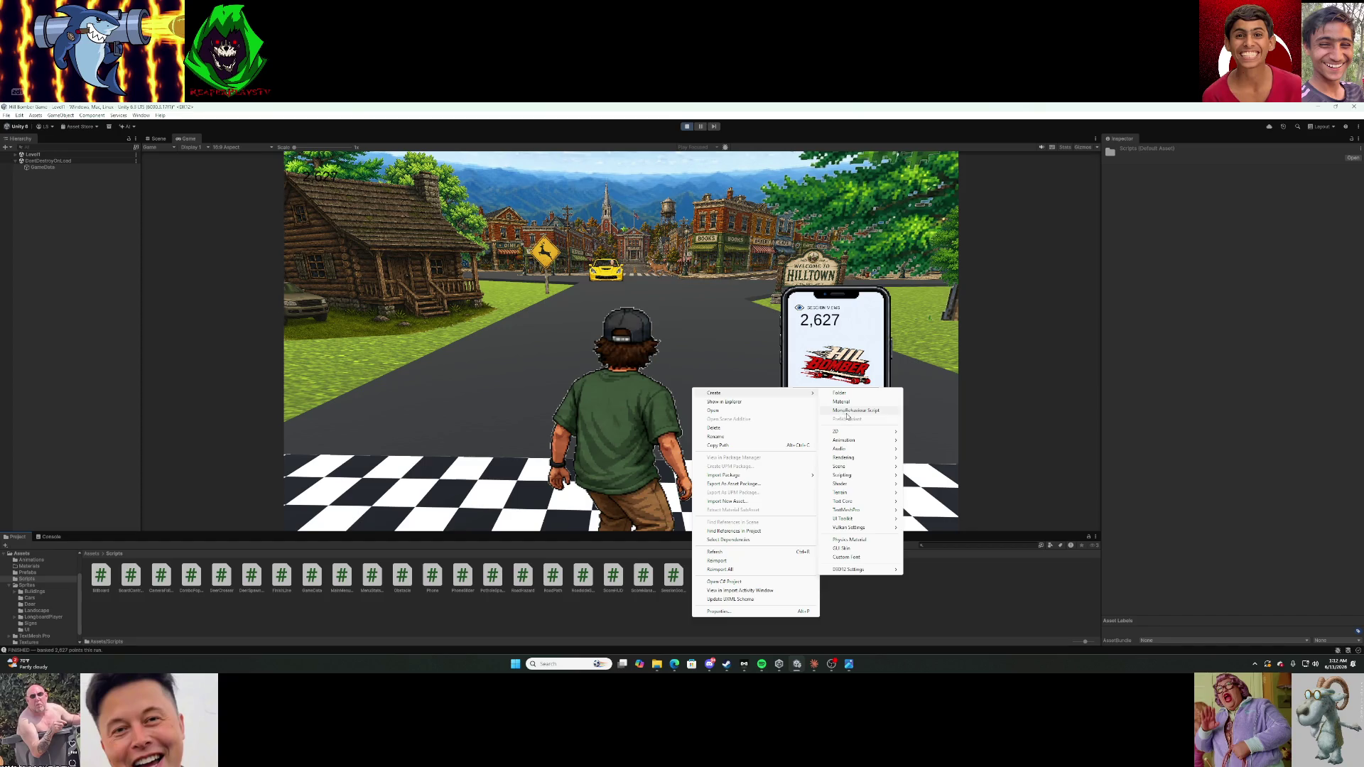
{"action": "mouse_move", "coordinate": [865, 475]}
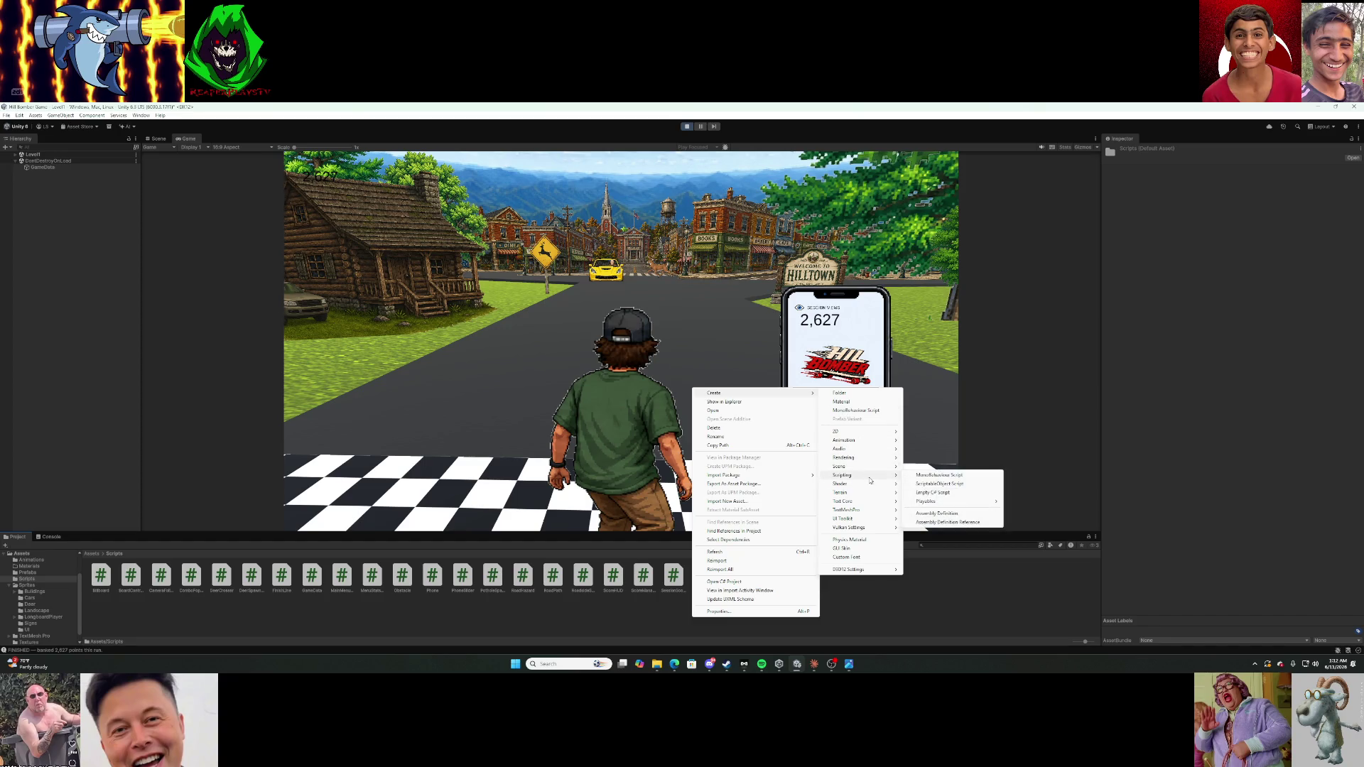
{"action": "left_click", "coordinate": [937, 493]}
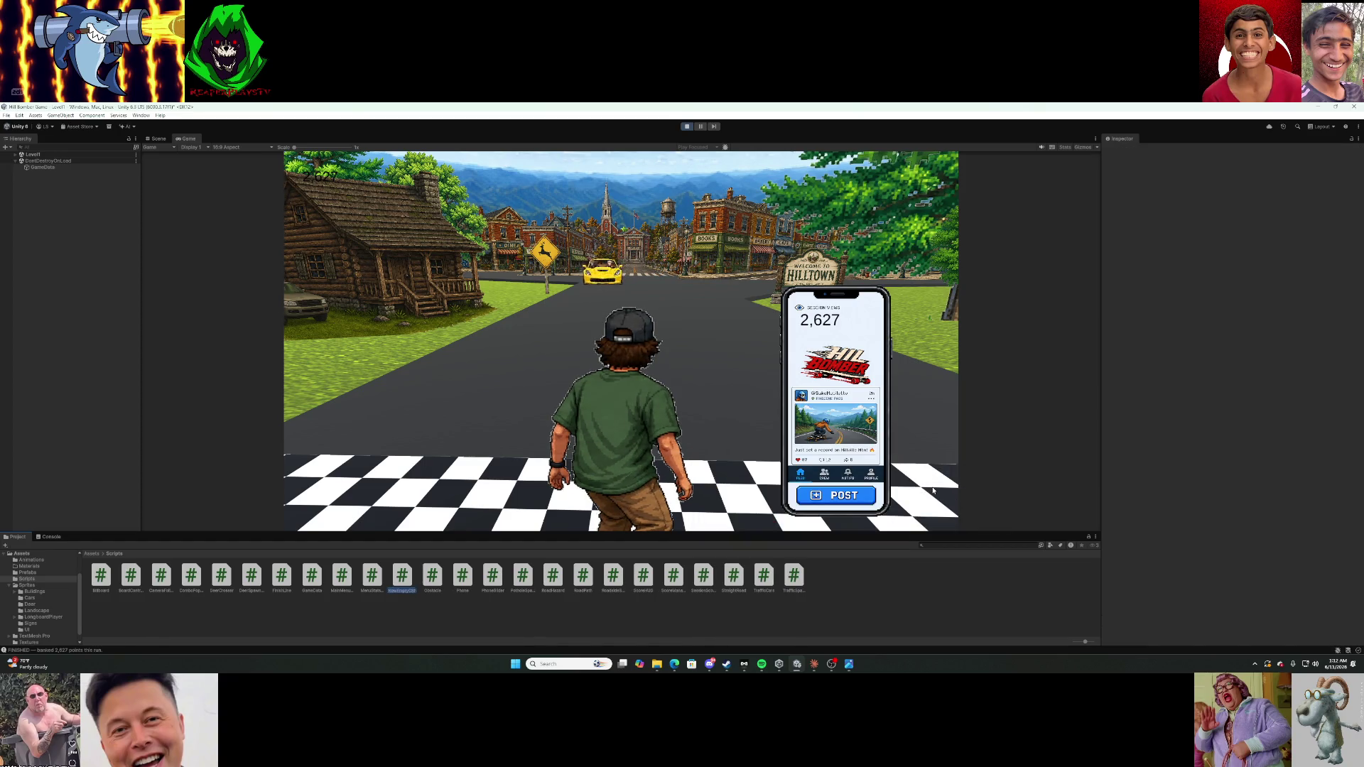
Name the new script BuildingZone and open it for editing.
{"action": "type", "text": "BoildingZo"}
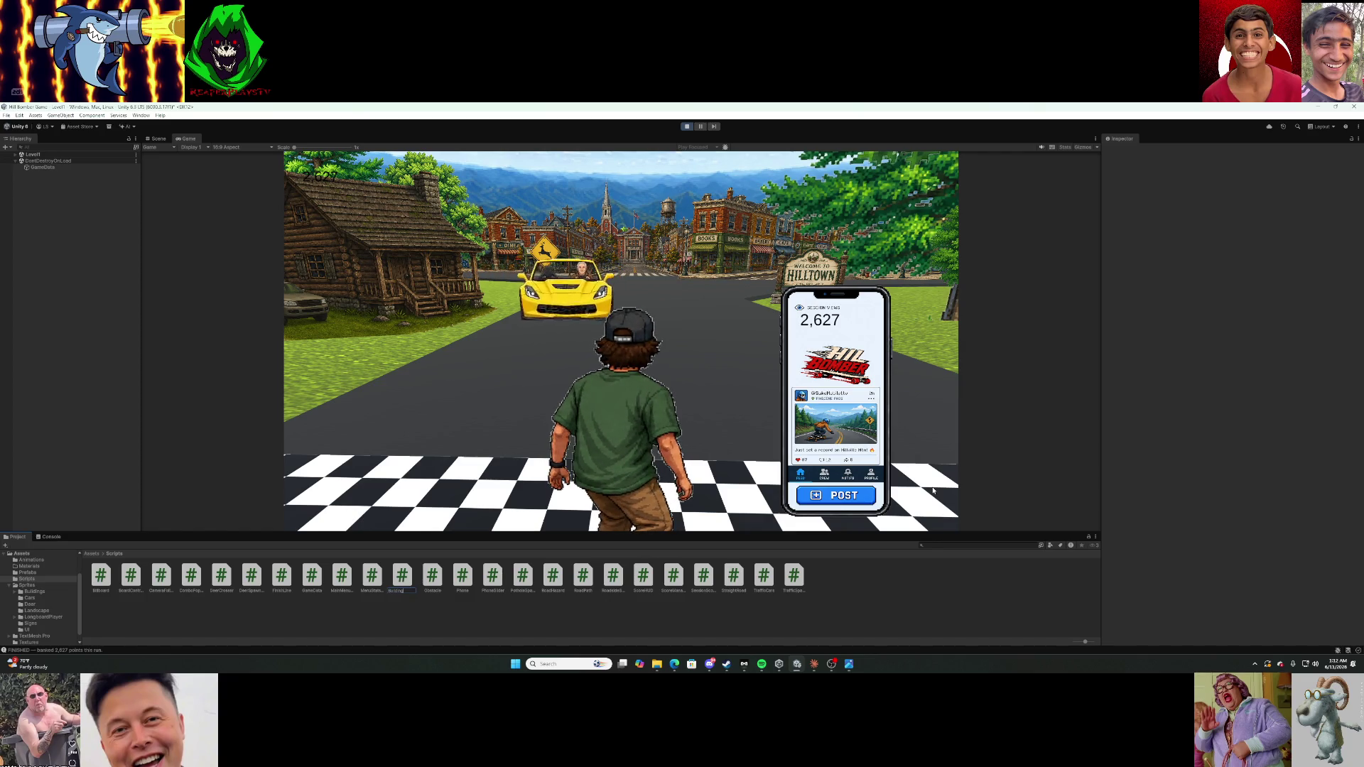
{"action": "type", "text": "neM"}
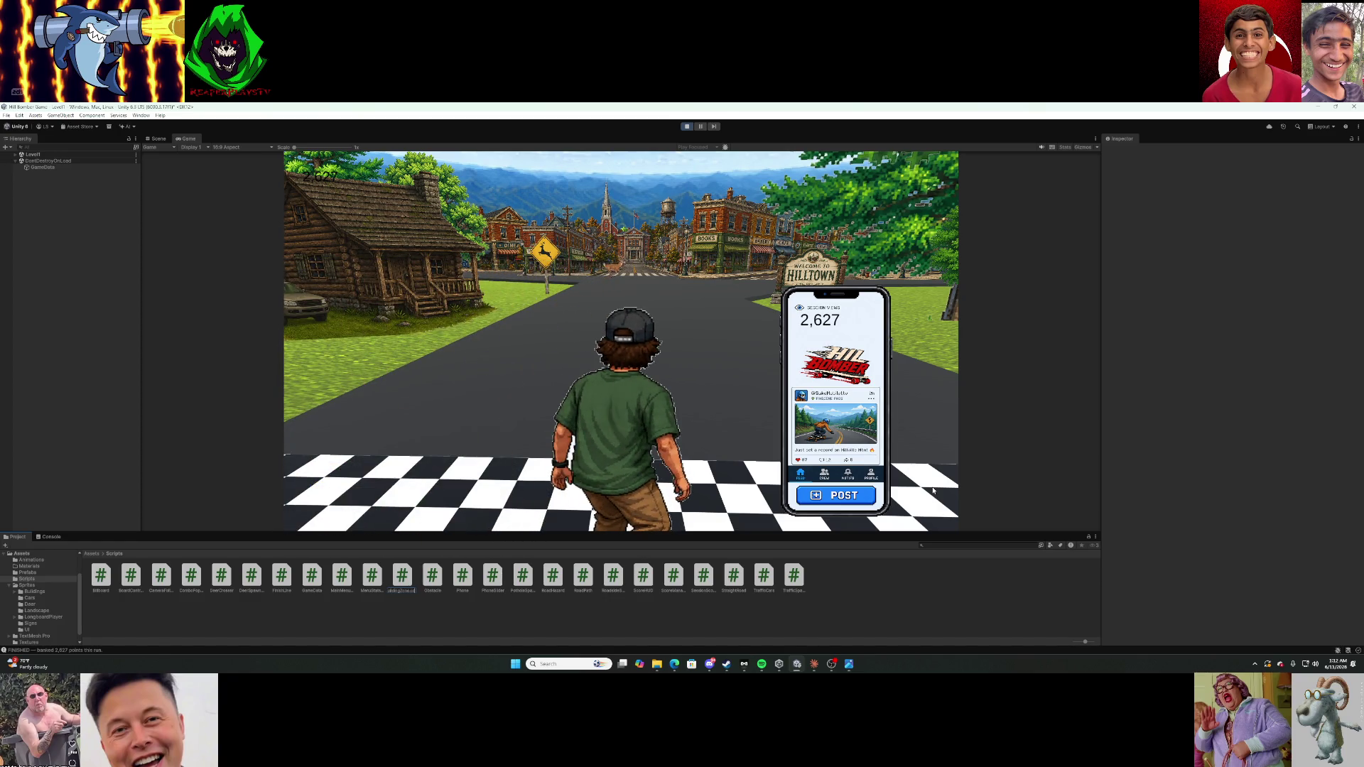
{"action": "key", "text": "Return"}
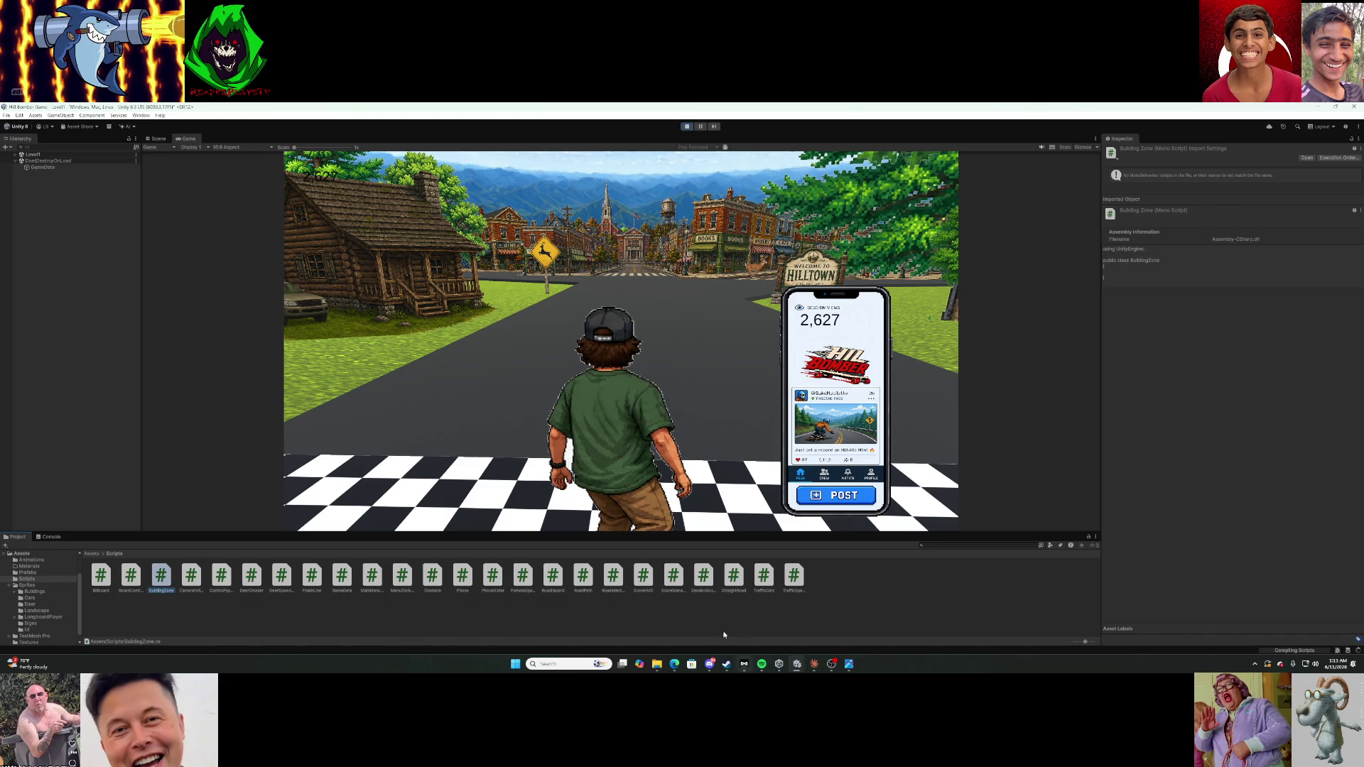
{"action": "left_click", "coordinate": [814, 663]}
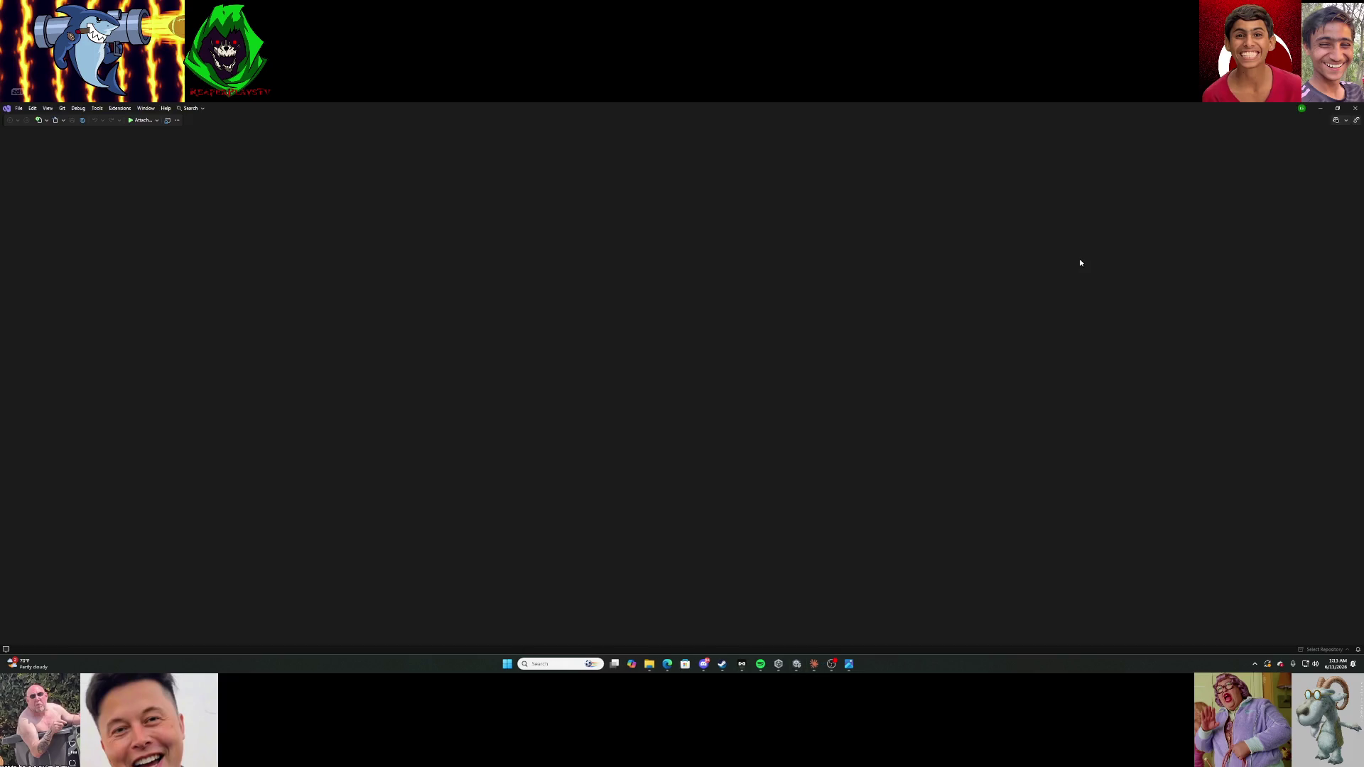
Replace BuildingZone.cs template code with the copied BuildingZone code, save it, and close Visual Studio.
{"action": "key", "text": "alt+Tab"}
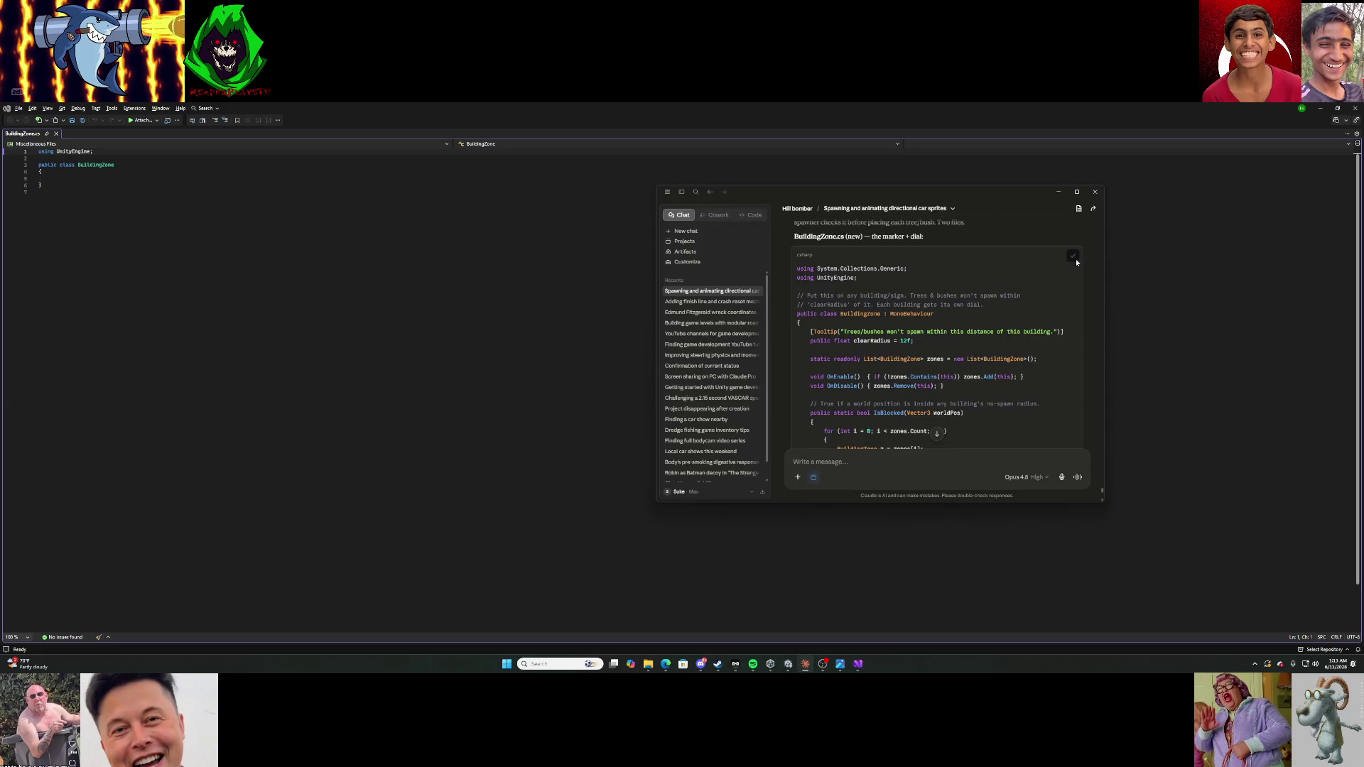
{"action": "left_click", "coordinate": [140, 183]}
{"action": "key", "text": "ctrl+a"}
{"action": "key", "text": "Delete"}
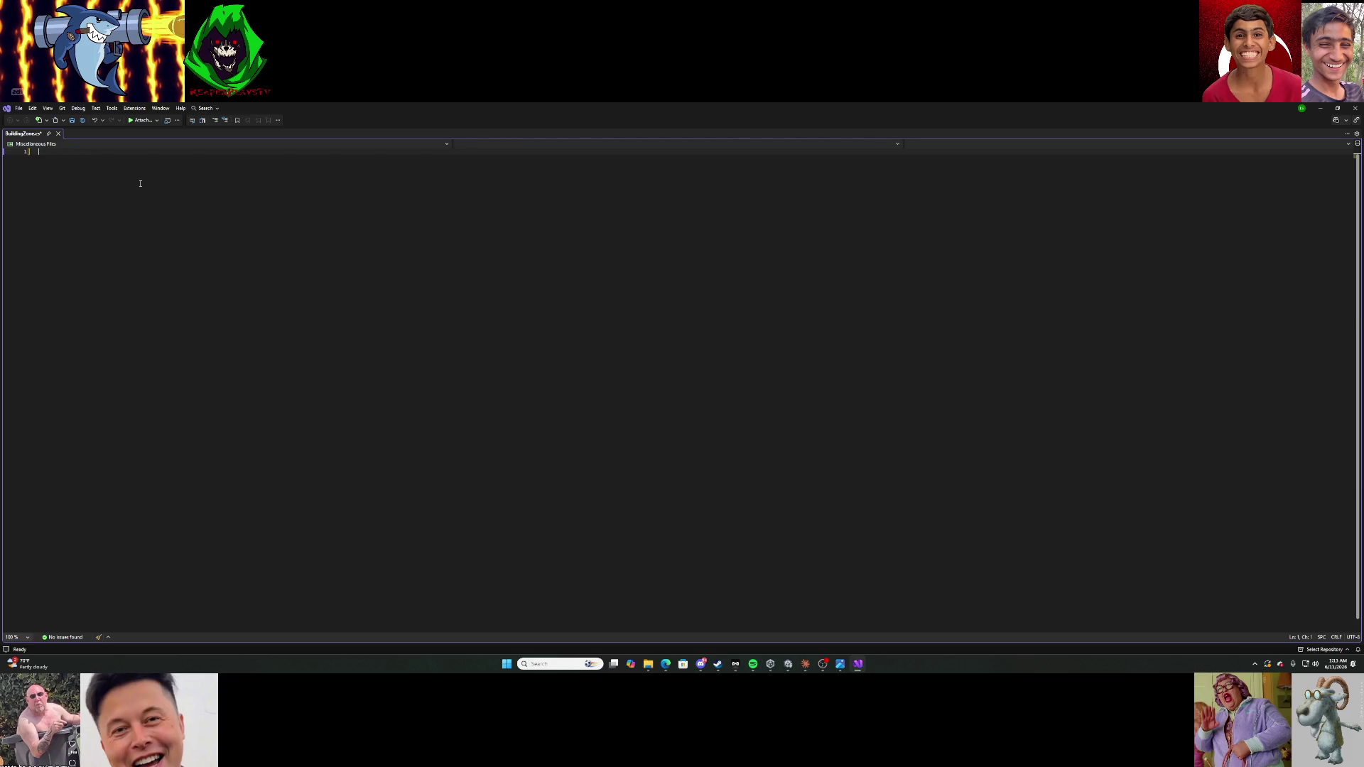
{"action": "key", "text": "ctrl+v"}
{"action": "left_click", "coordinate": [73, 121]}
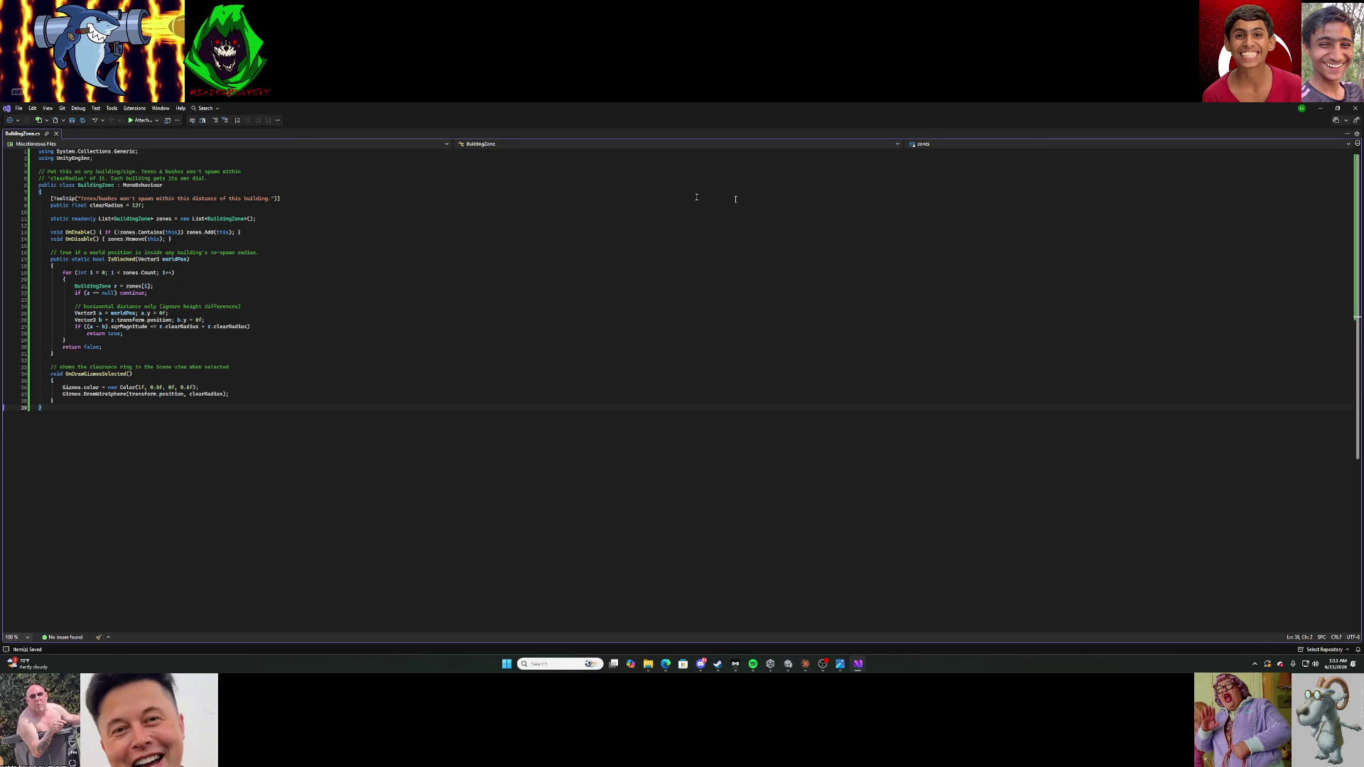
{"action": "left_click", "coordinate": [1354, 108]}
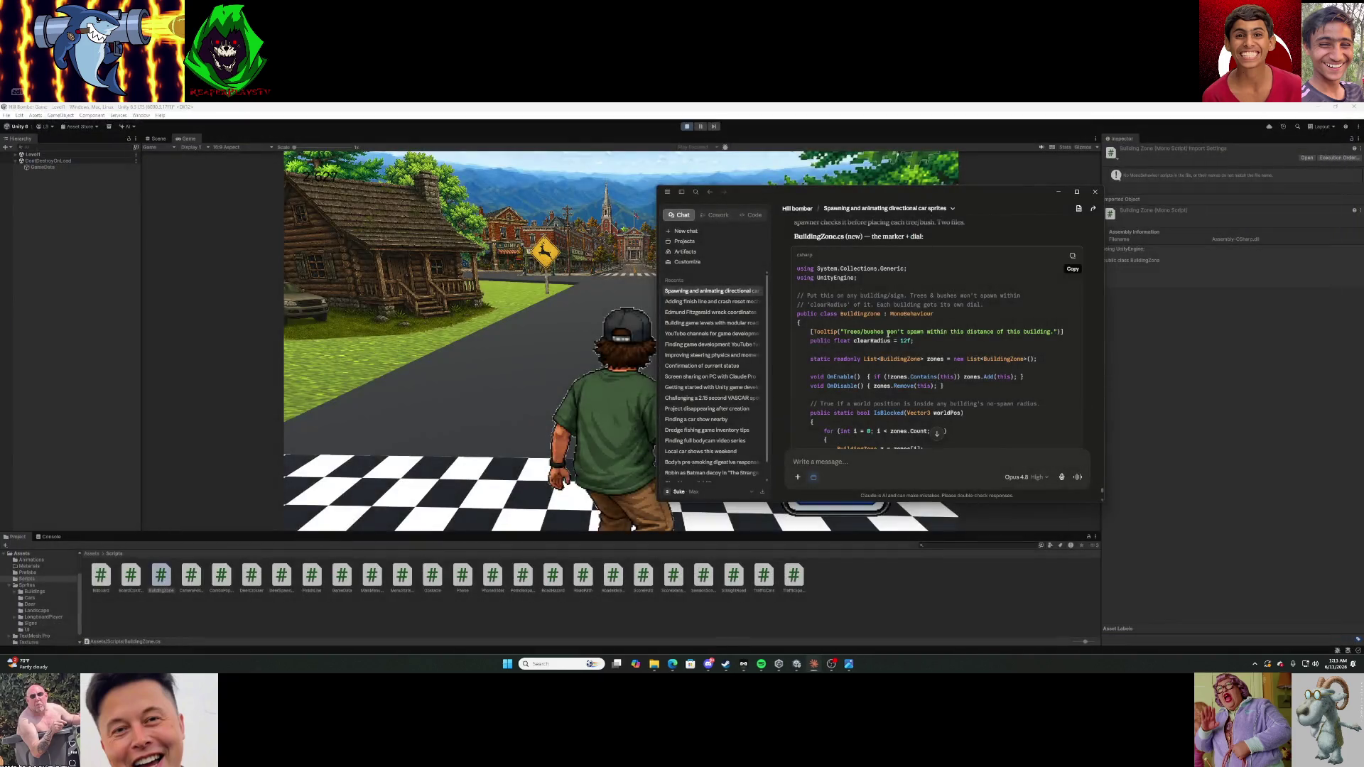
Scroll Claude's reply to the RoadsideSpawner.cs code and open RoadsideSpawner in Visual Studio.
{"action": "scroll", "coordinate": [924, 329], "scroll_direction": "down", "scroll_amount": 5}
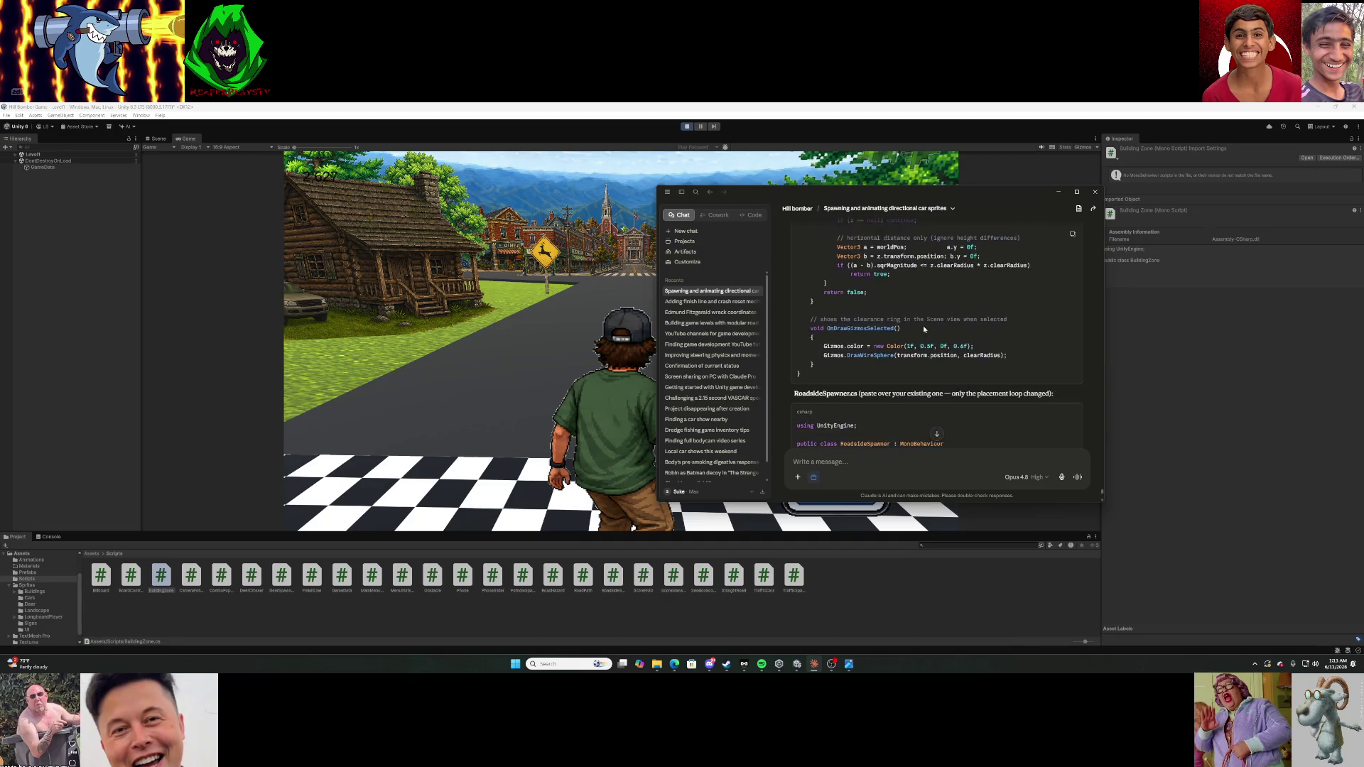
{"action": "scroll", "coordinate": [924, 329], "scroll_direction": "down", "scroll_amount": 1}
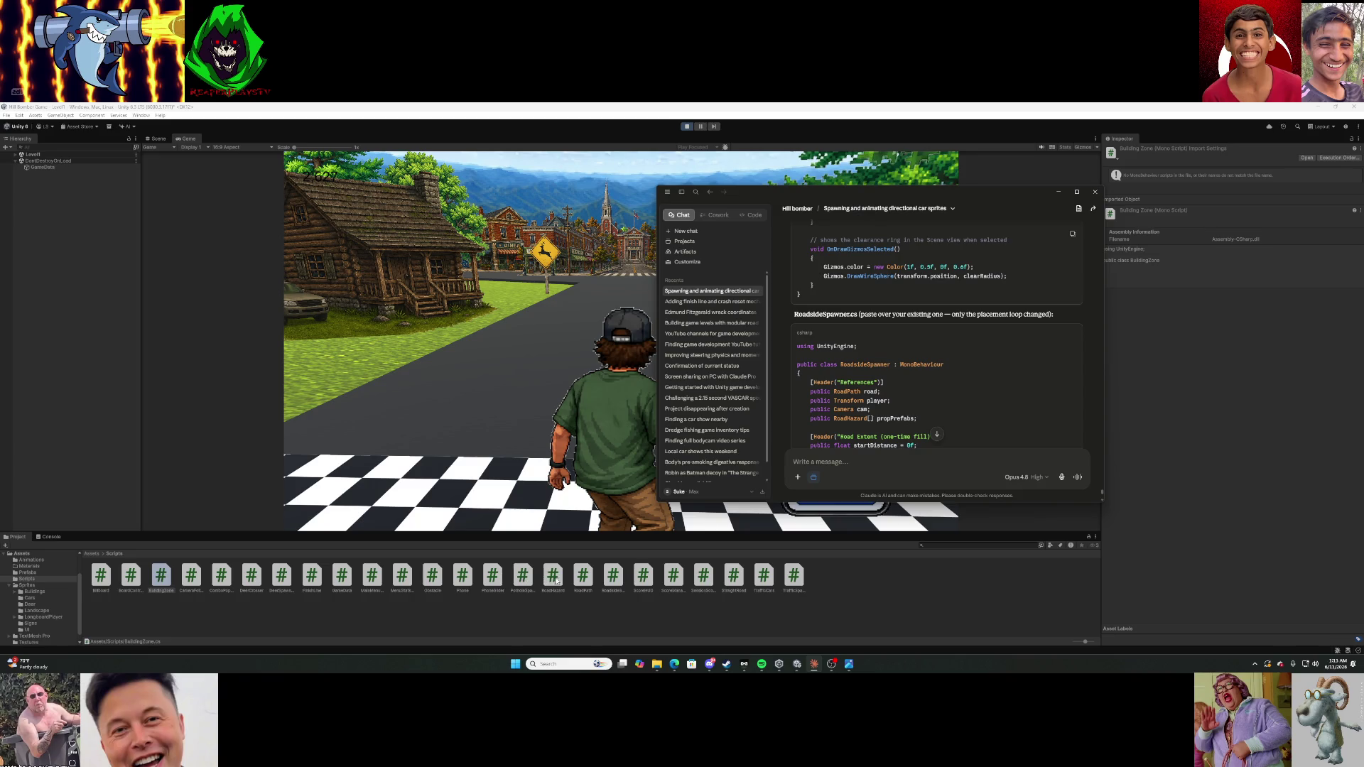
{"action": "double_click", "coordinate": [616, 585]}
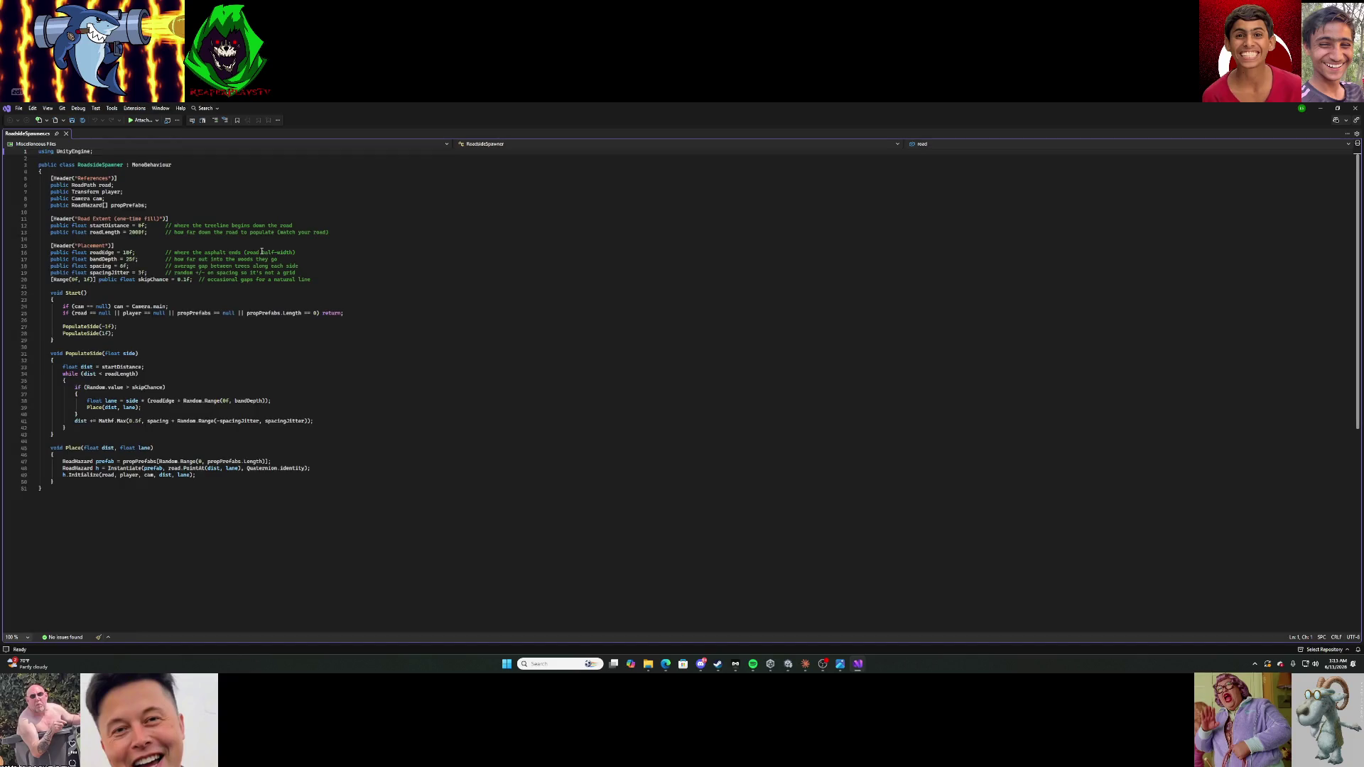
Replace RoadsideSpawner.cs contents with Claude's new code, save, and close Visual Studio.
{"action": "key", "text": "ctrl+a"}
{"action": "key", "text": "Delete"}
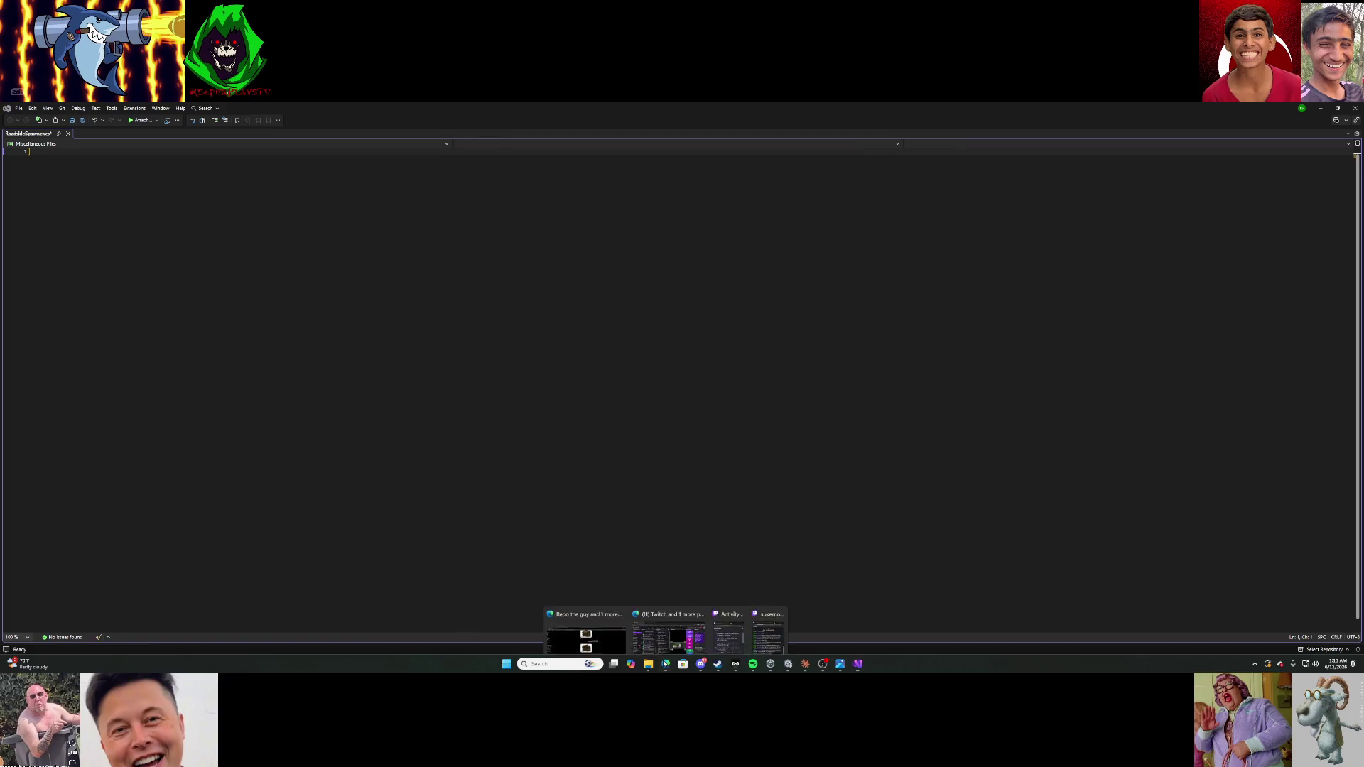
{"action": "left_click", "coordinate": [805, 663]}
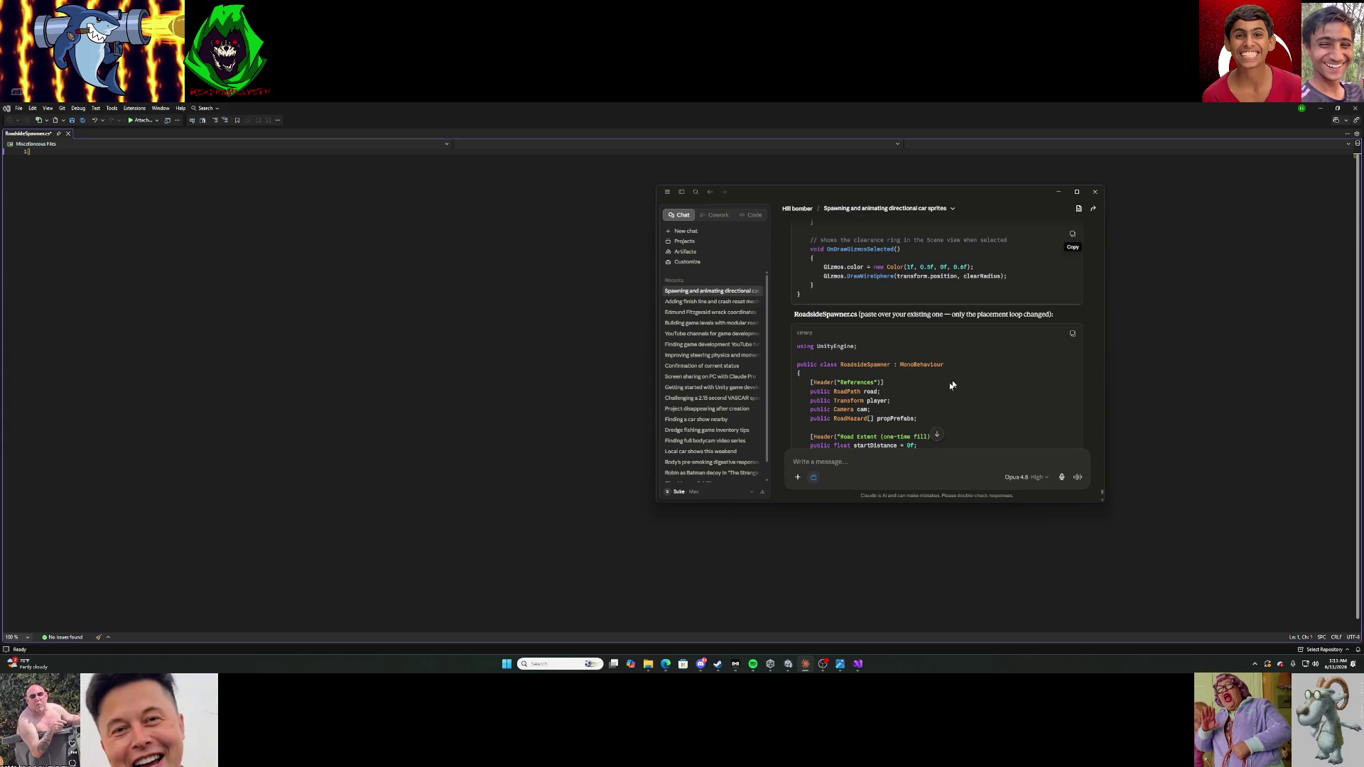
{"action": "left_click", "coordinate": [74, 152]}
{"action": "key", "text": "ctrl+v"}
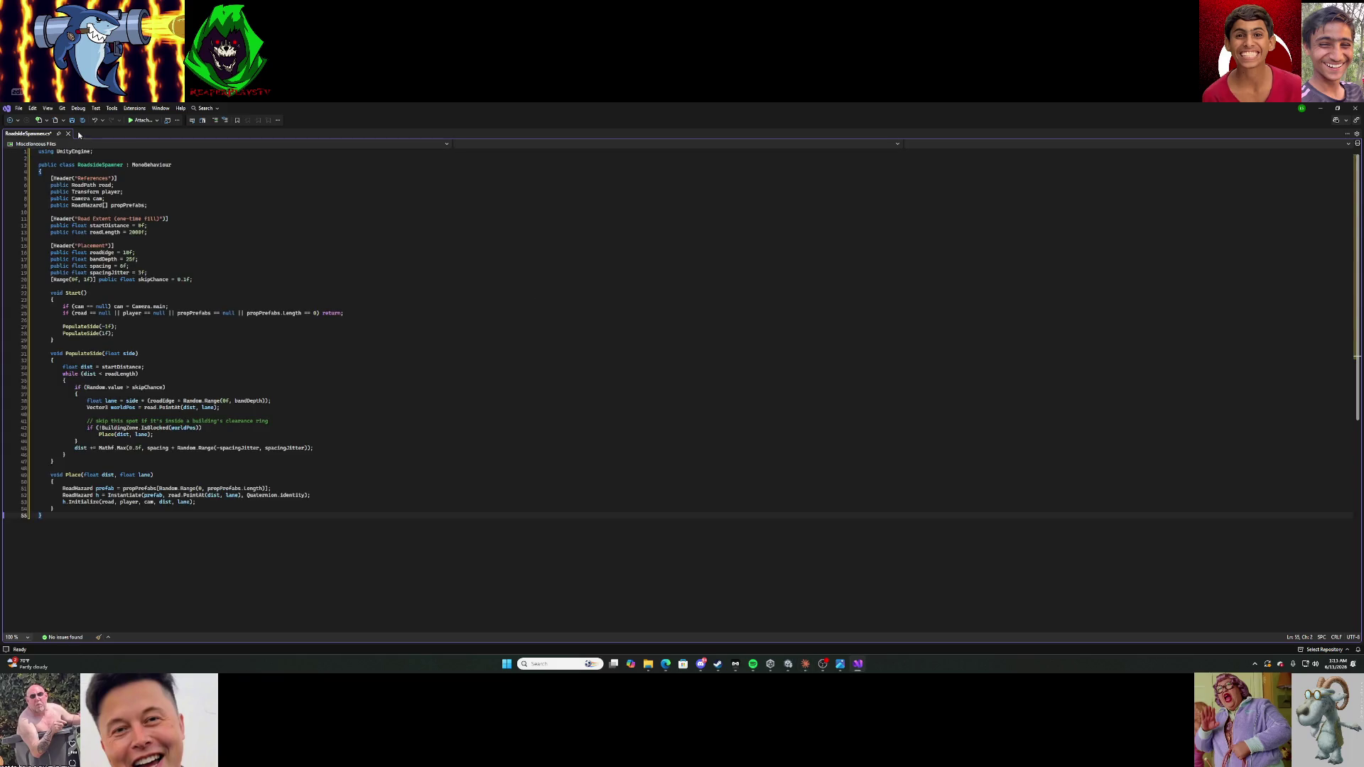
{"action": "left_click", "coordinate": [72, 119]}
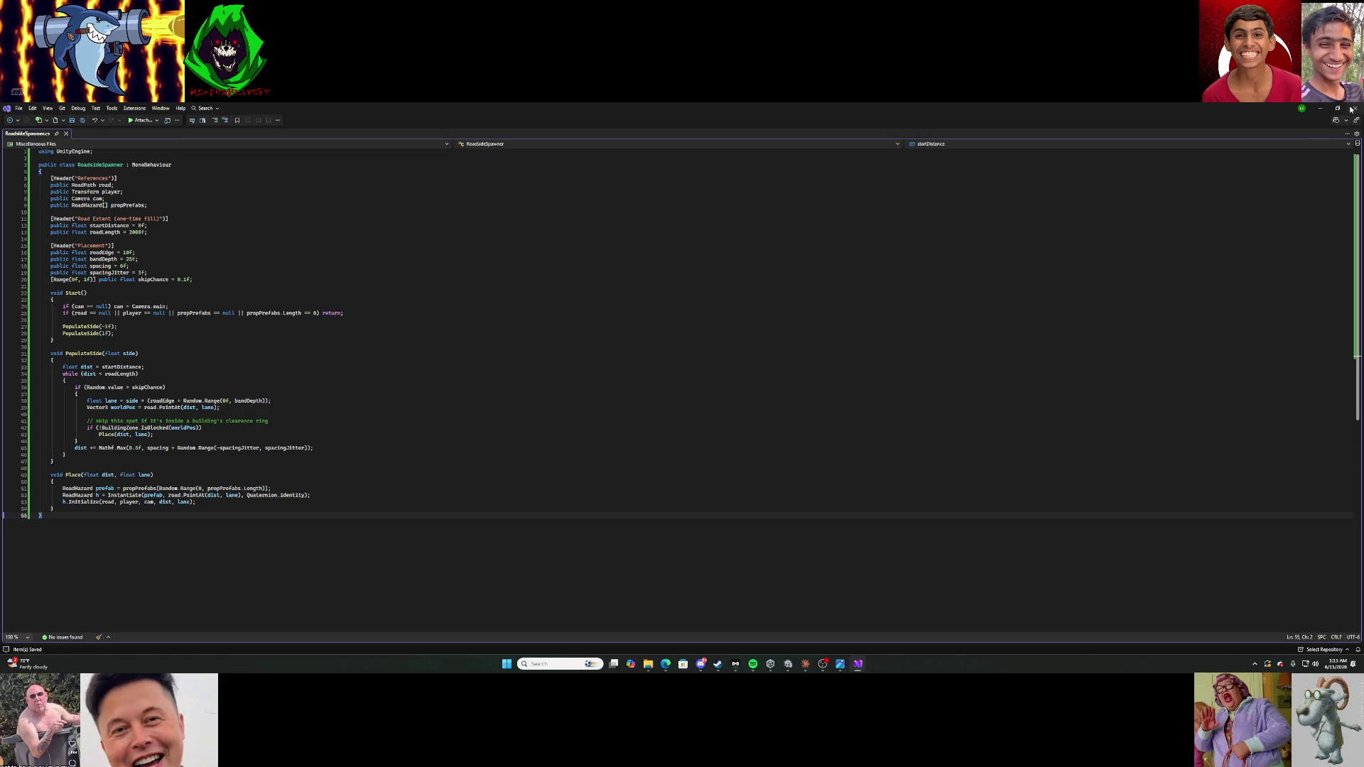
{"action": "left_click", "coordinate": [1355, 108]}
{"action": "scroll", "coordinate": [983, 342], "scroll_direction": "down", "scroll_amount": 15}
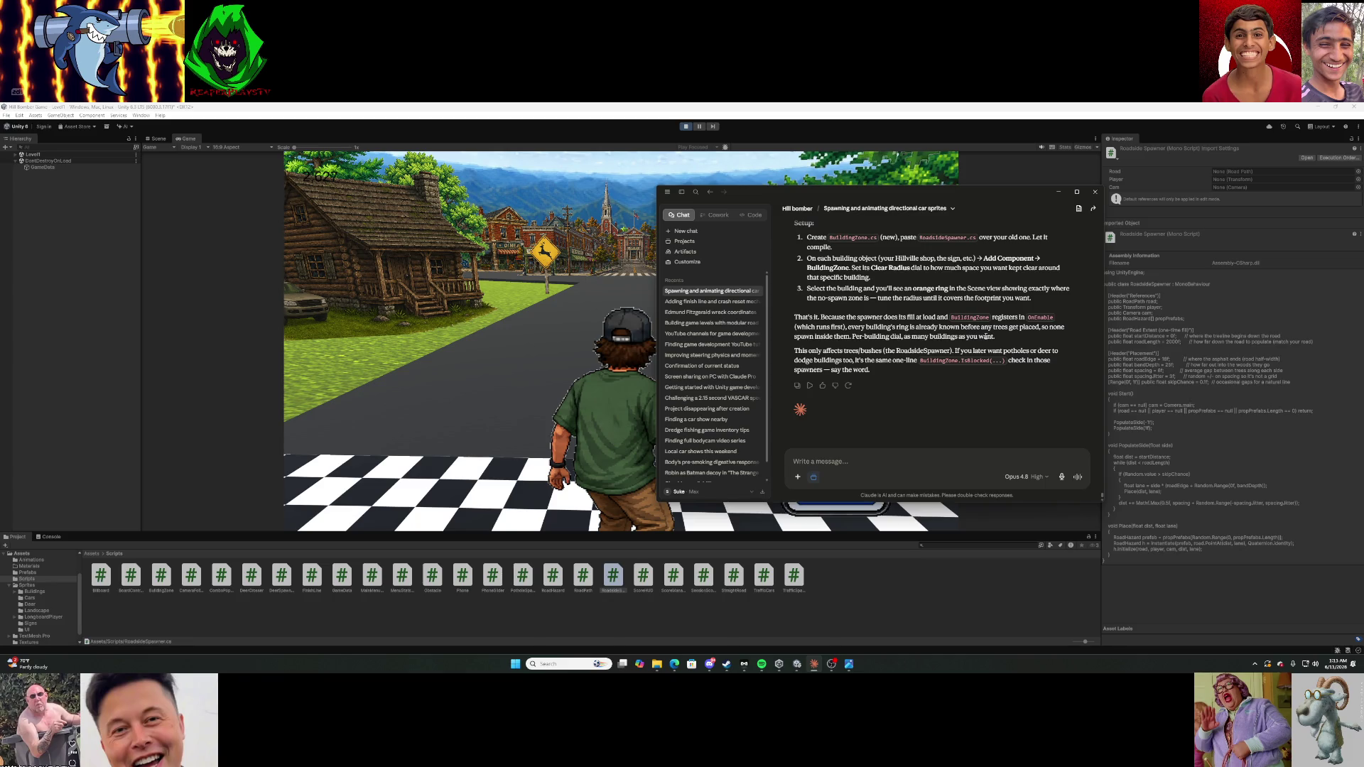
Let the scripts import, exit play mode, hide Claude, and select the skate shop building.
{"action": "left_click", "coordinate": [922, 574]}
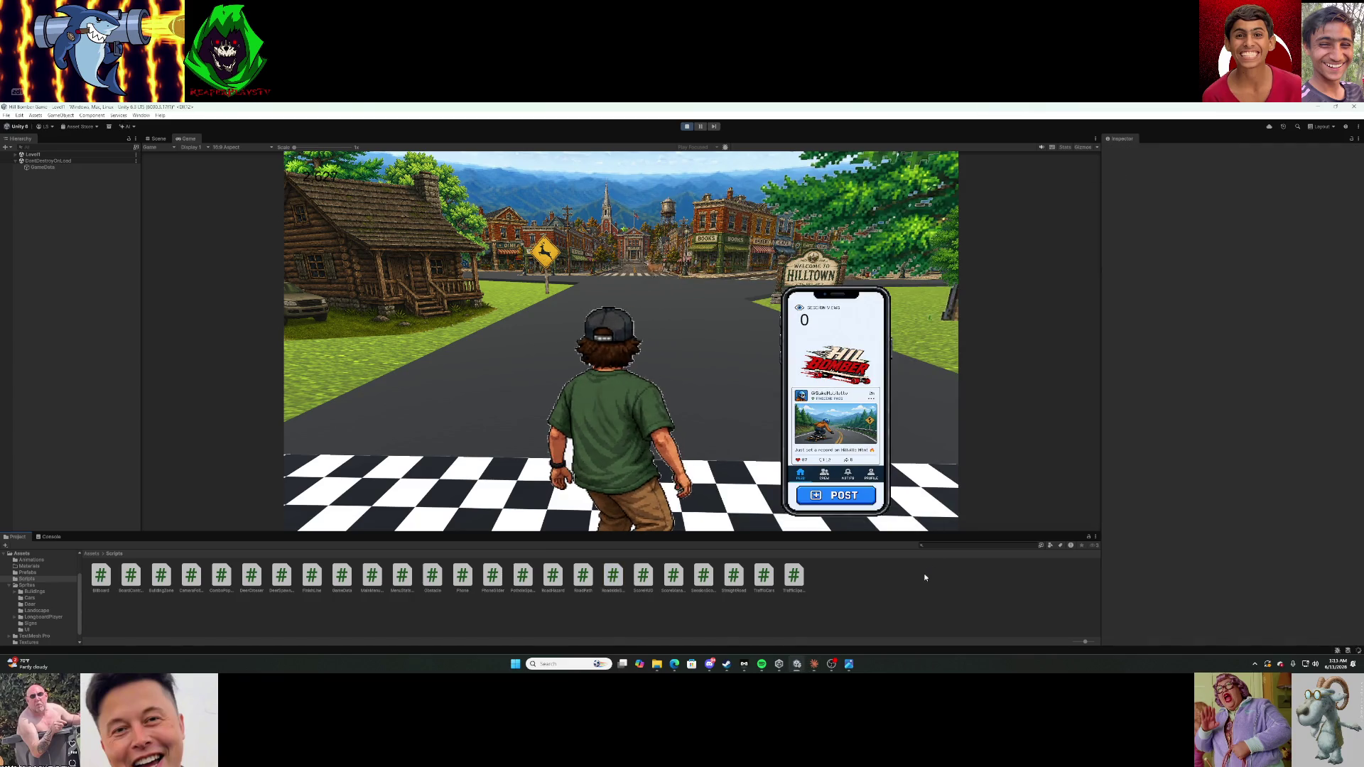
{"action": "left_click", "coordinate": [687, 127]}
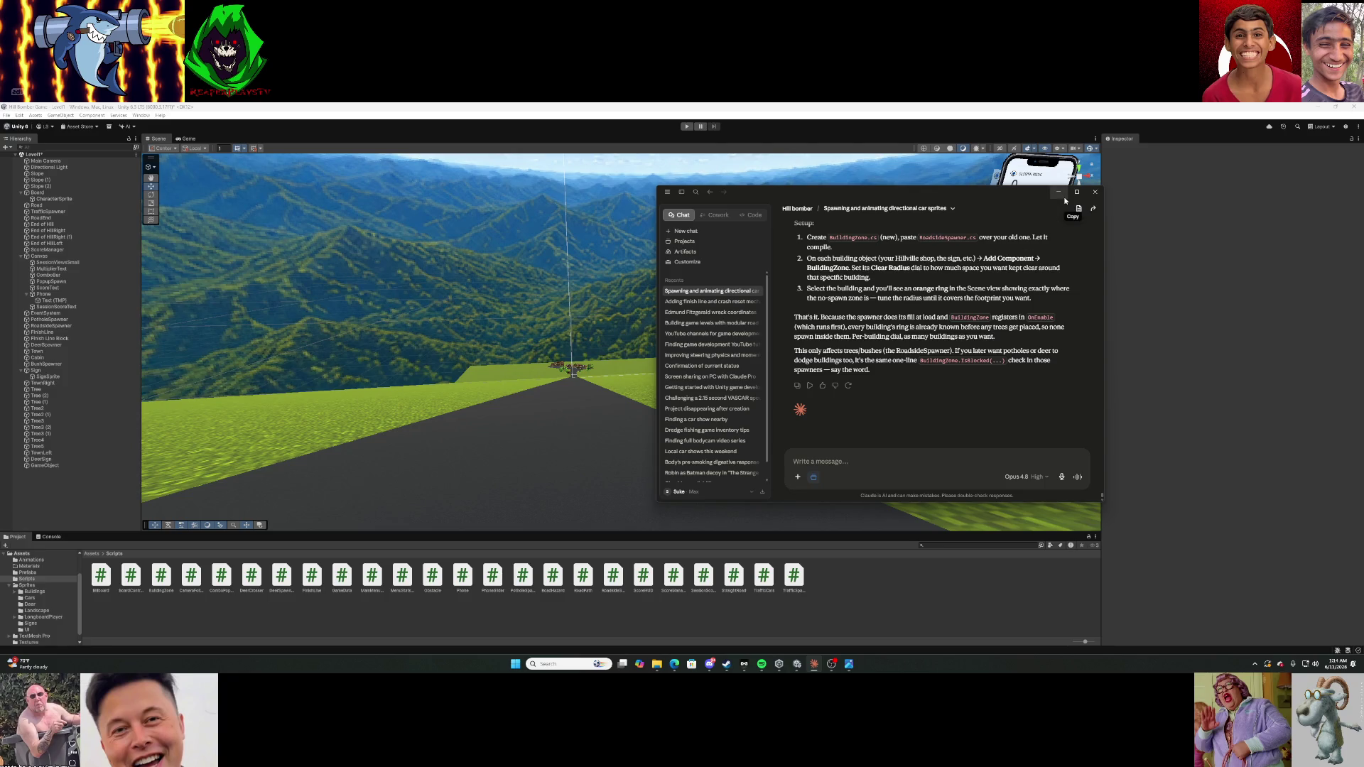
{"action": "left_click", "coordinate": [1058, 192]}
{"action": "left_click", "coordinate": [772, 333]}
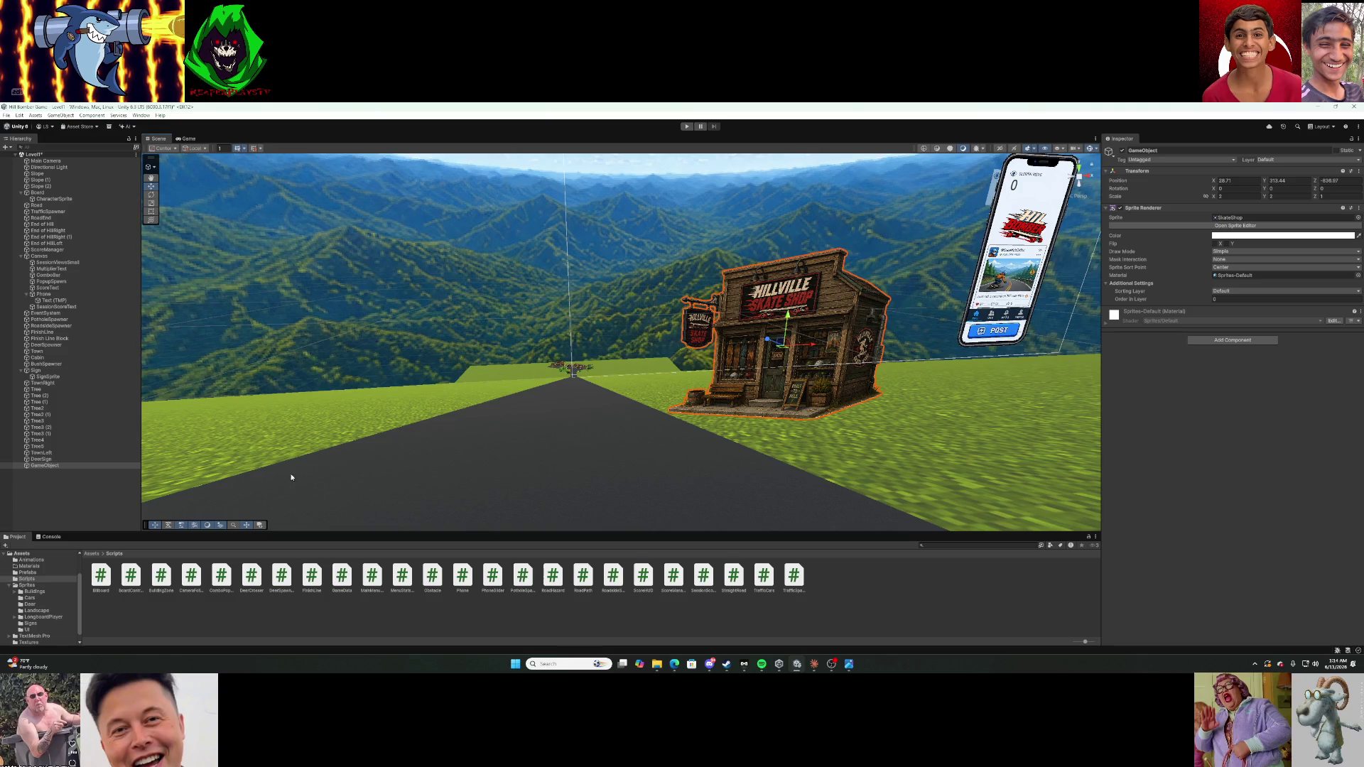
Rename the skate shop's GameObject in the Hierarchy to SkateShop.
{"action": "right_click", "coordinate": [56, 467]}
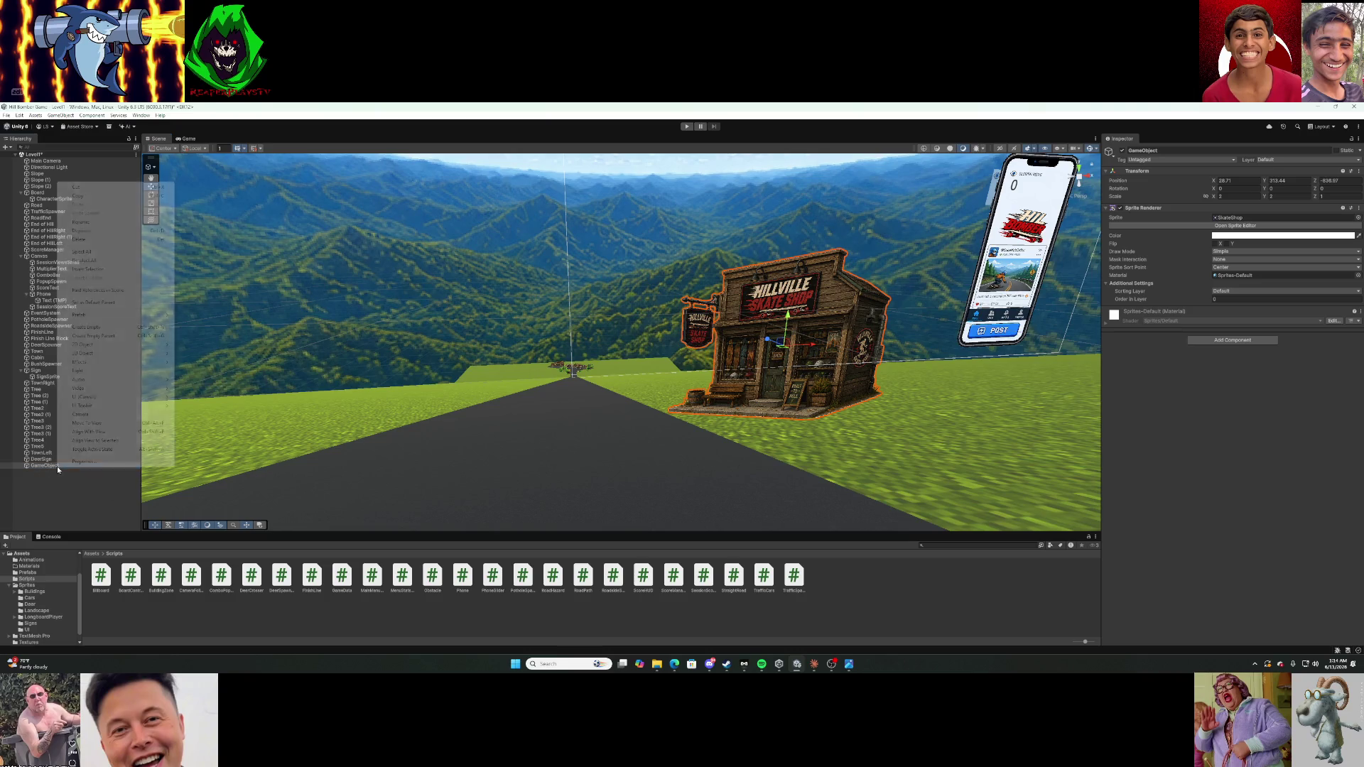
{"action": "left_click", "coordinate": [104, 224]}
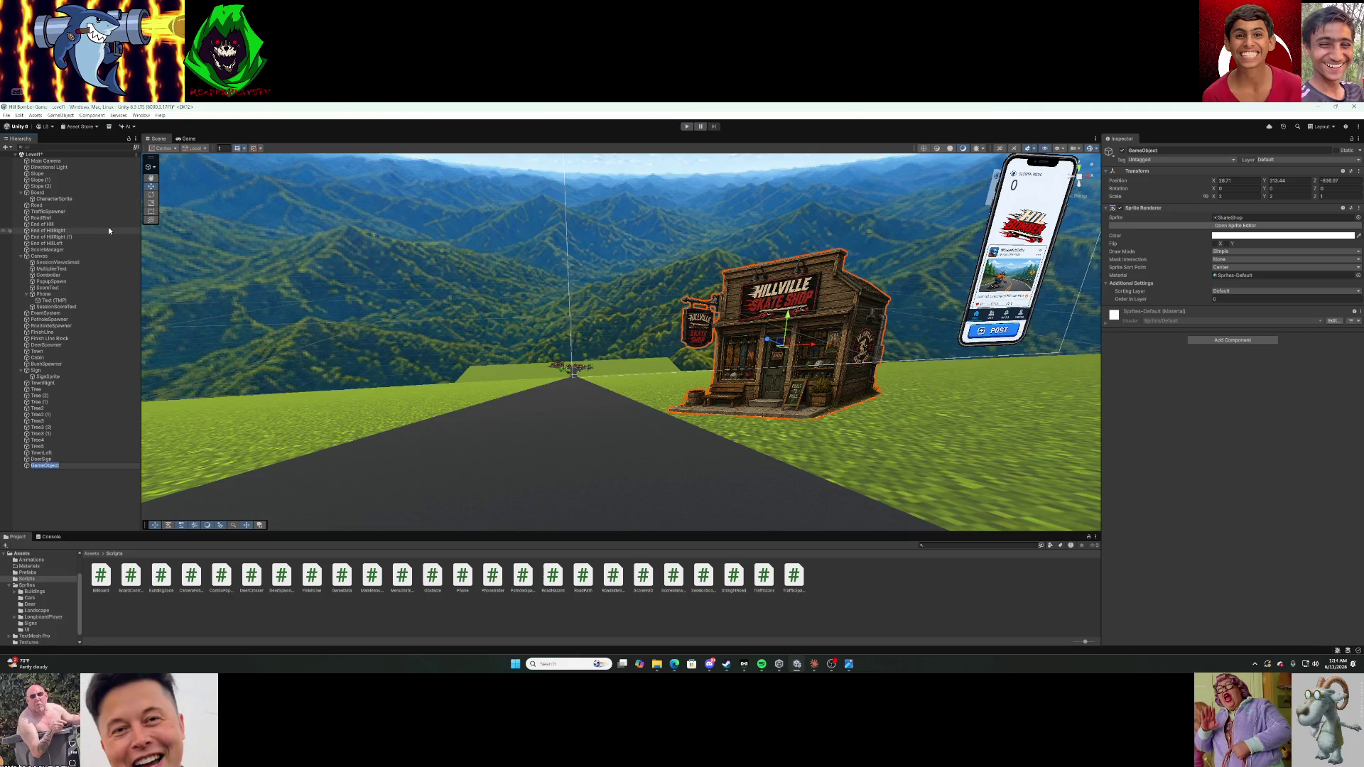
{"action": "type", "text": "SkateSh"}
{"action": "type", "text": "k"}
{"action": "type", "text": "e"}
{"action": "key", "text": "Return"}
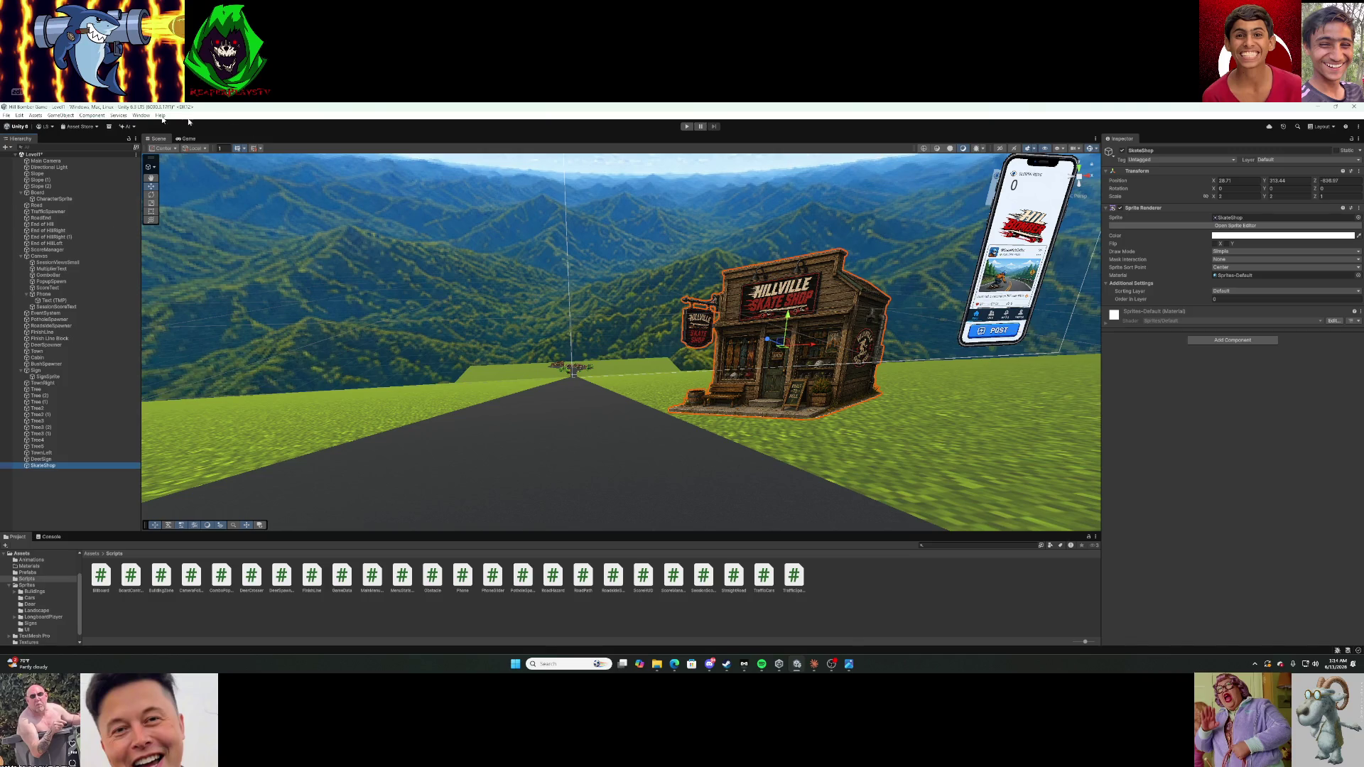
Set SkateShop's Building Zone Clear Radius to 20 and enter play mode to test it.
{"action": "left_click", "coordinate": [1228, 339]}
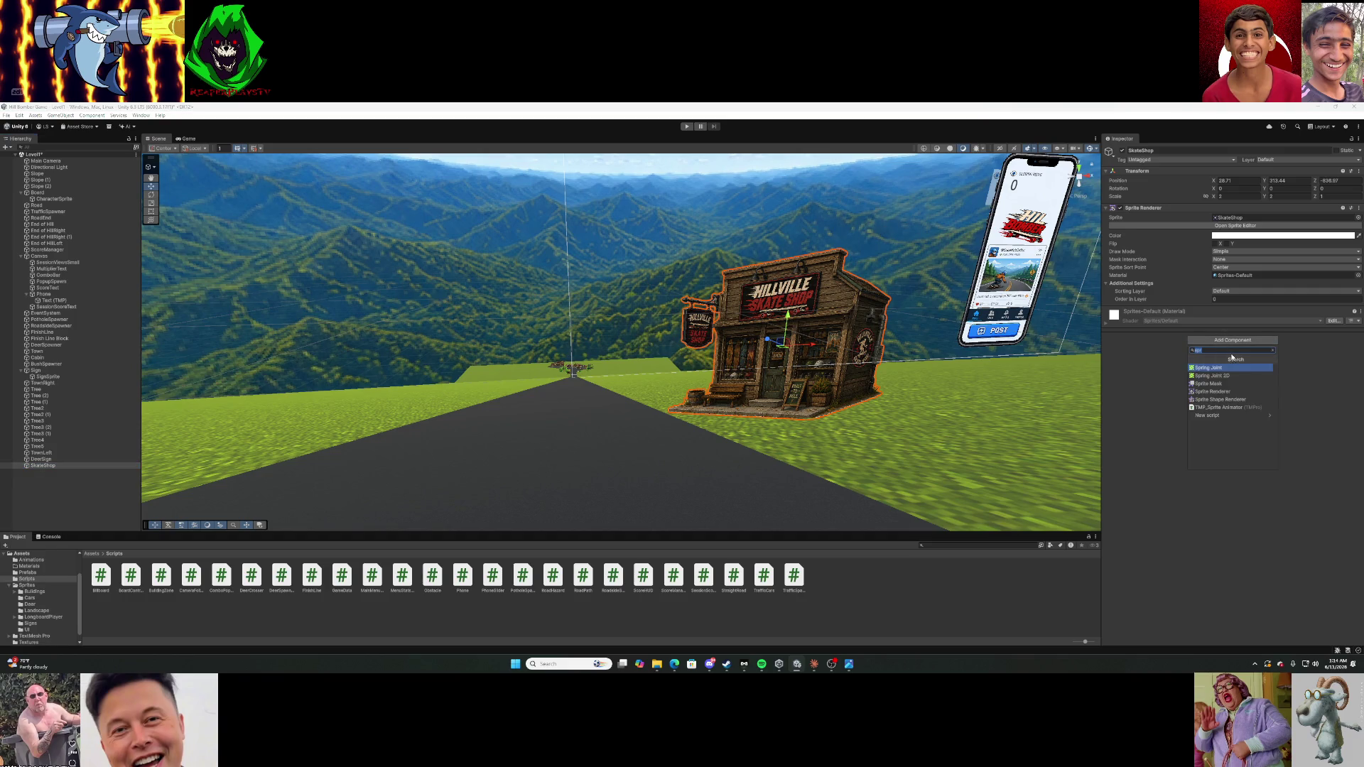
{"action": "key", "text": "Escape"}
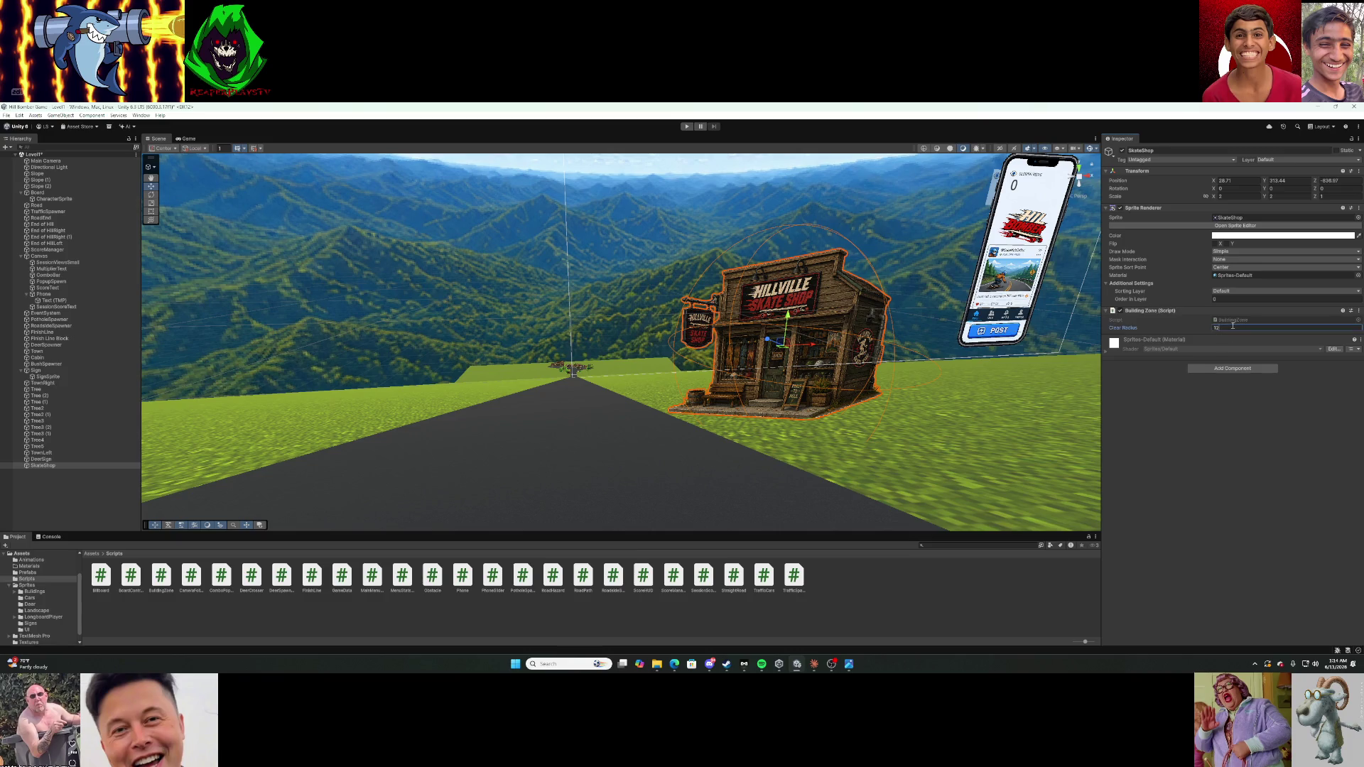
{"action": "type", "text": "20"}
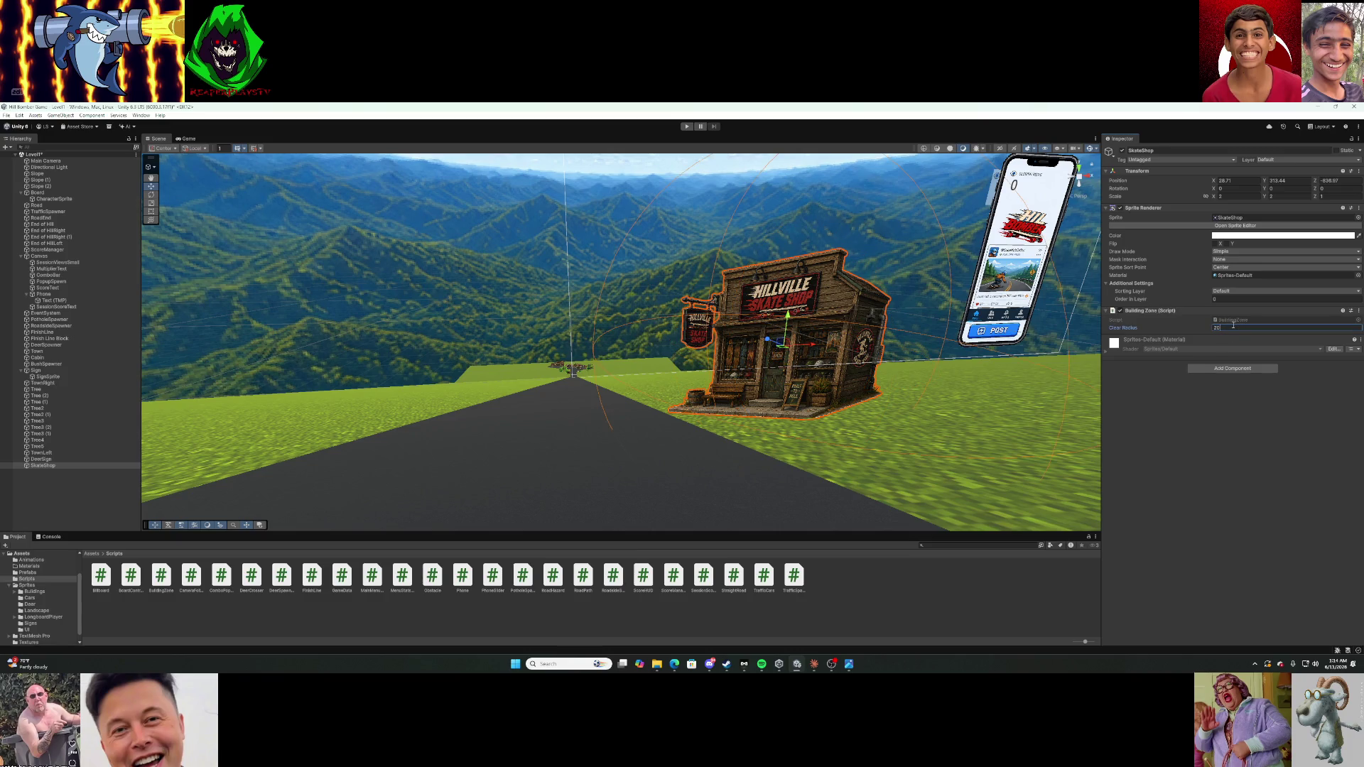
{"action": "key", "text": "Return"}
{"action": "left_click", "coordinate": [686, 126]}
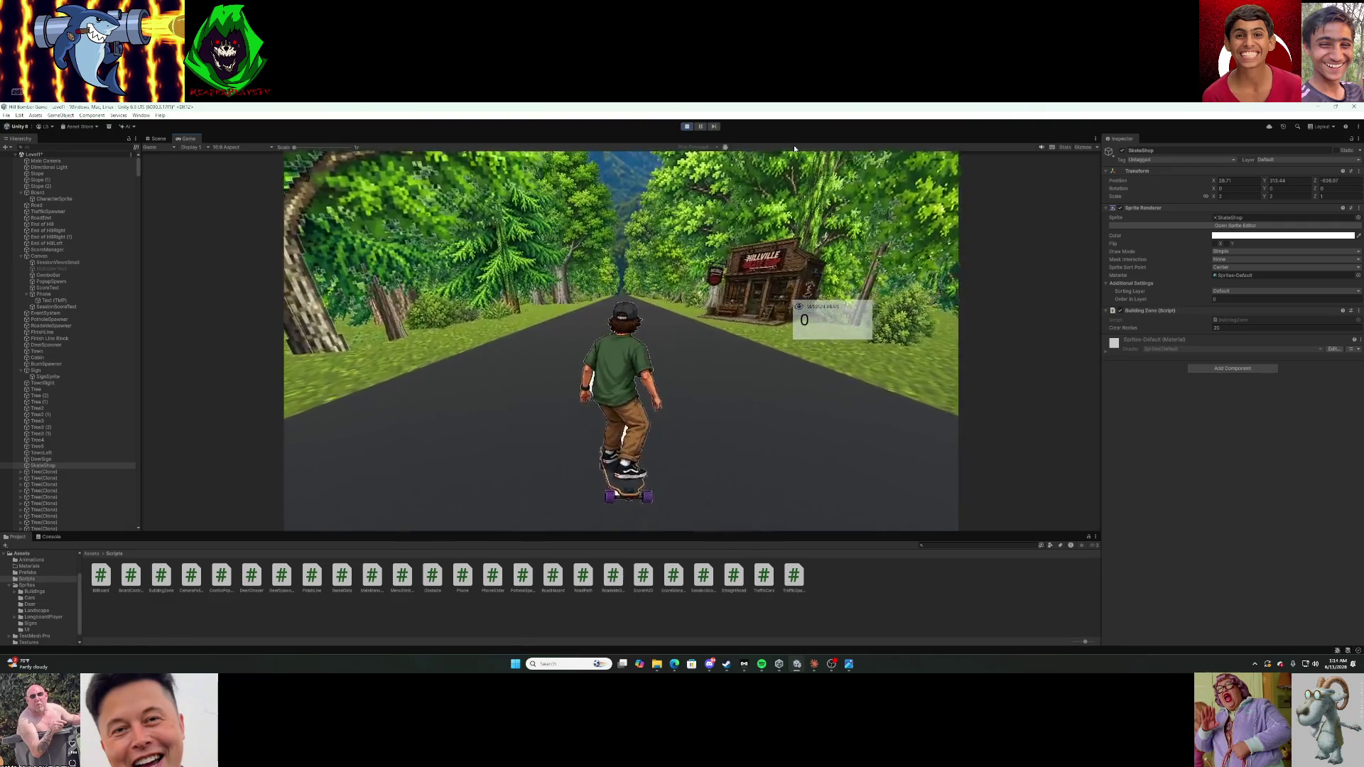
Stop the game, raise SkateShop's Clear Radius to 100, and play again.
{"action": "left_click", "coordinate": [686, 126]}
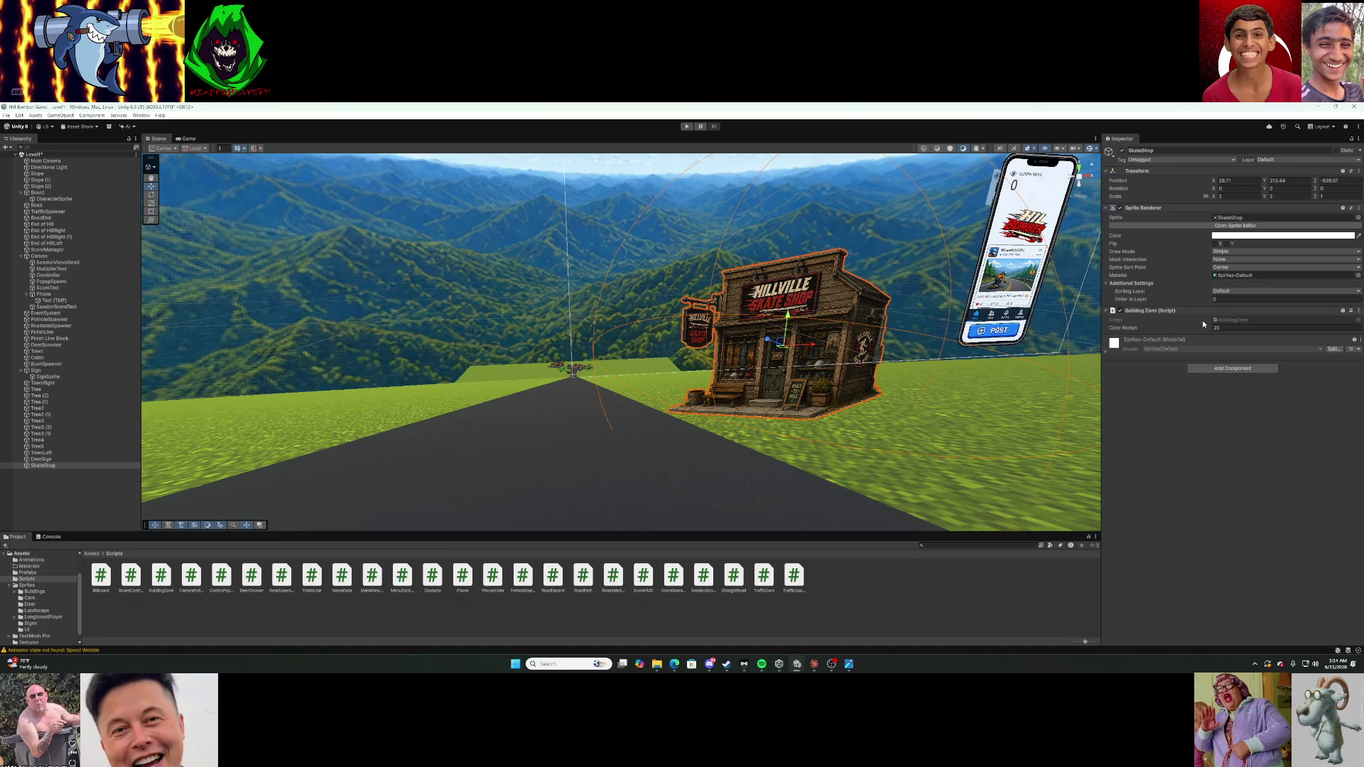
{"action": "left_click", "coordinate": [1231, 326]}
{"action": "type", "text": "100"}
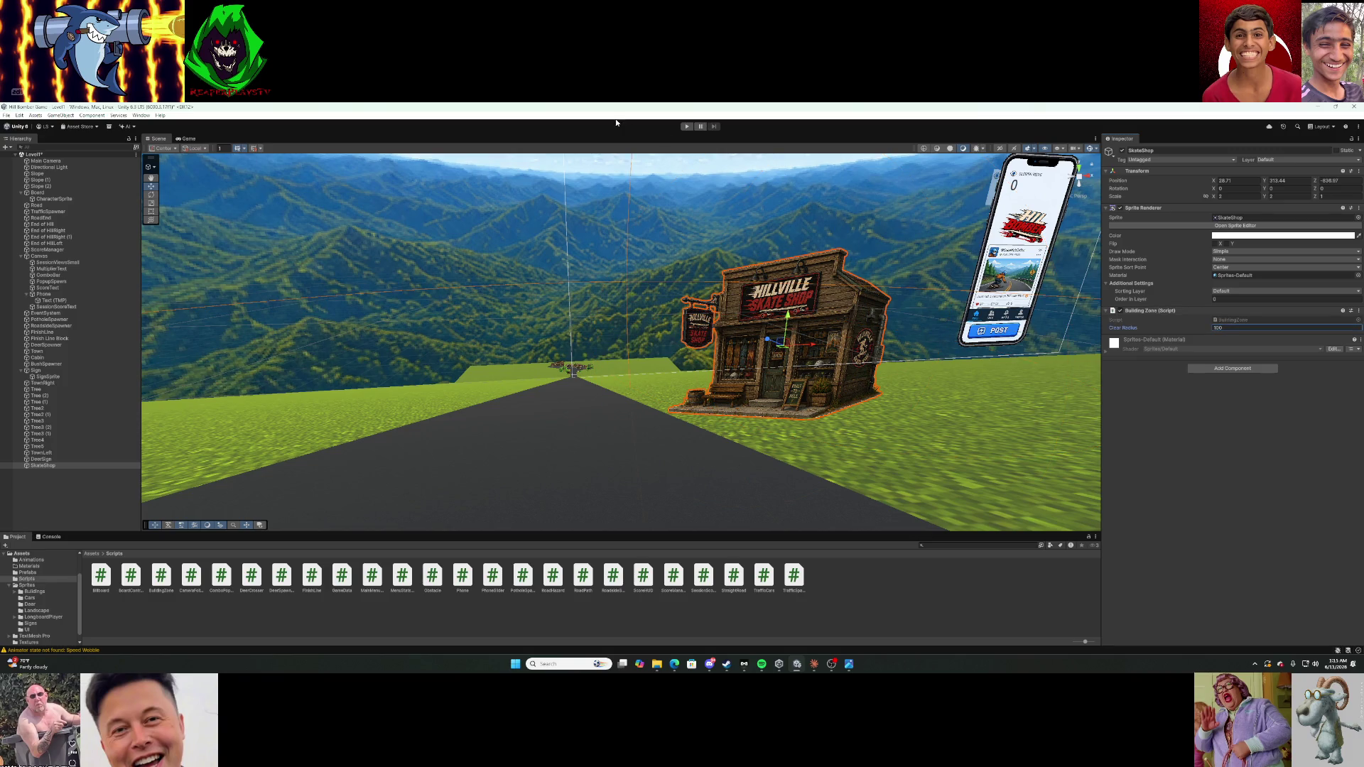
{"action": "left_click", "coordinate": [685, 126]}
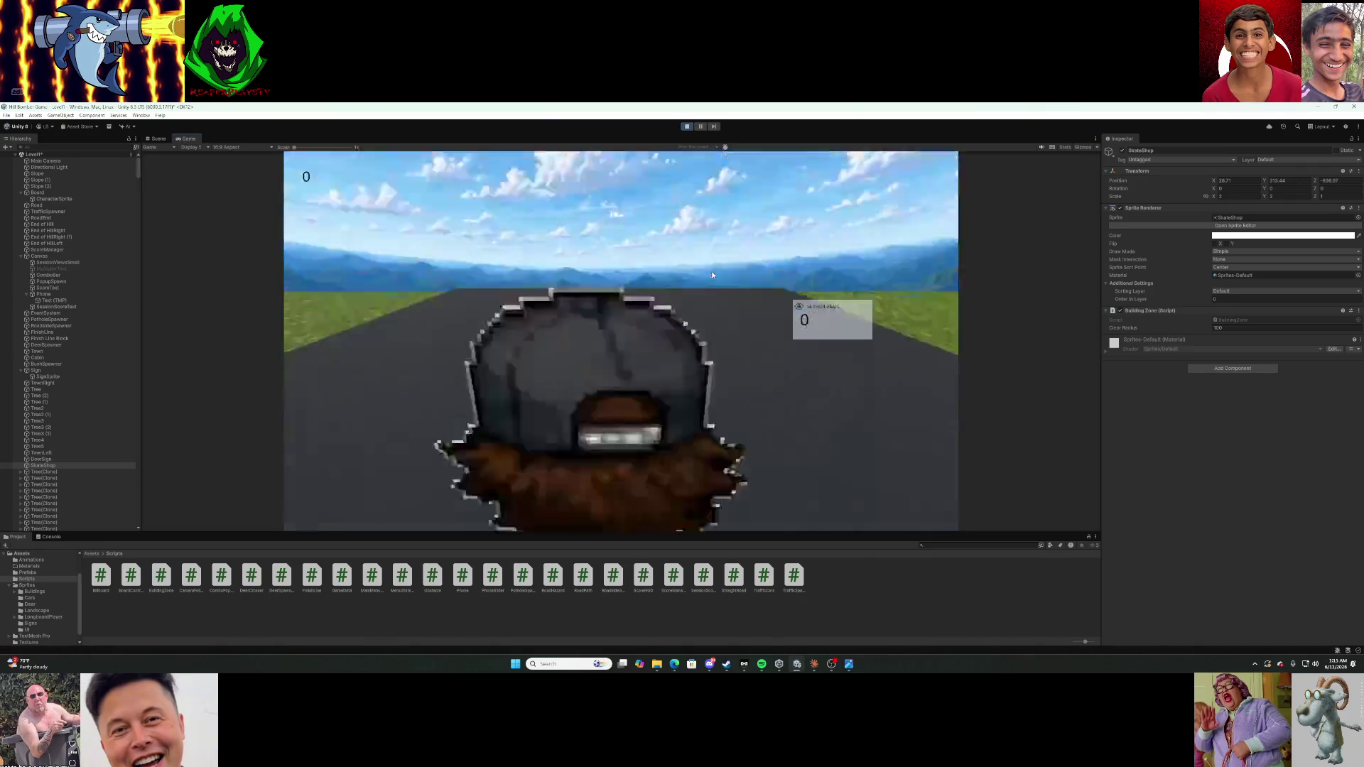
Steer the skater right toward the shop and back, then pause and stop the game.
{"action": "key", "text": "d"}
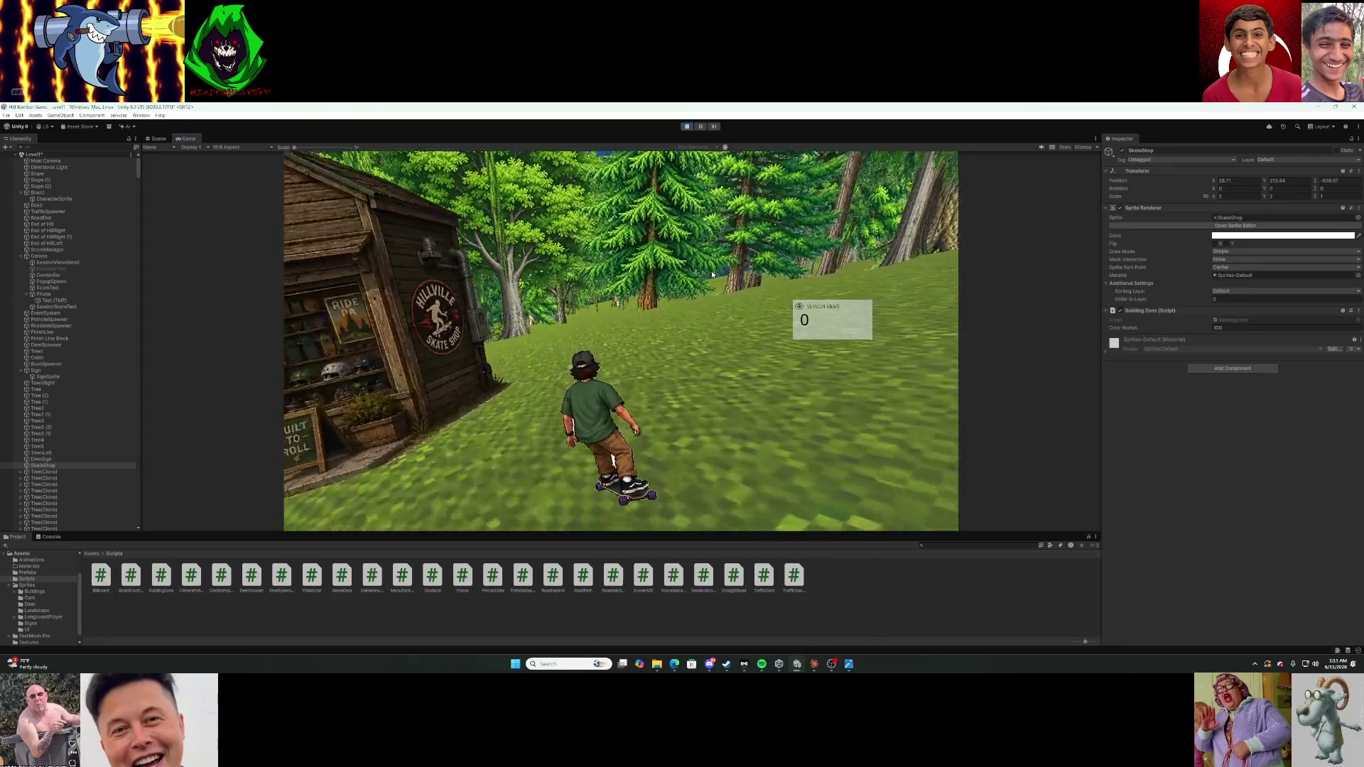
{"action": "key", "text": "a"}
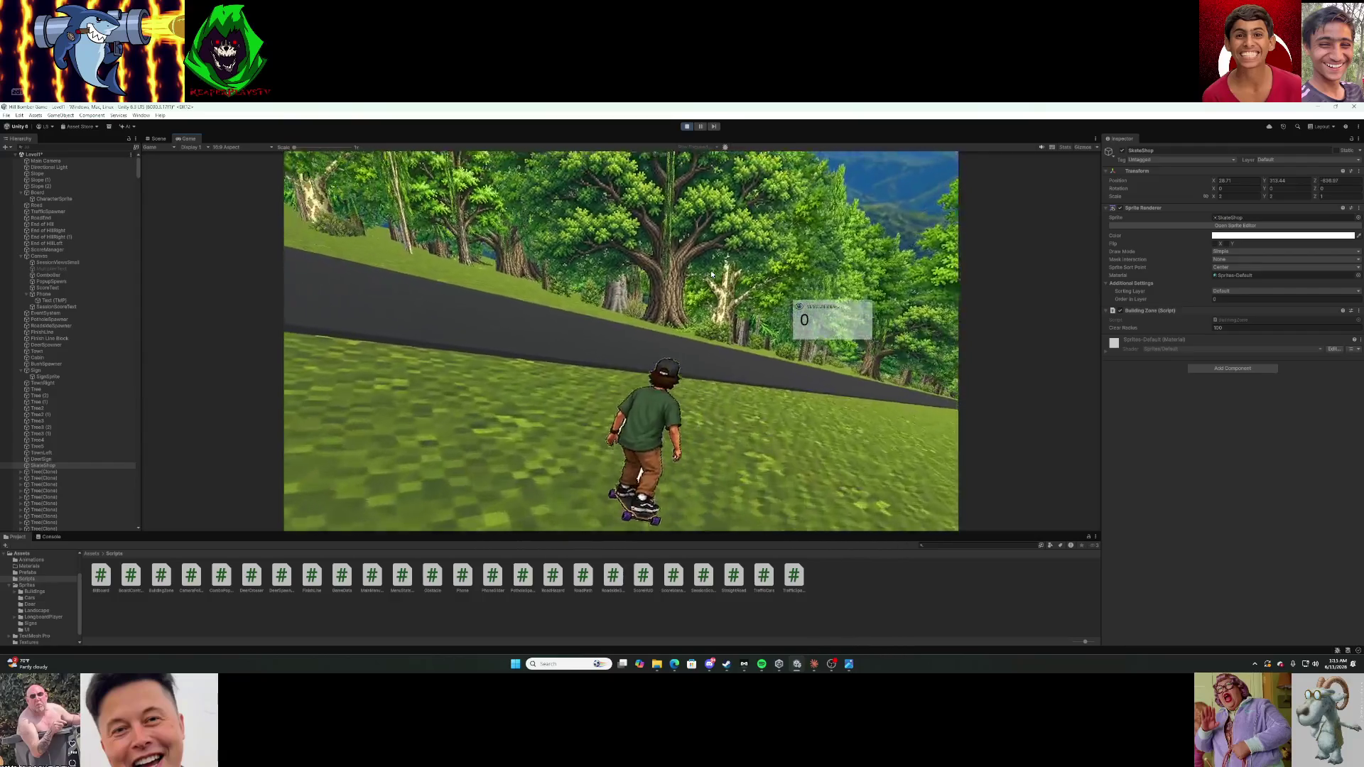
{"action": "left_click", "coordinate": [700, 130]}
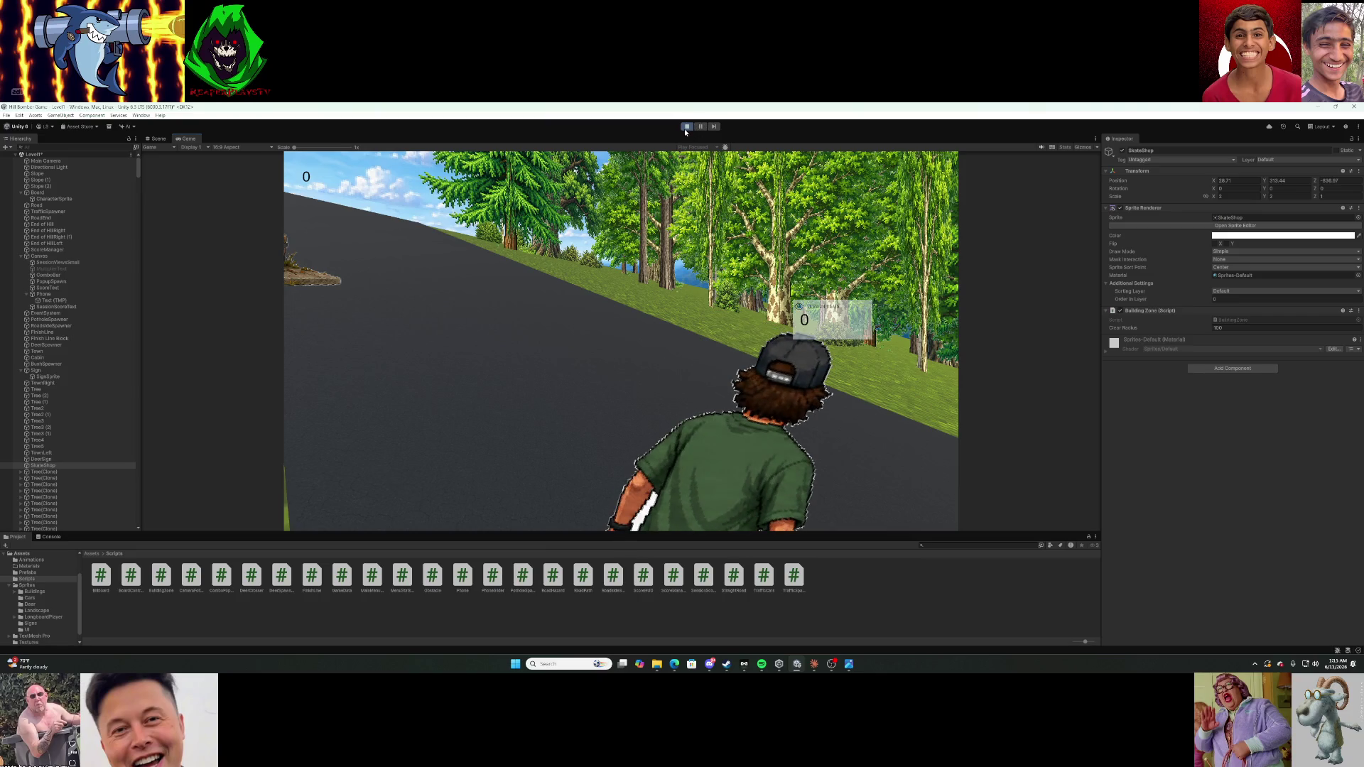
{"action": "left_click", "coordinate": [686, 129]}
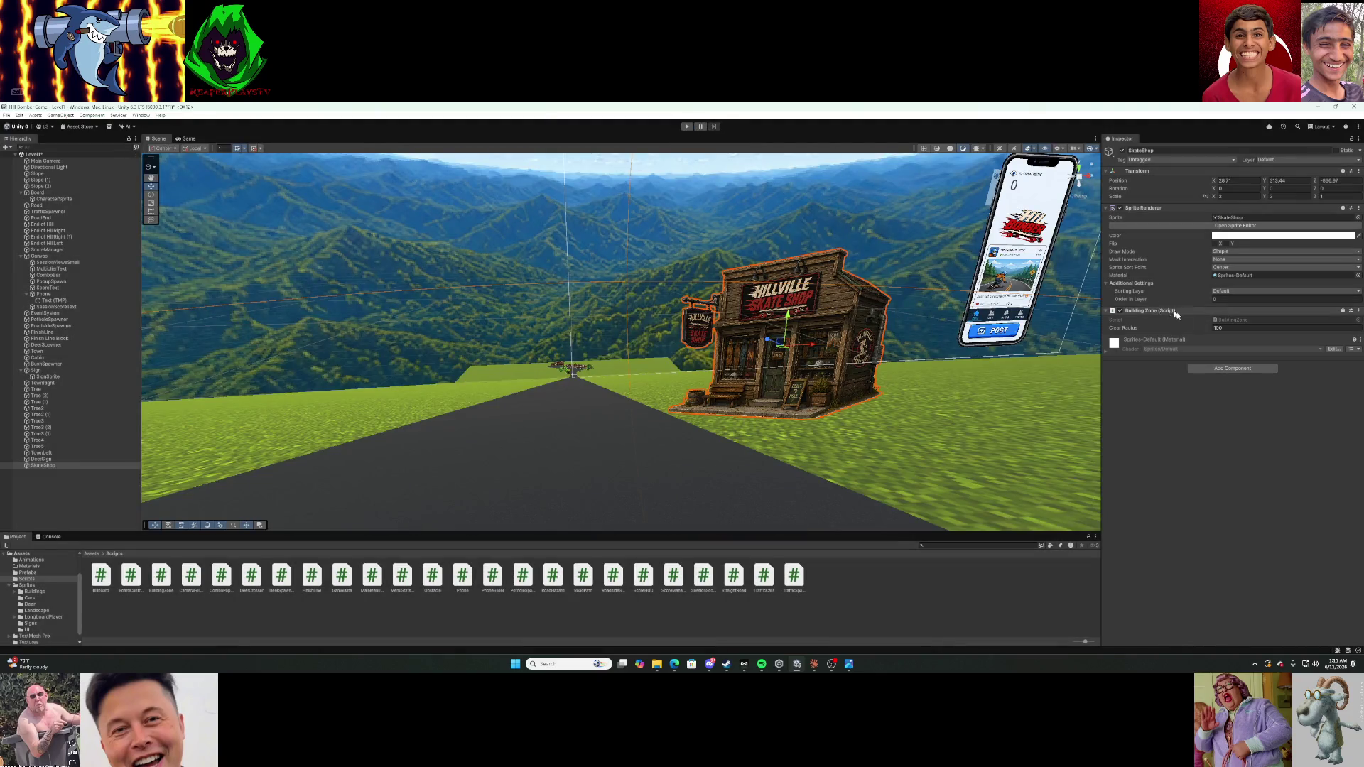
Change SkateShop's Clear Radius to 40, after briefly trying 50, and enter Play mode.
{"action": "left_click", "coordinate": [1236, 328]}
{"action": "type", "text": "50"}
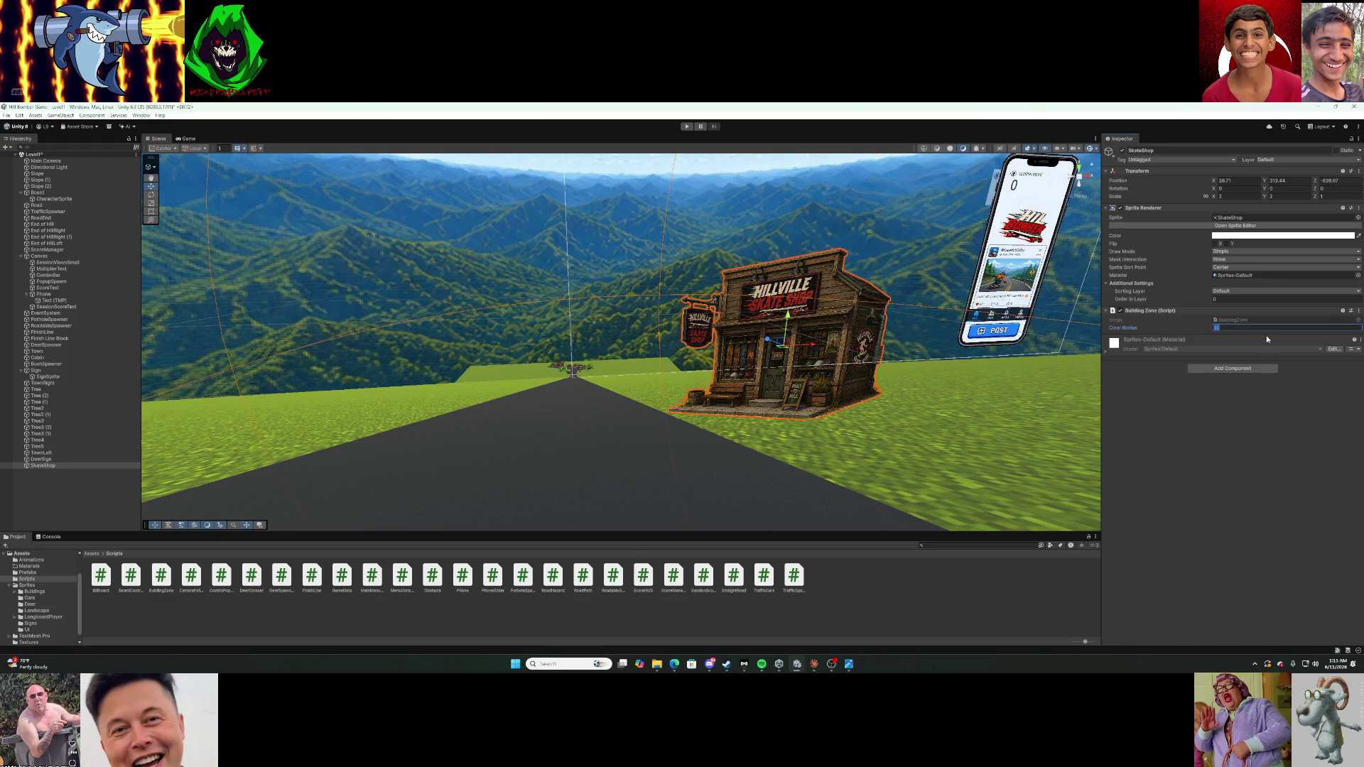
{"action": "type", "text": "4"}
{"action": "type", "text": "0"}
{"action": "mouse_move", "coordinate": [740, 211]}
{"action": "left_mouse_down"}
{"action": "mouse_move", "coordinate": [691, 210]}
{"action": "mouse_move", "coordinate": [815, 214]}
{"action": "left_mouse_up"}
{"action": "key", "text": "ctrl+p"}
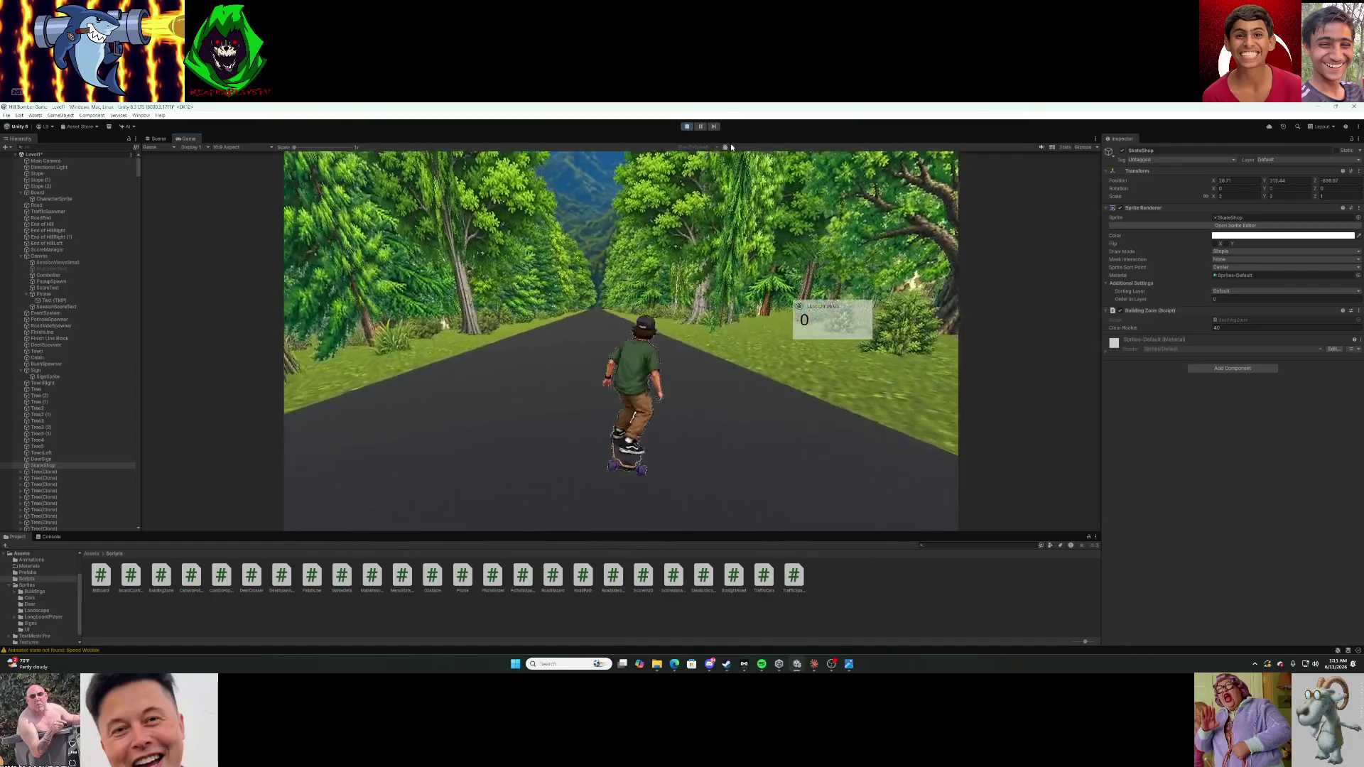
Reset the run, steer the skater right then left through the Hillville shop, and exit Play mode.
{"action": "key", "text": "r"}
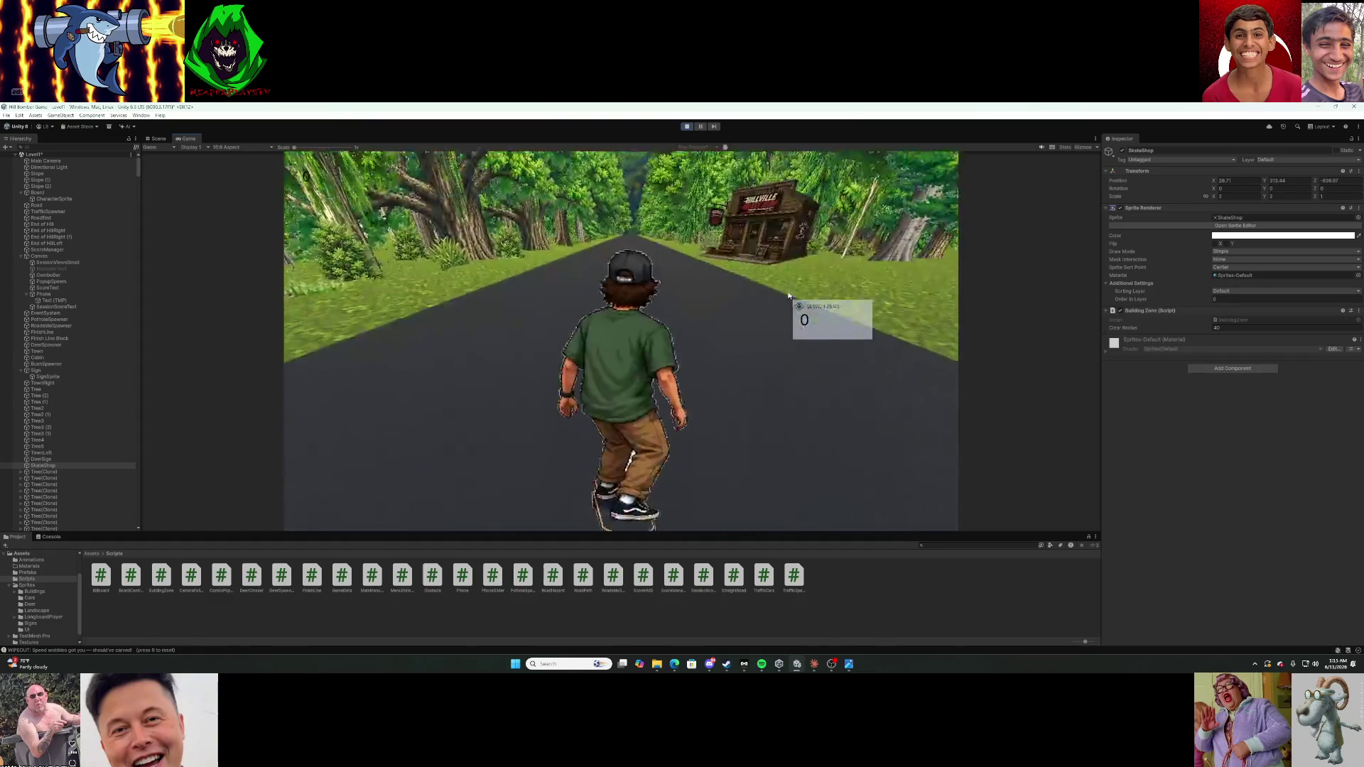
{"action": "key", "text": "d"}
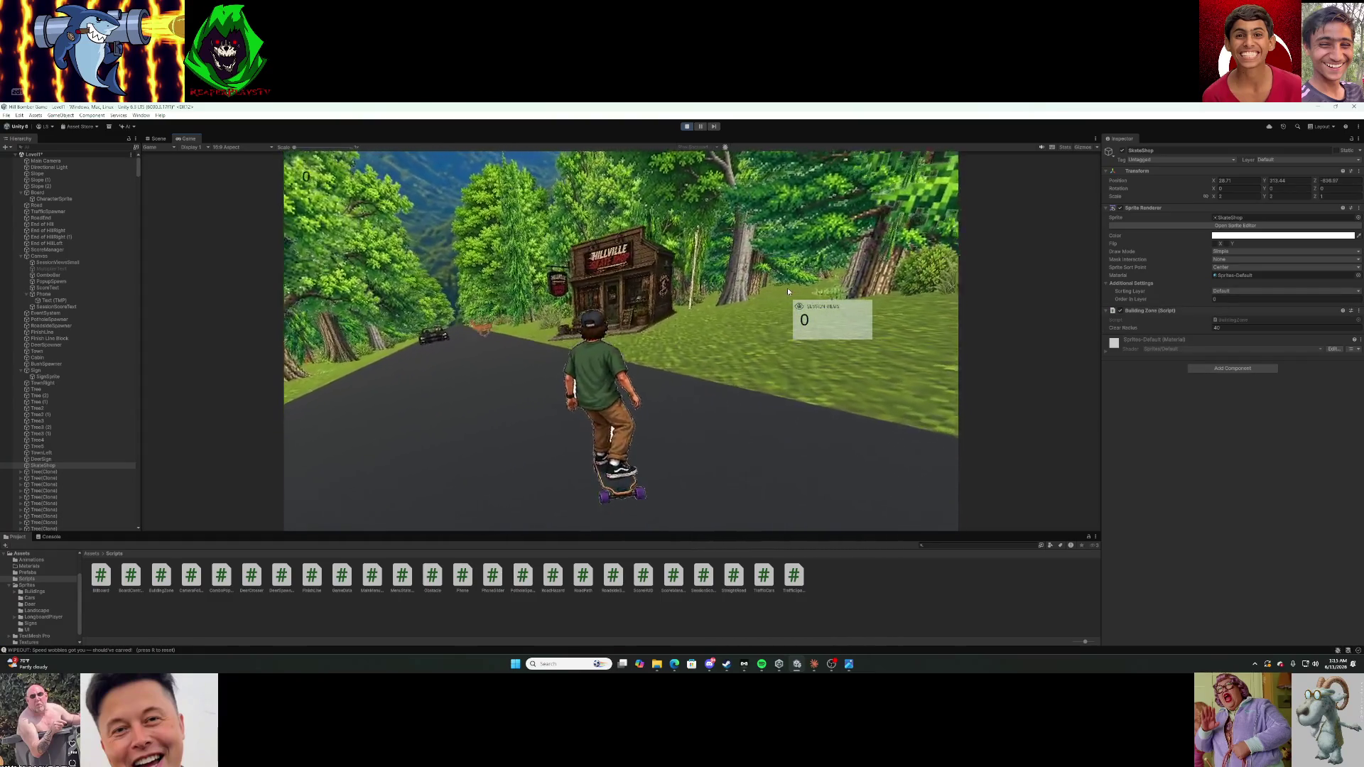
{"action": "key", "text": "a"}
{"action": "key", "text": "a"}
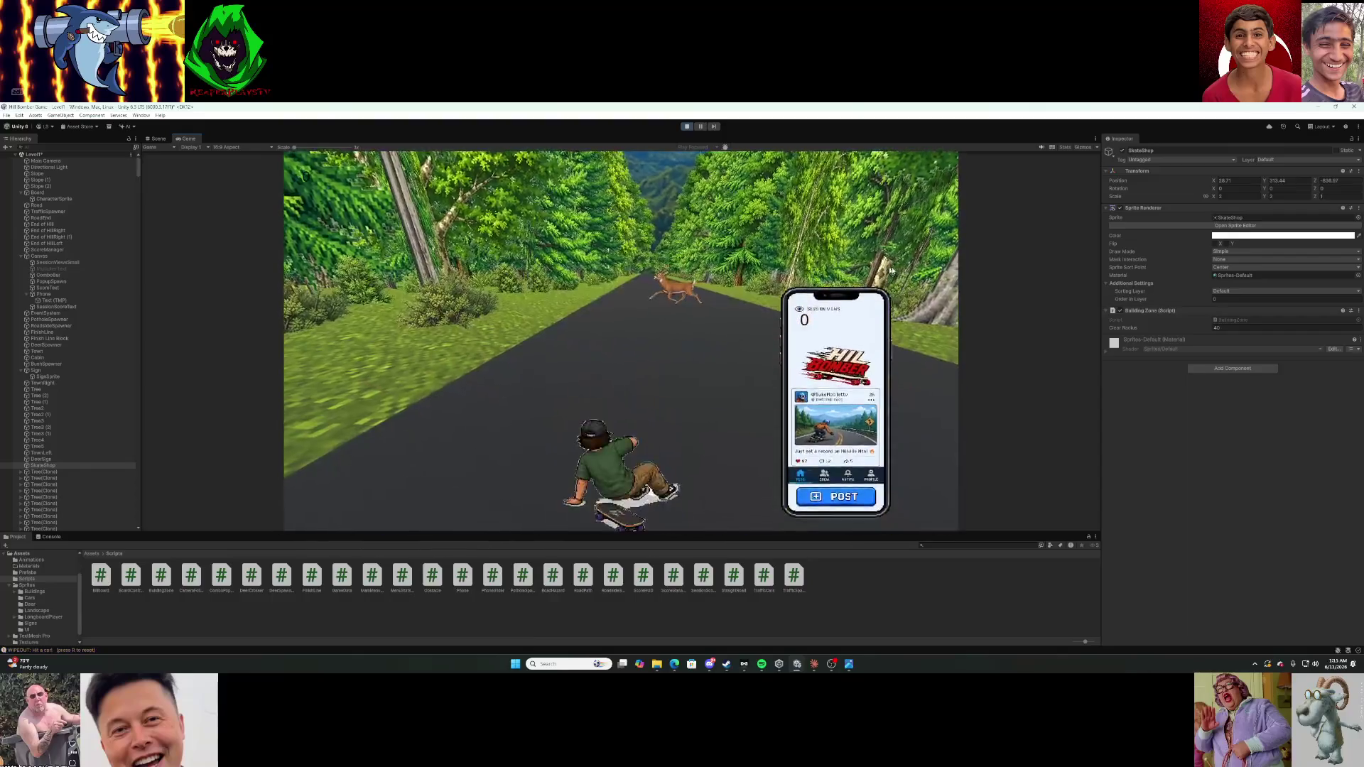
{"action": "key", "text": "ctrl+p"}
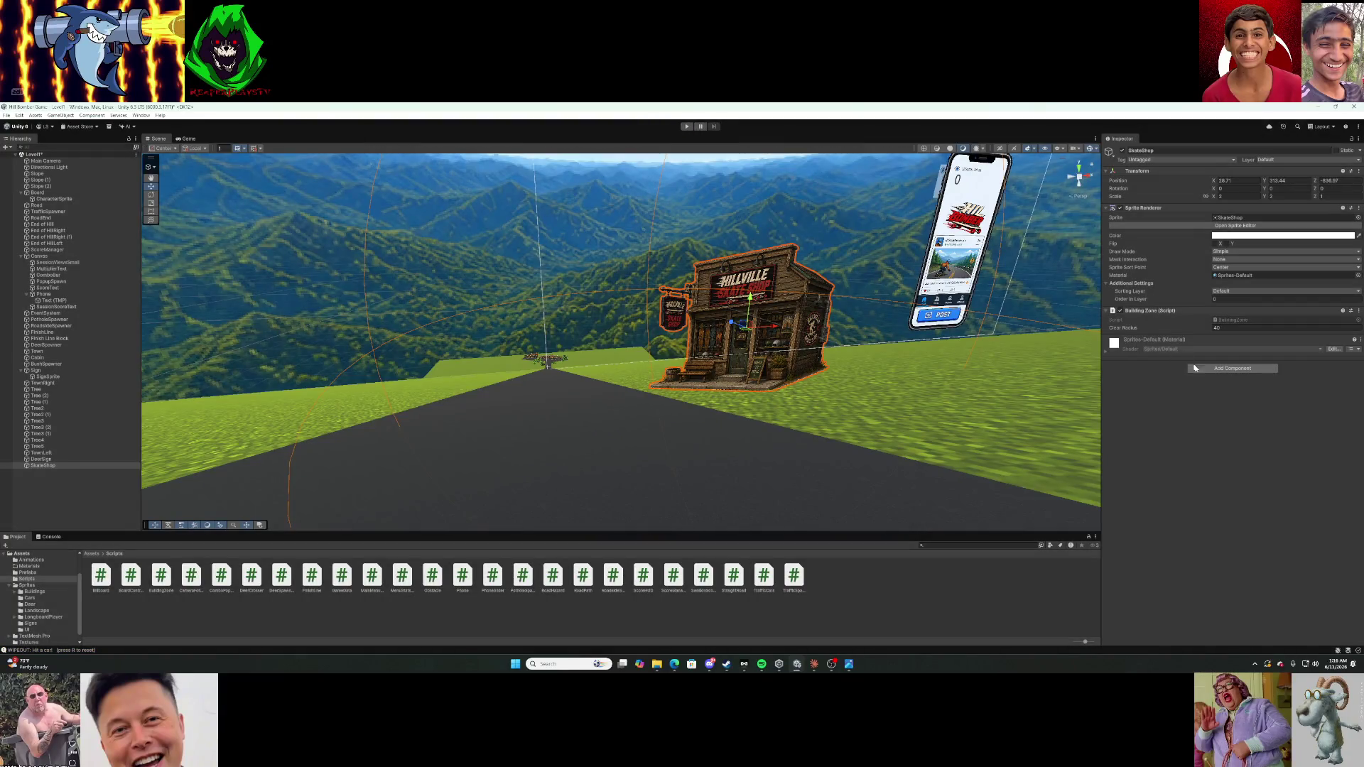
Add the Obstacle script to the SkateShop object.
{"action": "left_click", "coordinate": [1194, 368]}
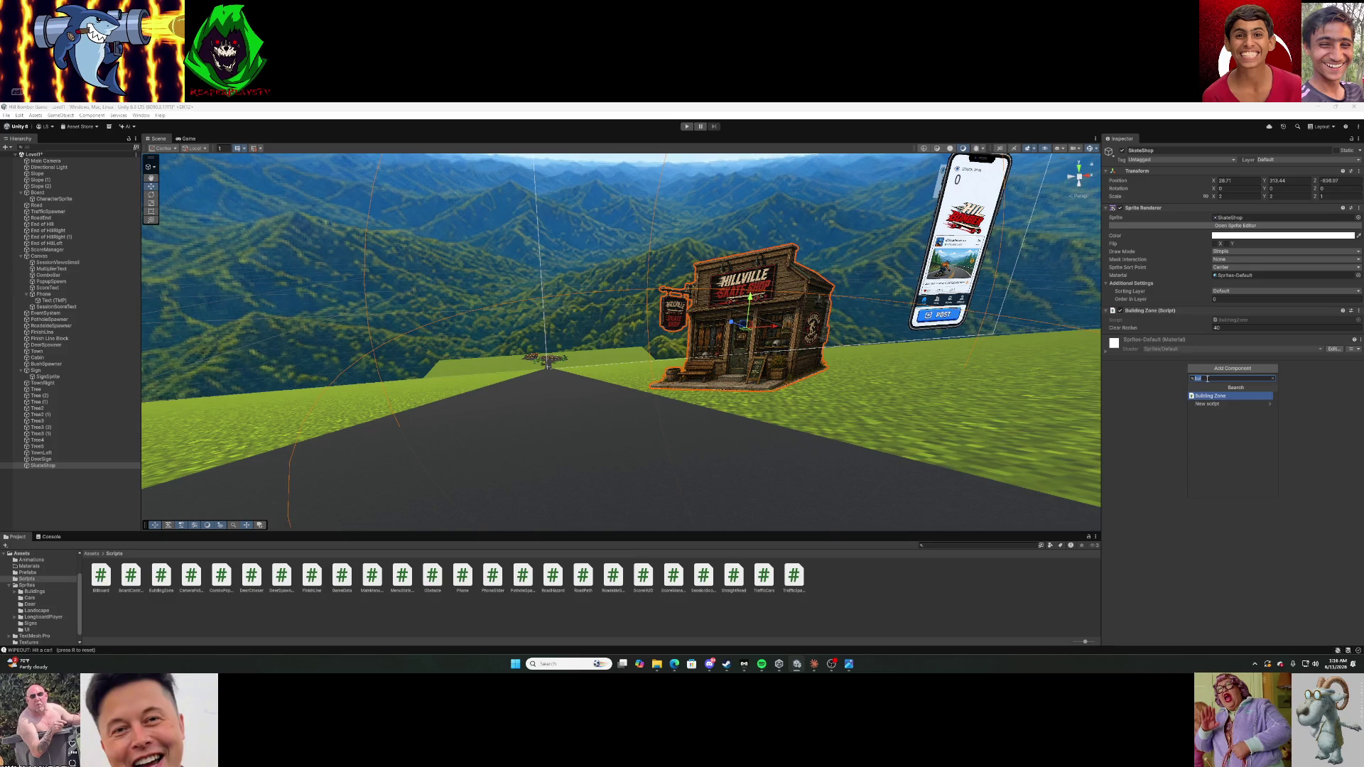
{"action": "type", "text": "on"}
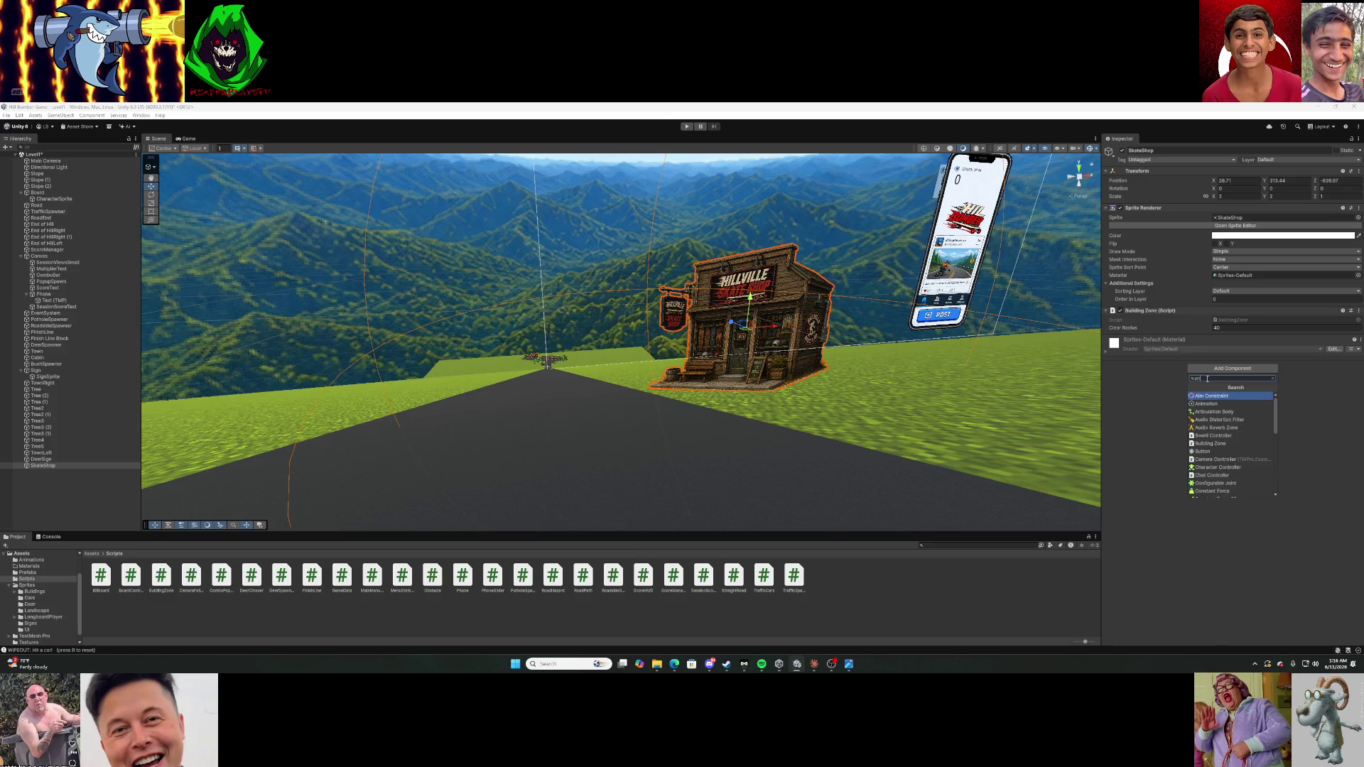
{"action": "type", "text": "b"}
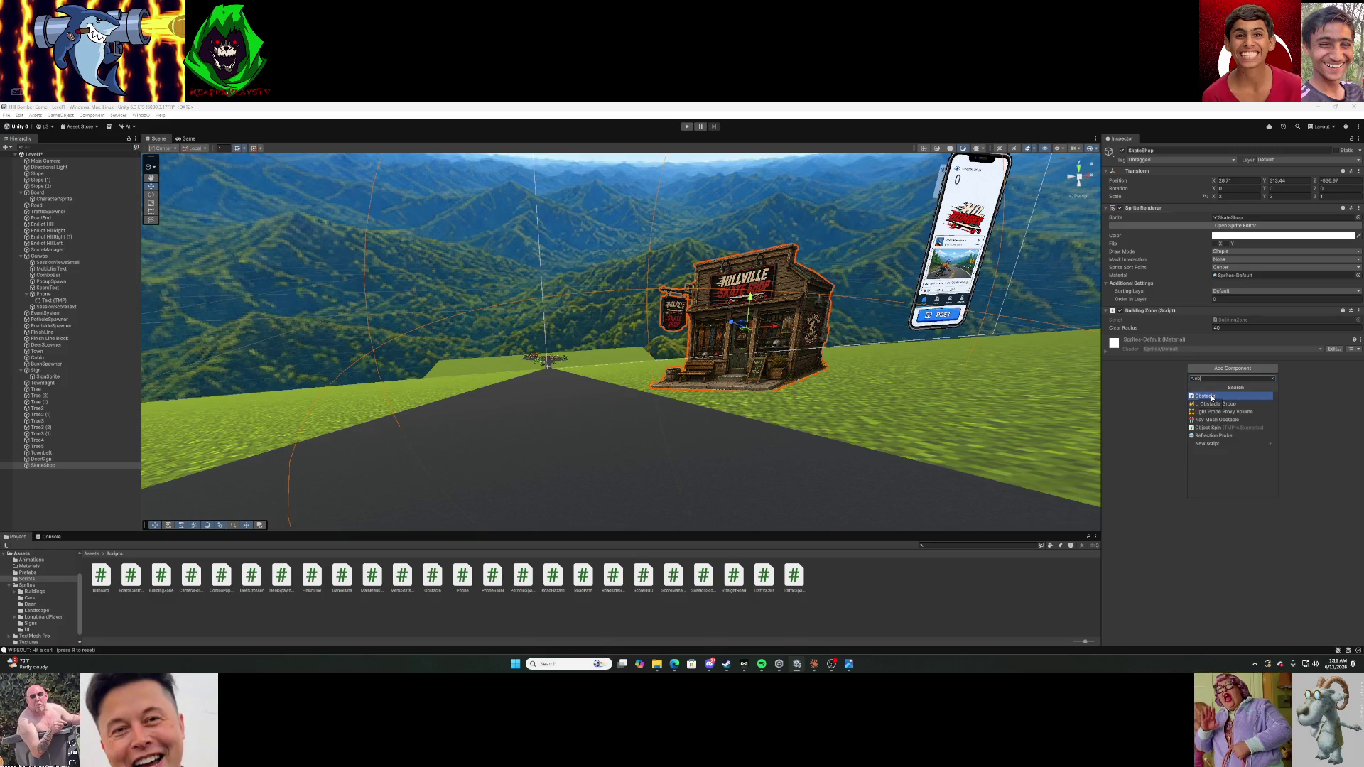
{"action": "left_click", "coordinate": [1211, 396]}
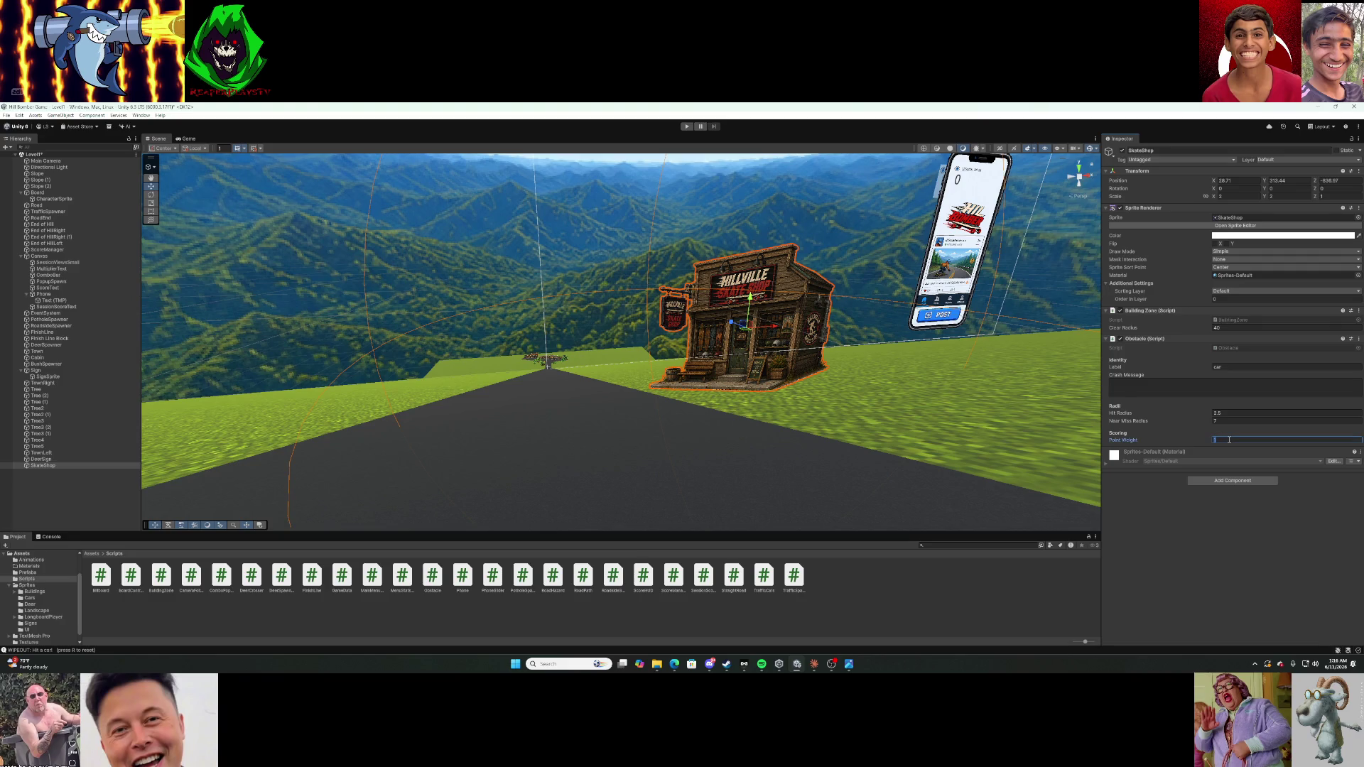
Set the obstacle's label to 'SkateStore' and paste in the store crash message.
{"action": "left_click", "coordinate": [1237, 369]}
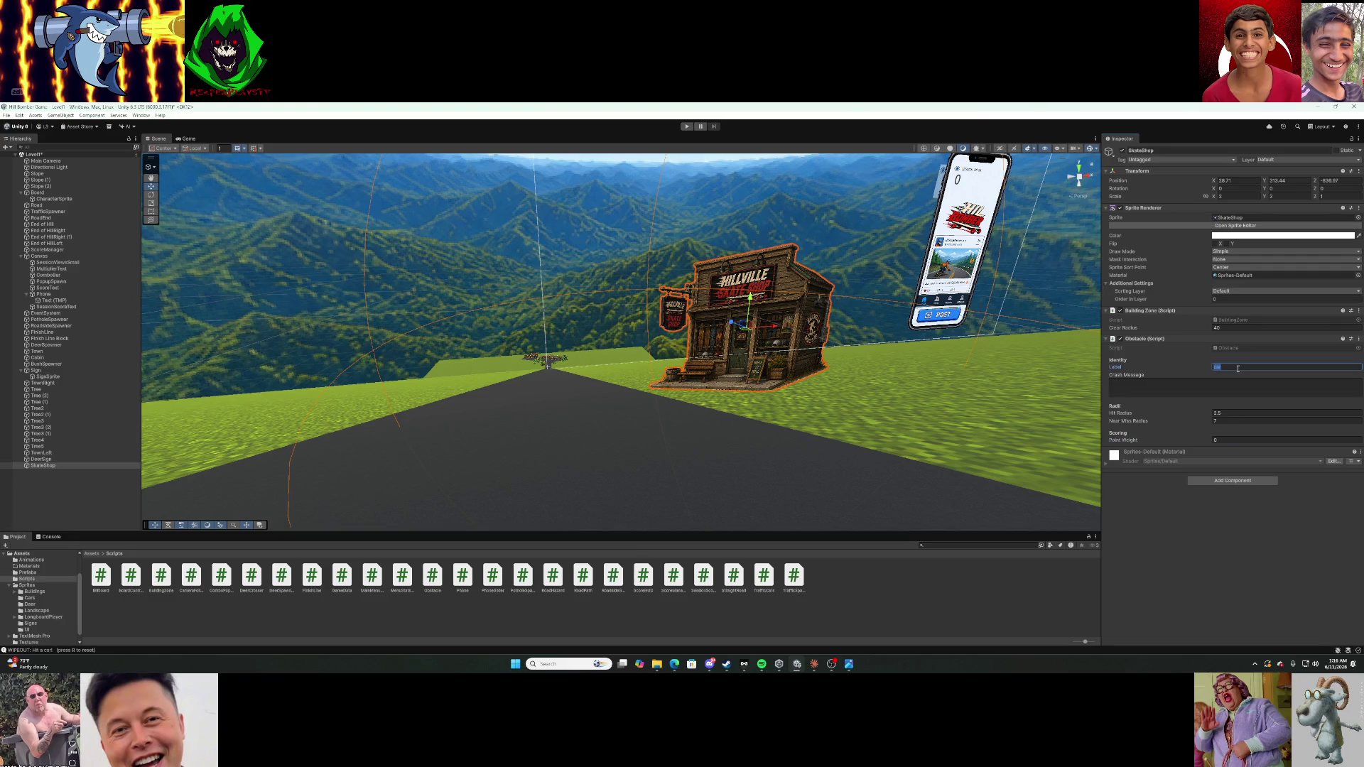
{"action": "type", "text": "S"}
{"action": "type", "text": "Bro"}
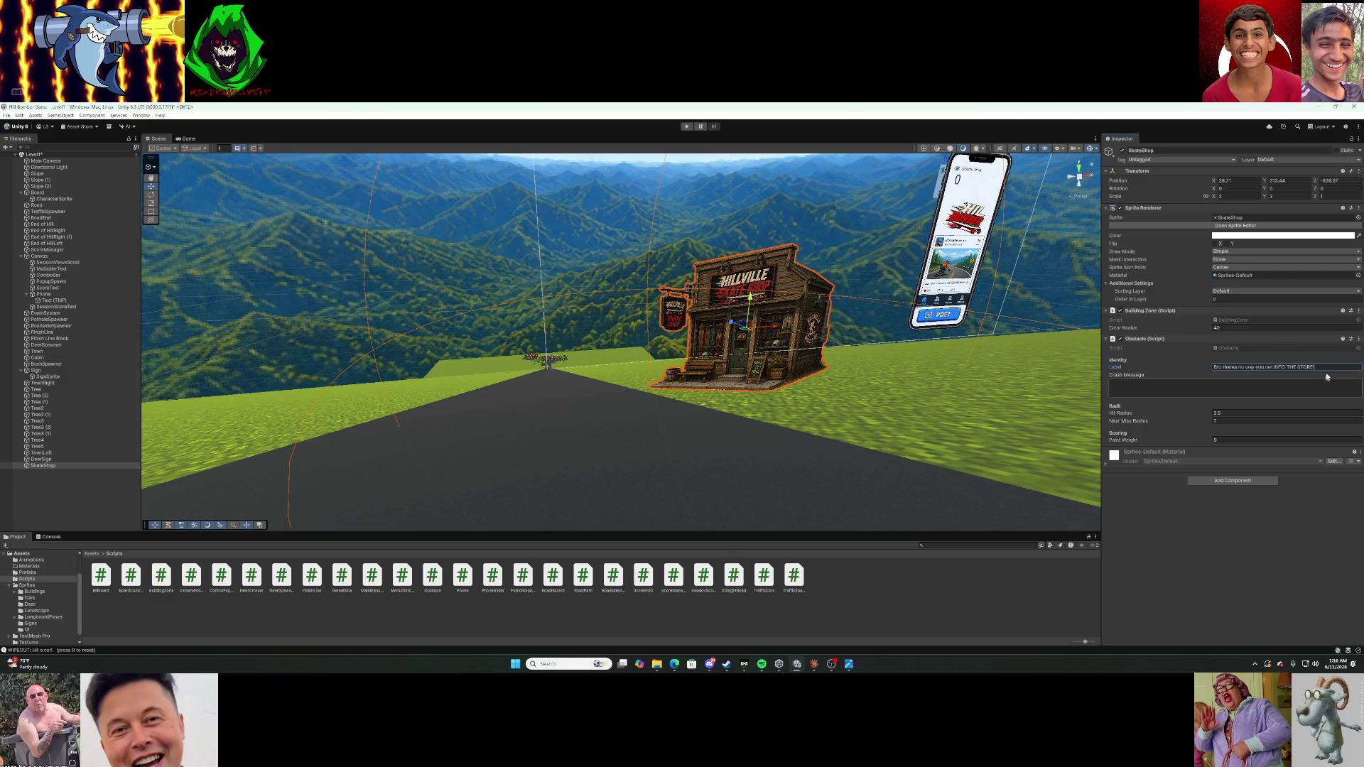
{"action": "left_click_drag", "start_coordinate": [1315, 367], "coordinate": [1180, 367]}
{"action": "left_click", "coordinate": [1226, 367]}
{"action": "left_click", "coordinate": [1232, 389]}
{"action": "type", "text": "Bro theres no way you ran INTO THE STORE!"}
{"action": "left_click_drag", "start_coordinate": [1315, 367], "coordinate": [1219, 367]}
{"action": "key", "text": "BackSpace"}
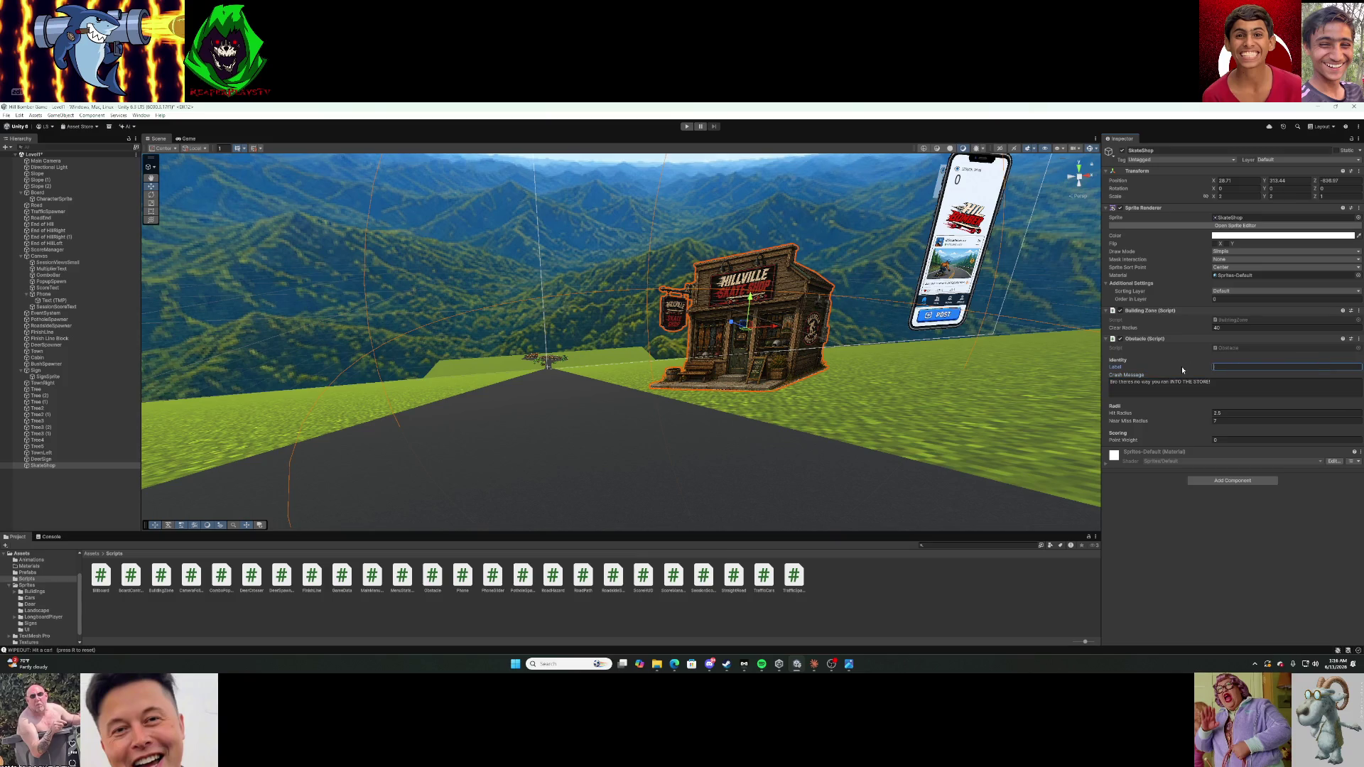
{"action": "type", "text": "Skate"}
{"action": "type", "text": "Store"}
Set the obstacle's hit radius to 8 and start the game.
{"action": "left_click", "coordinate": [1238, 415]}
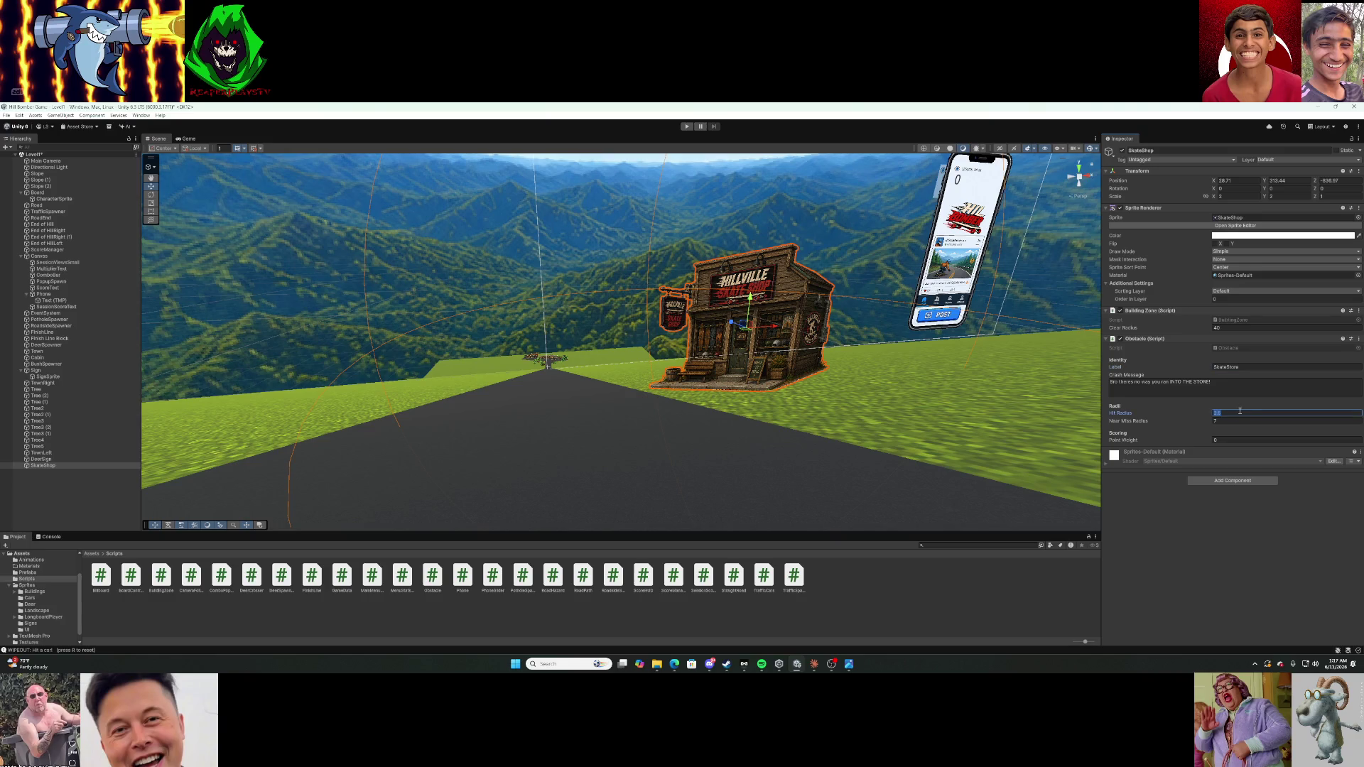
{"action": "type", "text": "8"}
{"action": "left_click", "coordinate": [1234, 420]}
{"action": "left_click", "coordinate": [1232, 432]}
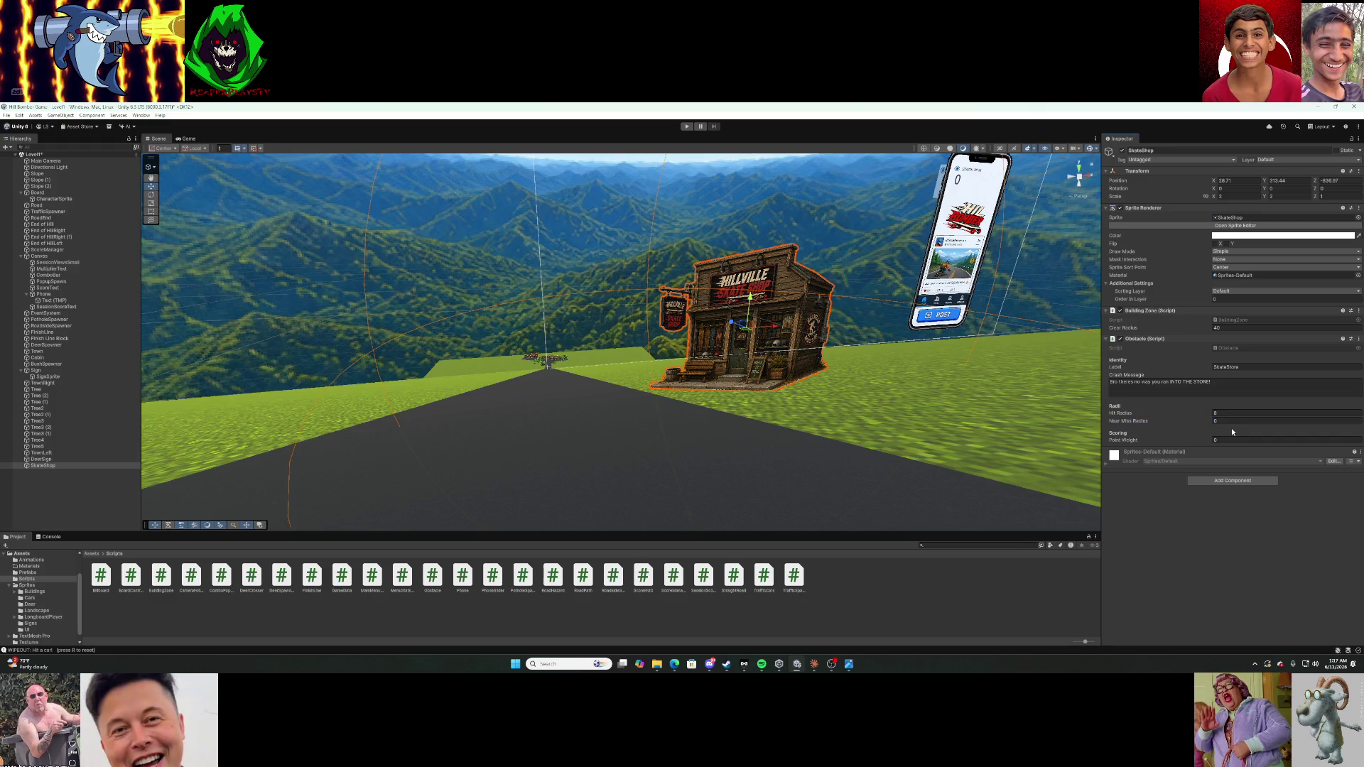
{"action": "left_click", "coordinate": [691, 128]}
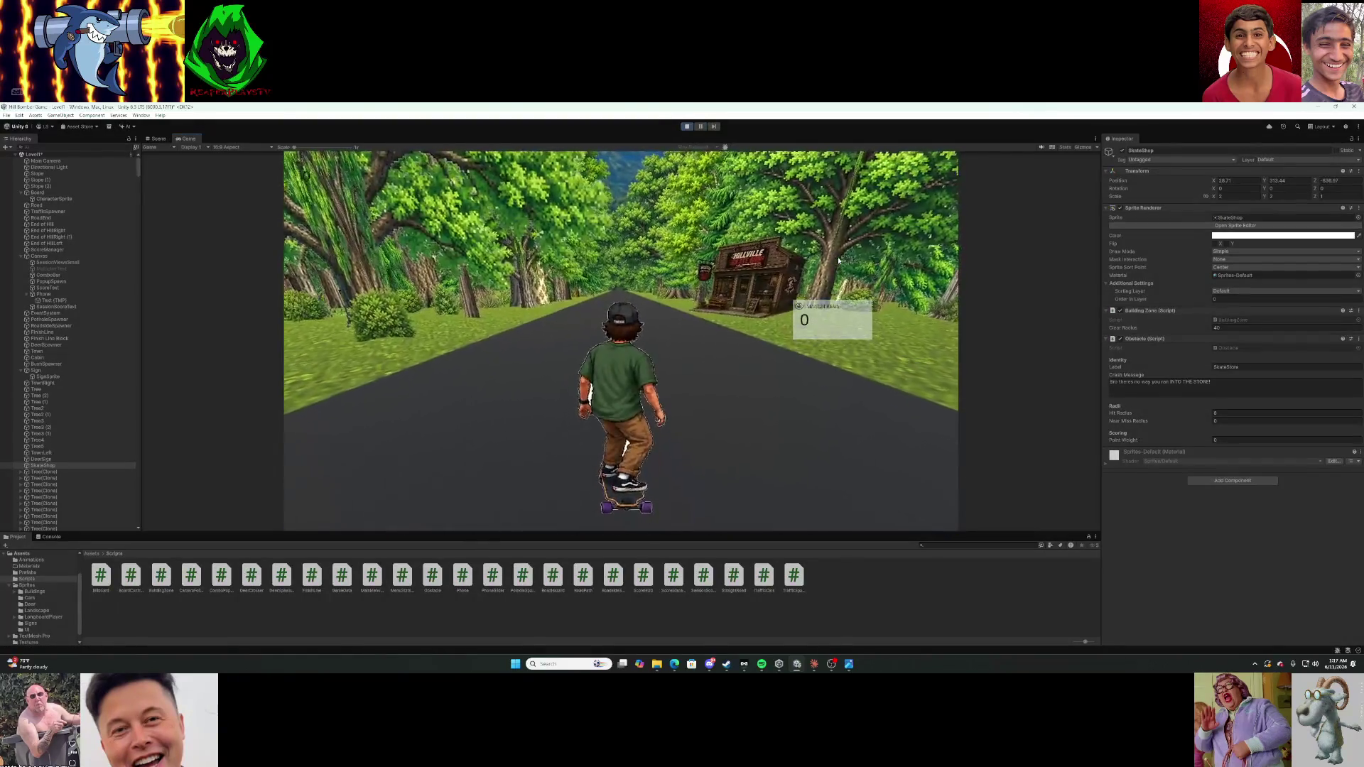
Crash the skater into the skate shop and trees, resetting after each wipeout, then exit Play mode.
{"action": "key", "text": "d"}
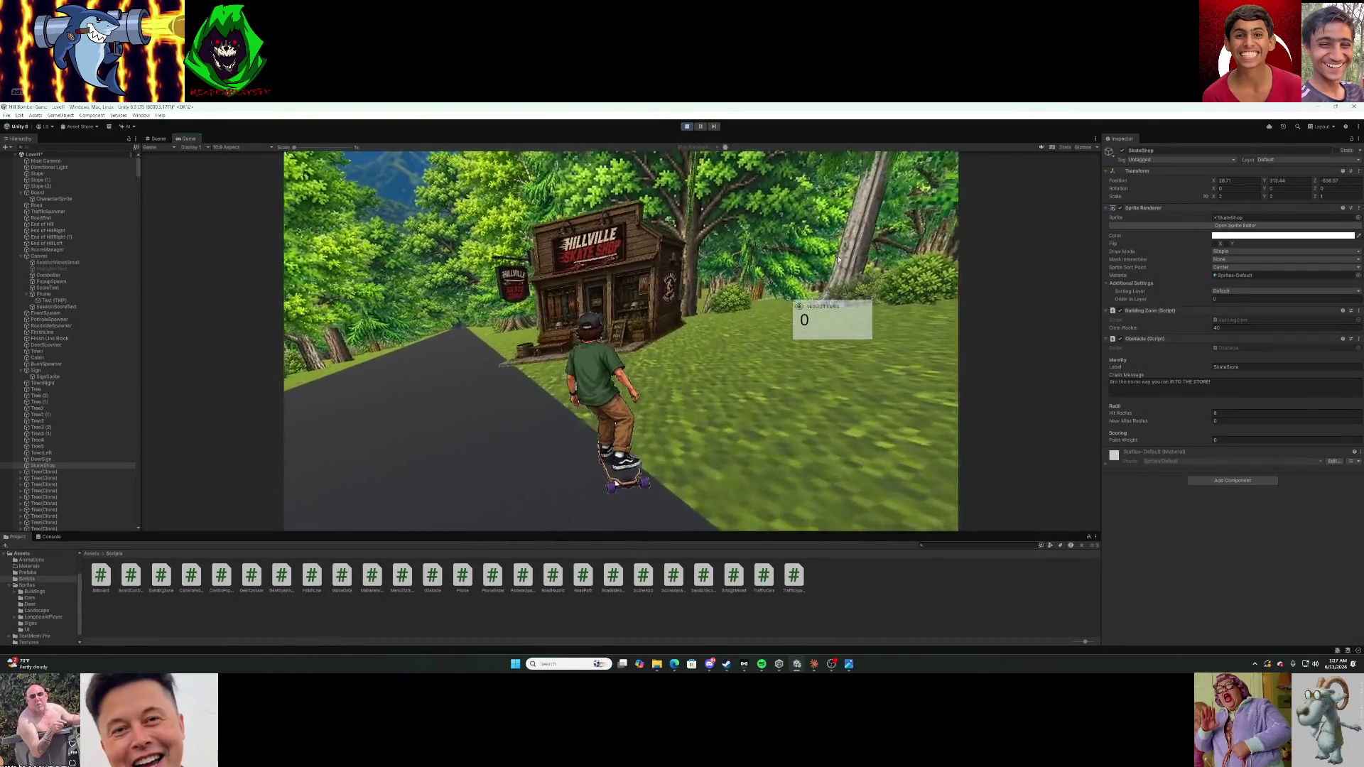
{"action": "key", "text": "r"}
{"action": "key", "text": "d"}
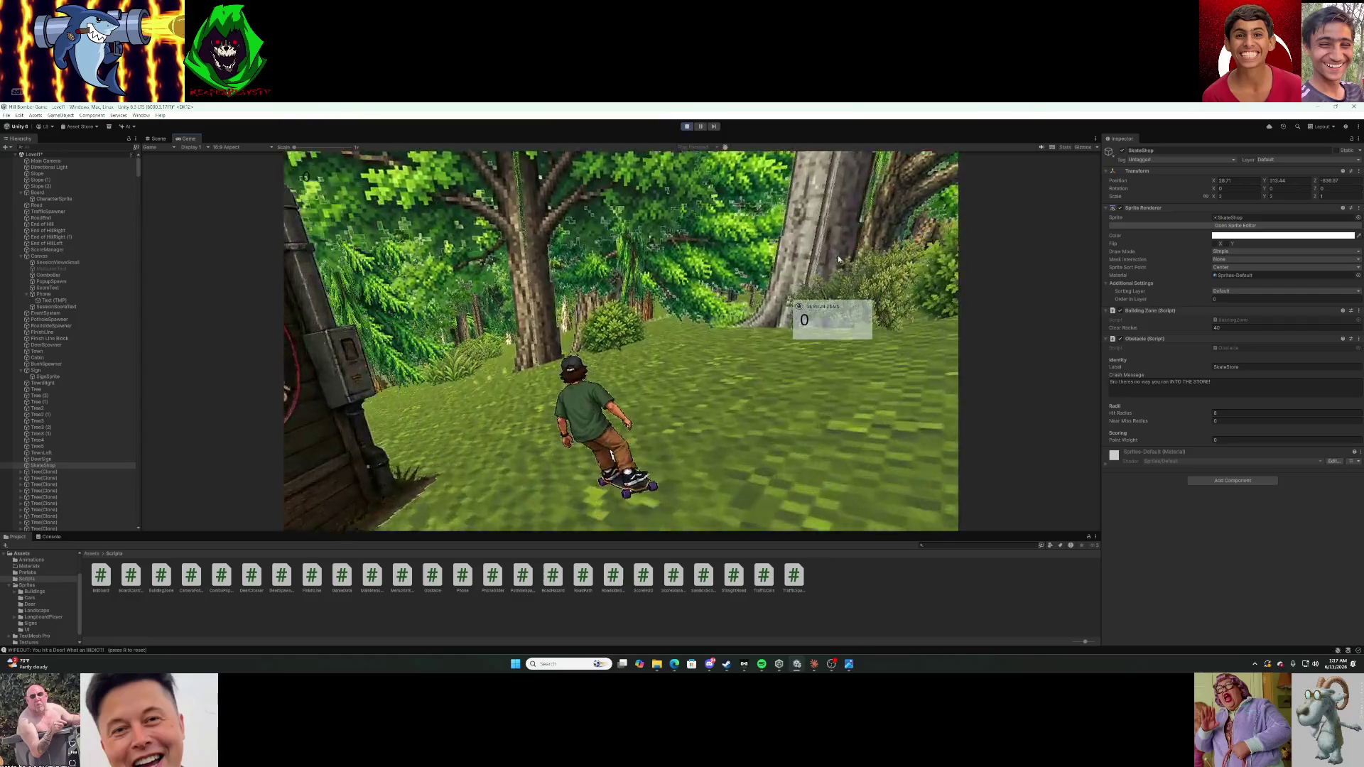
{"action": "key", "text": "r"}
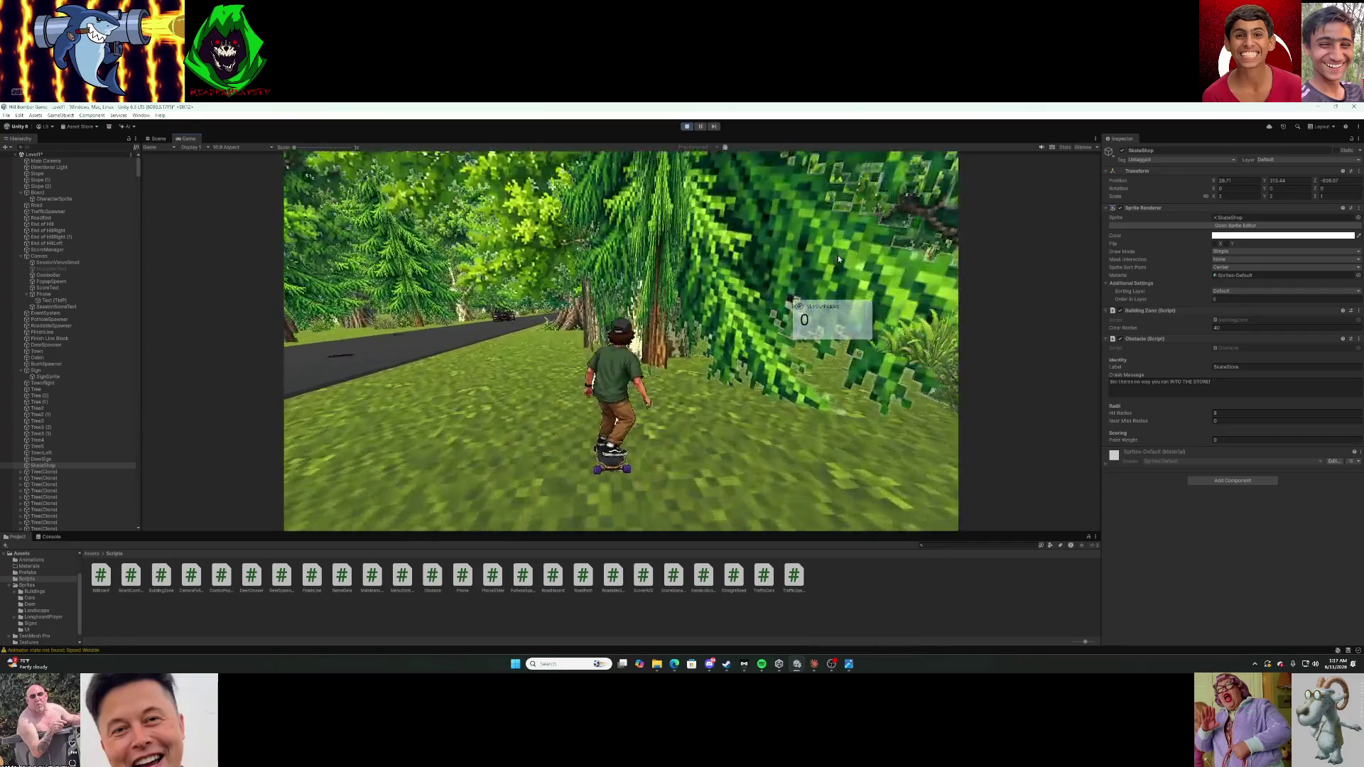
{"action": "key", "text": "r"}
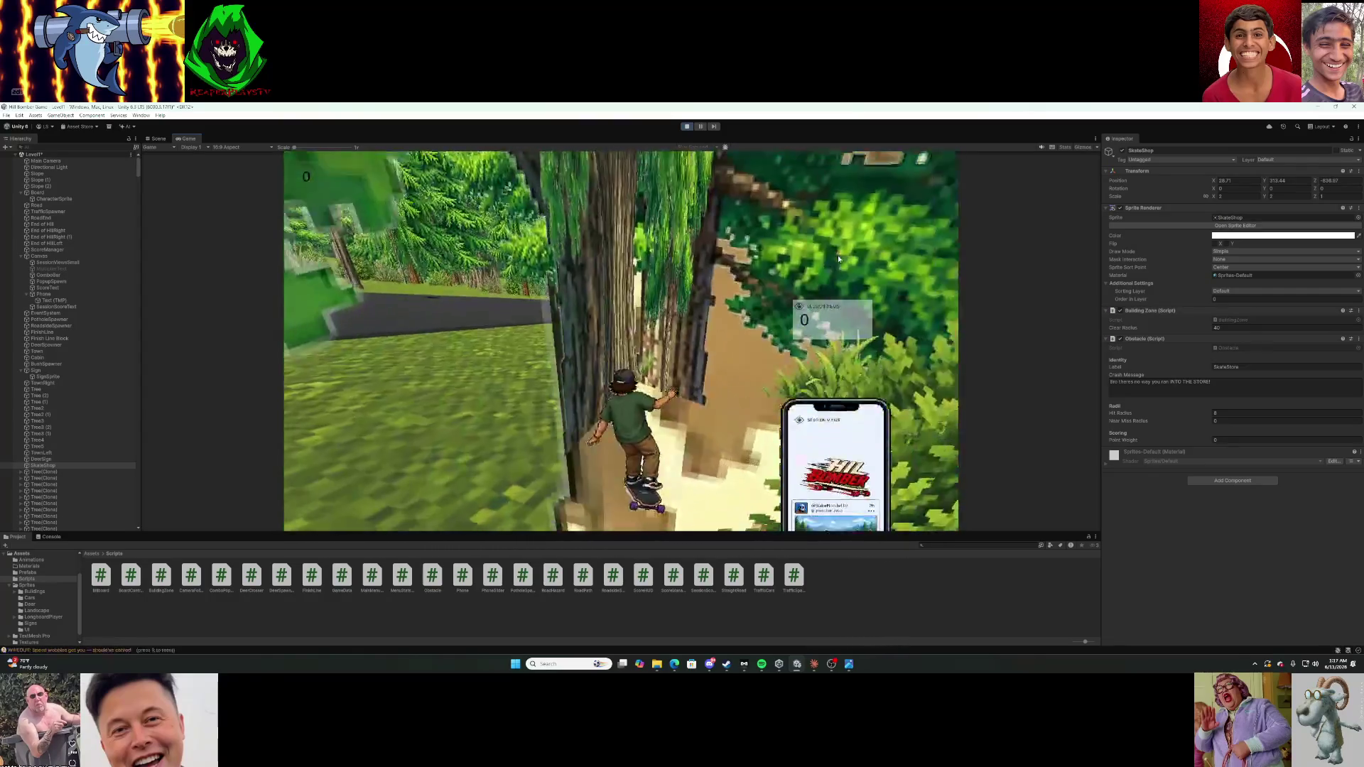
{"action": "key", "text": "r"}
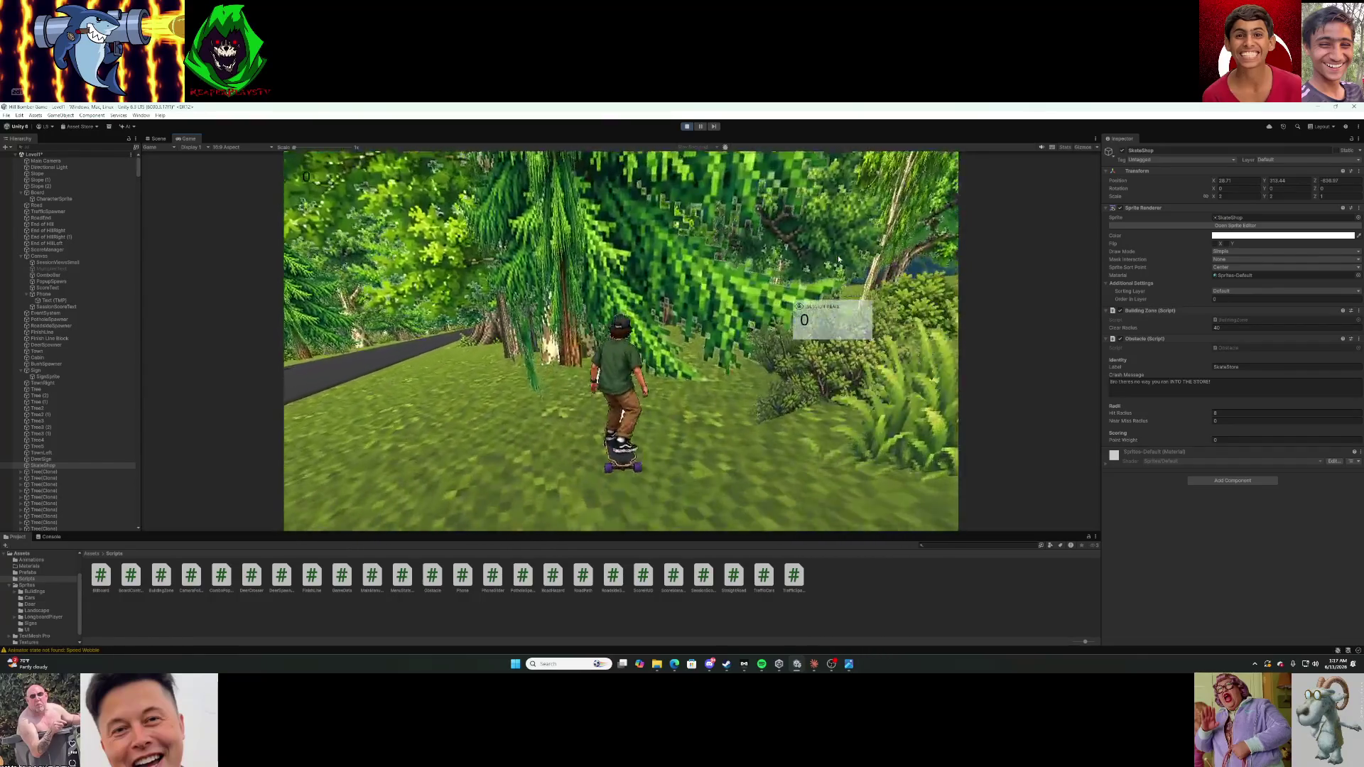
{"action": "key", "text": "r"}
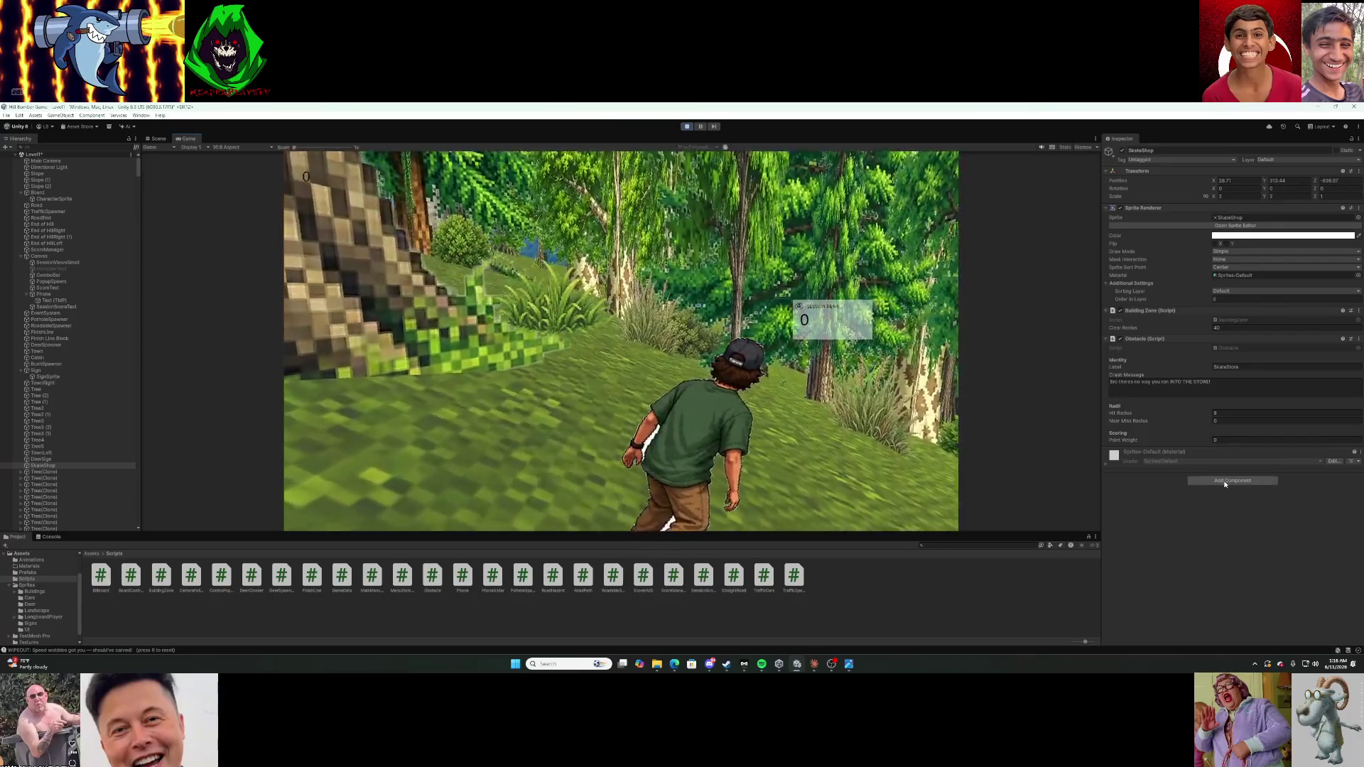
{"action": "left_click", "coordinate": [687, 126]}
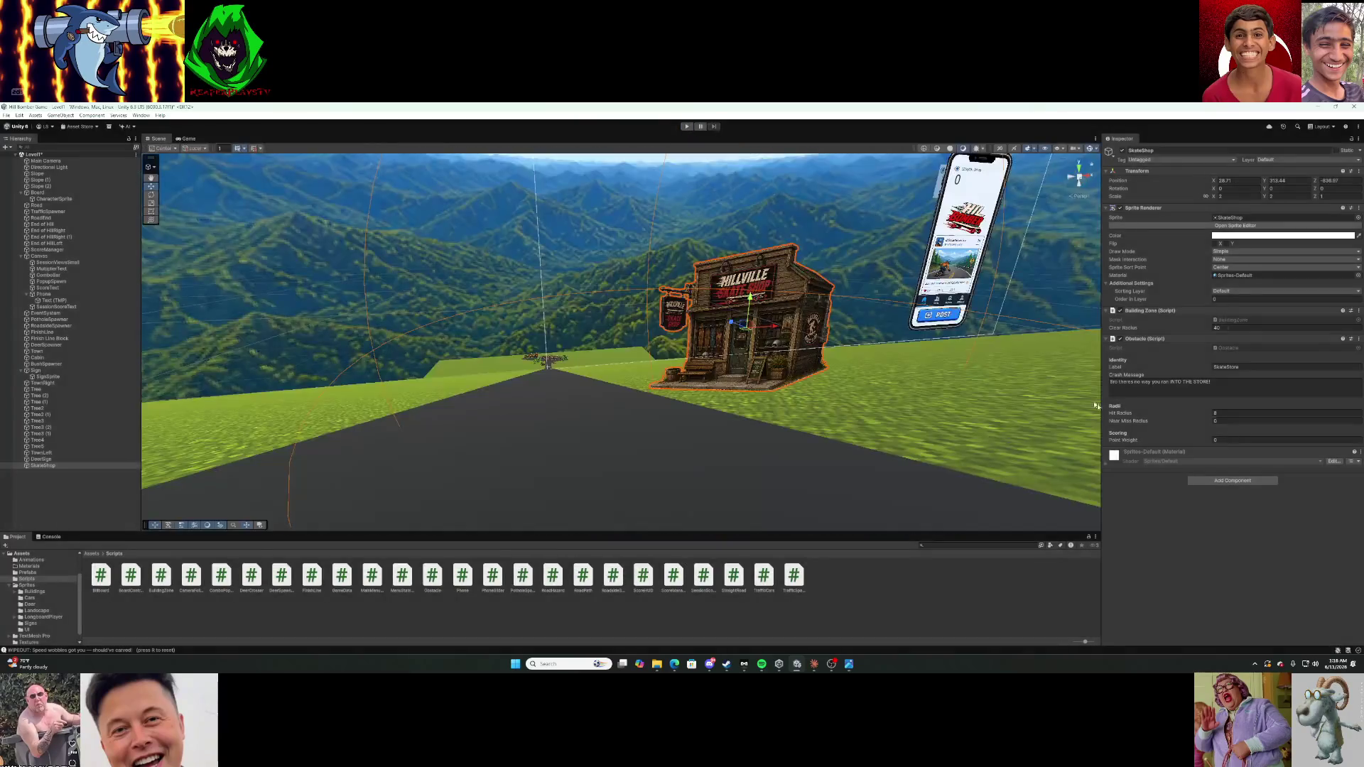
Add the Road Hazard script to SkateShop with Ground Mask set to Default, then start the game.
{"action": "left_click", "coordinate": [1224, 481]}
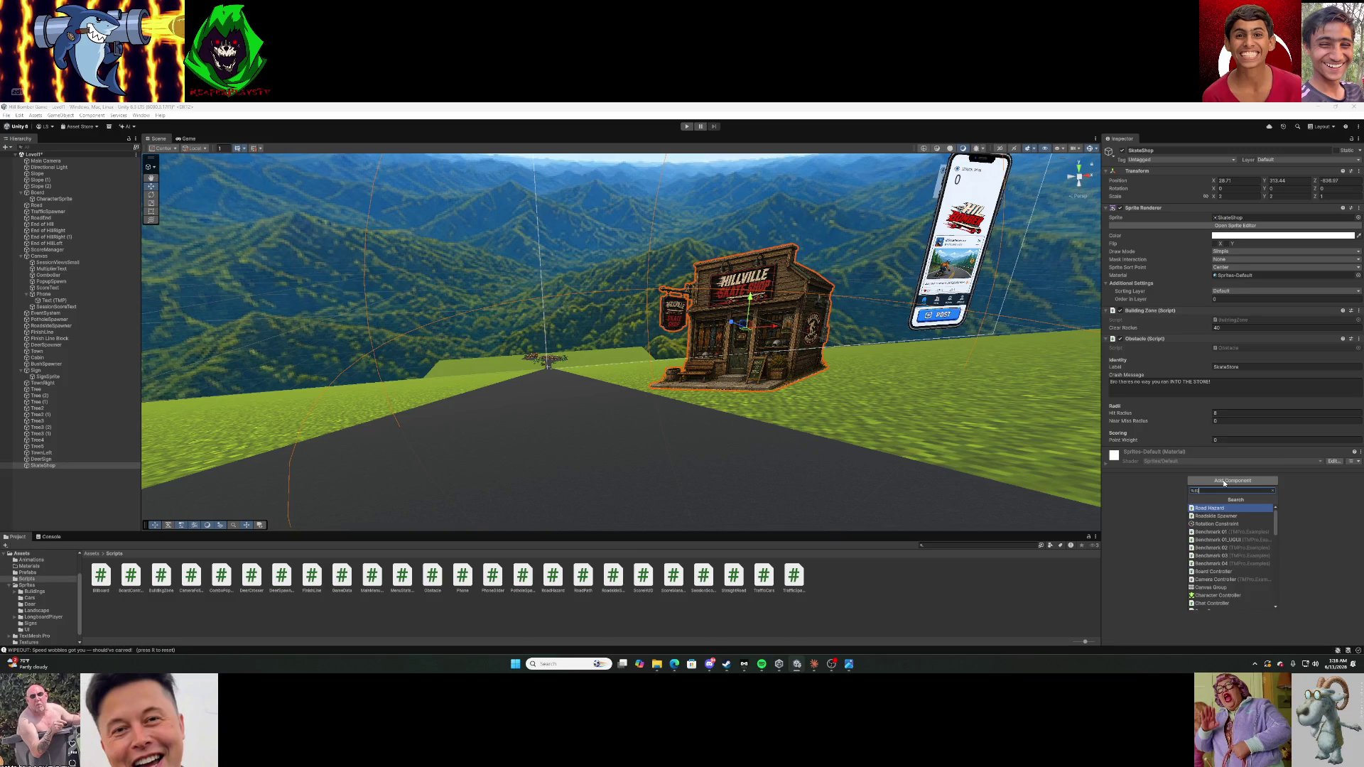
{"action": "type", "text": "adh"}
{"action": "left_click", "coordinate": [1234, 509]}
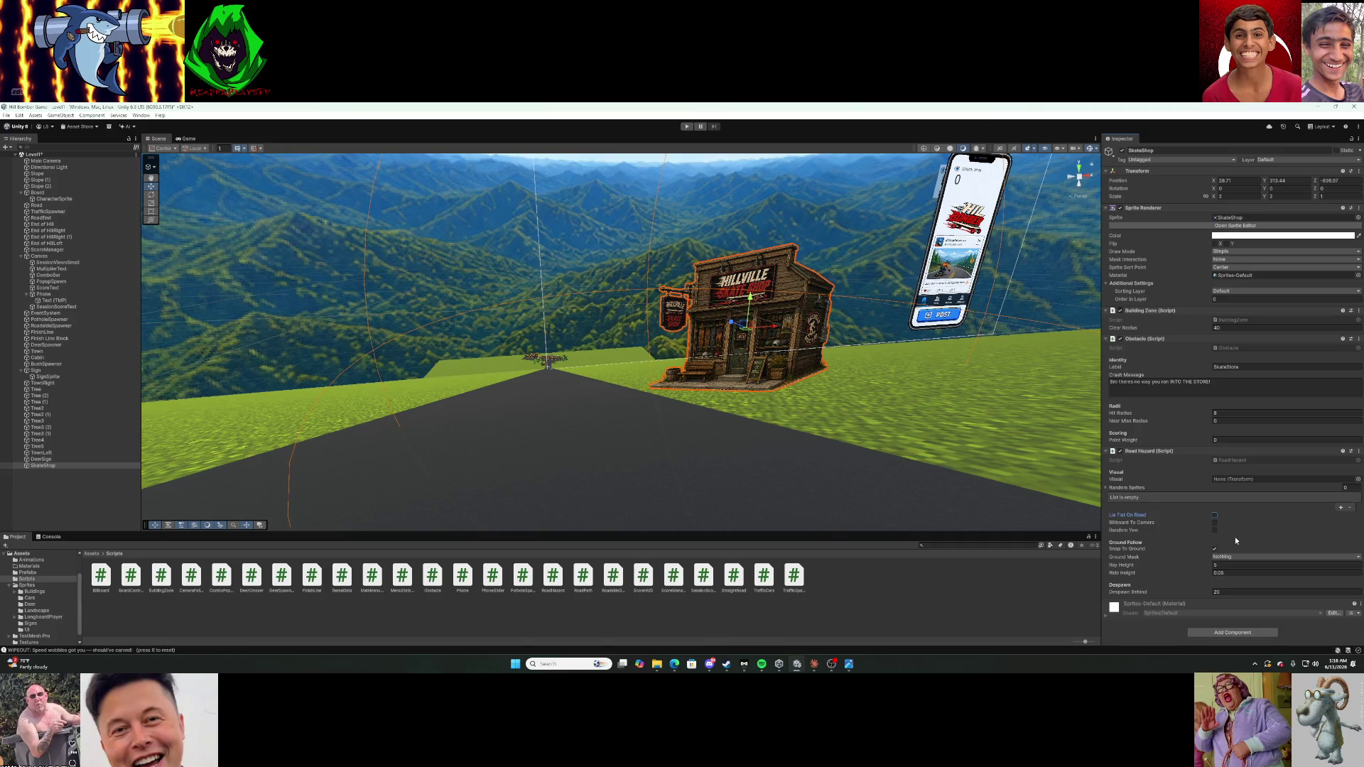
{"action": "left_click", "coordinate": [1240, 554]}
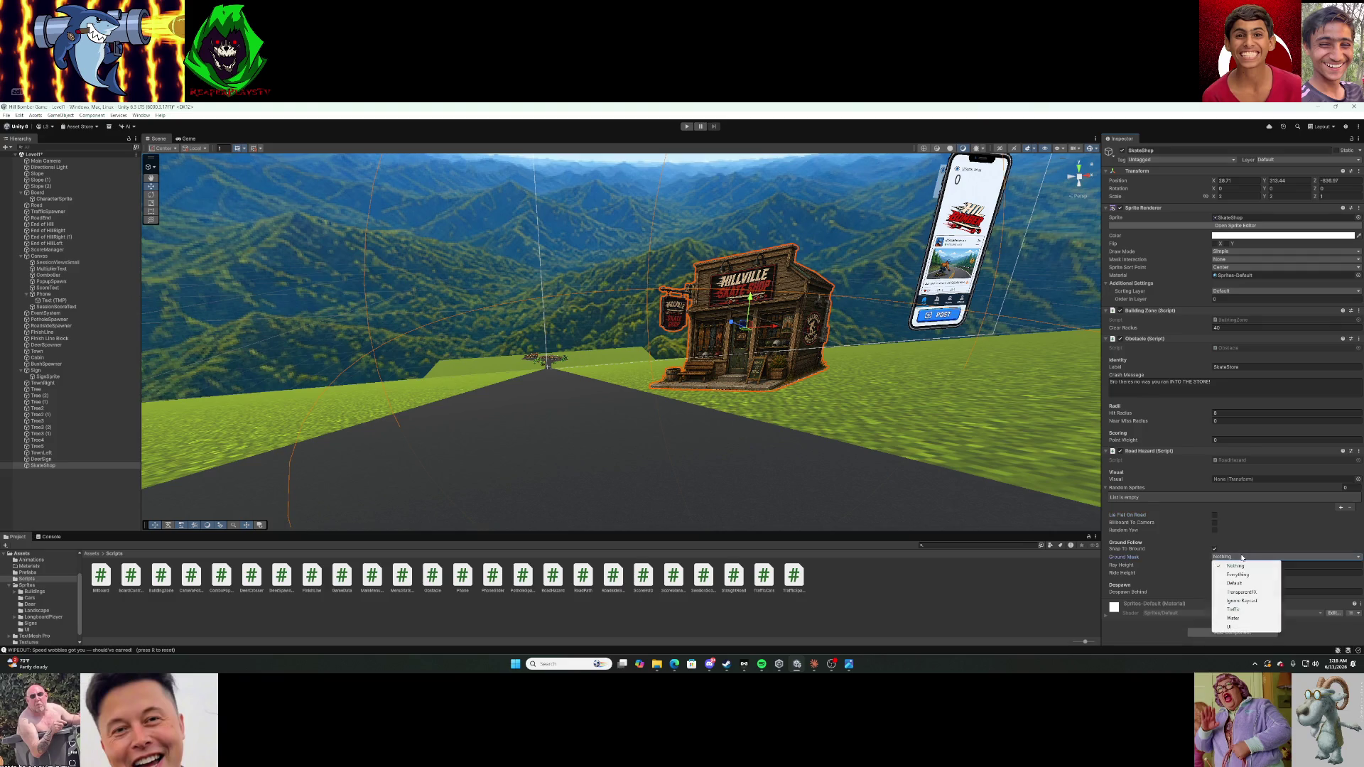
{"action": "left_click", "coordinate": [1250, 584]}
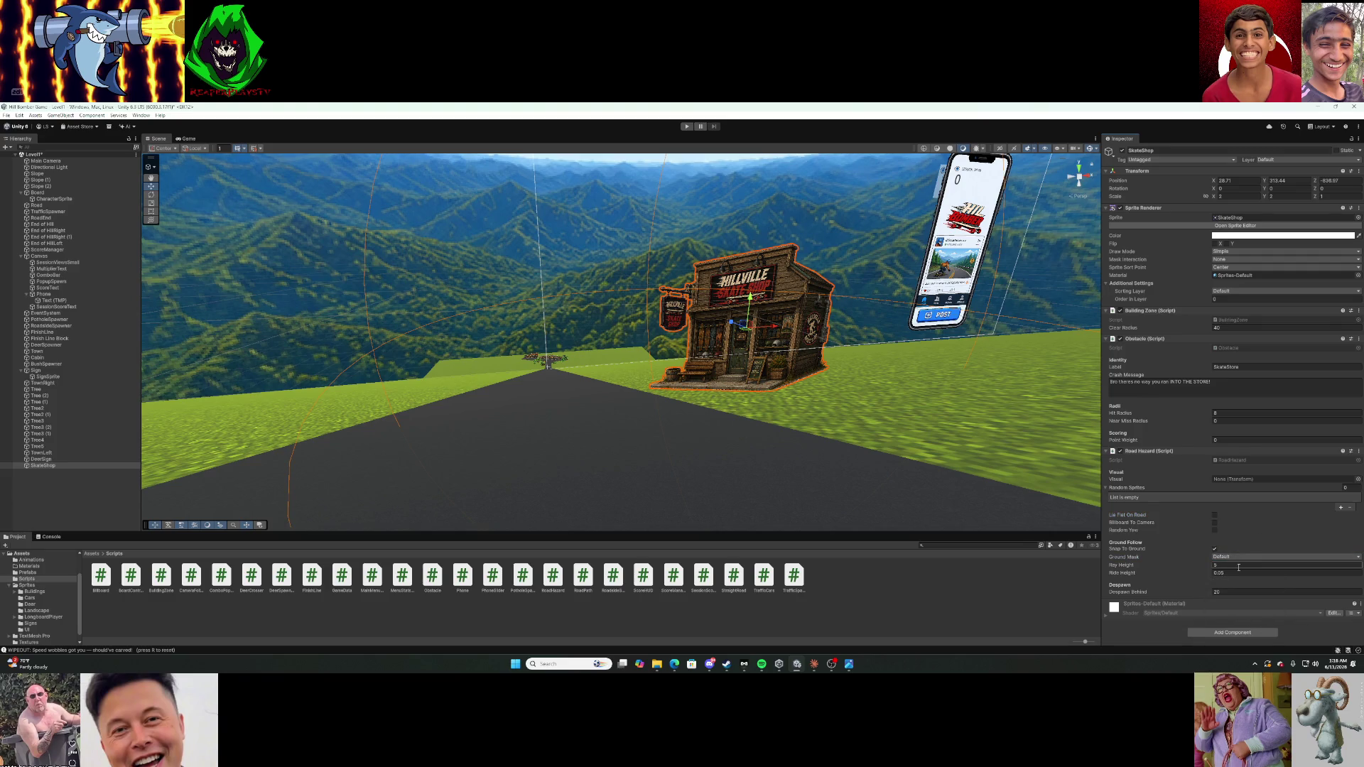
{"action": "left_click", "coordinate": [875, 205]}
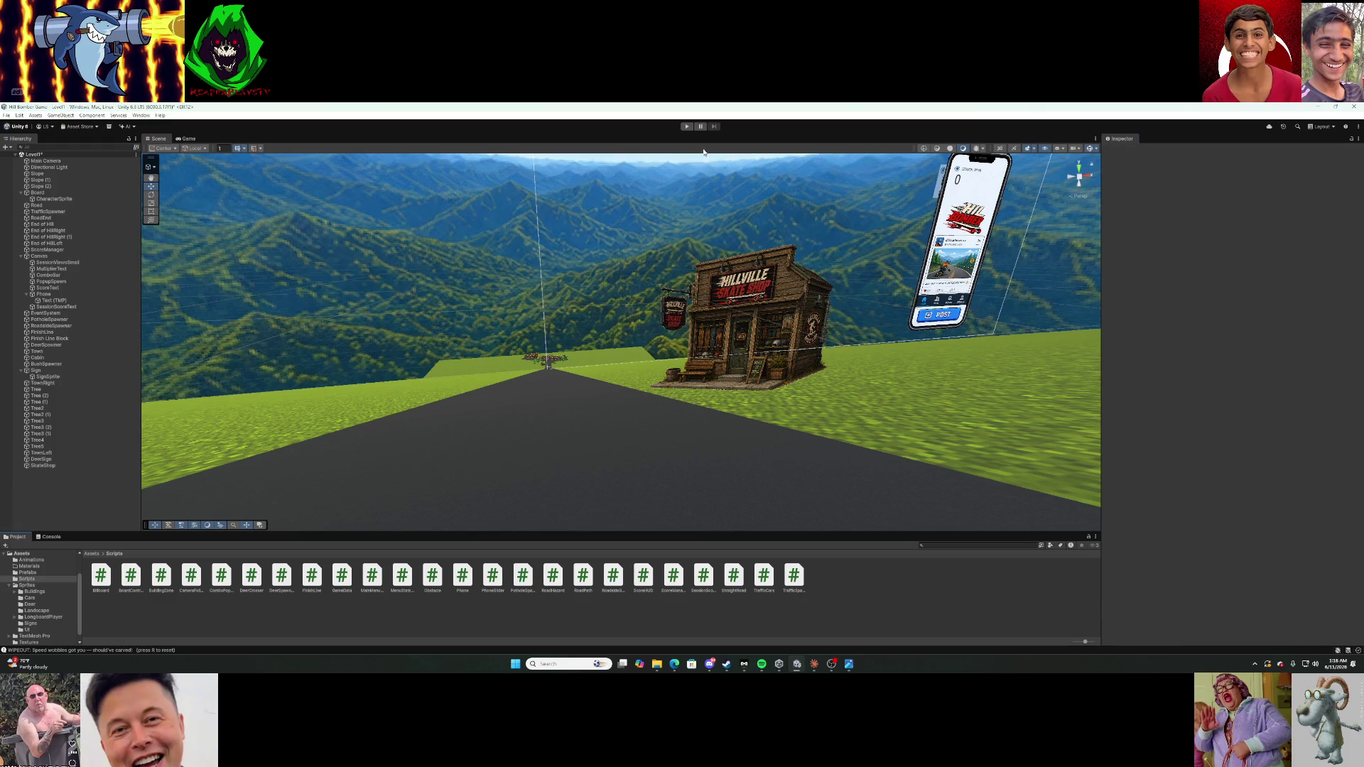
{"action": "left_click", "coordinate": [687, 127]}
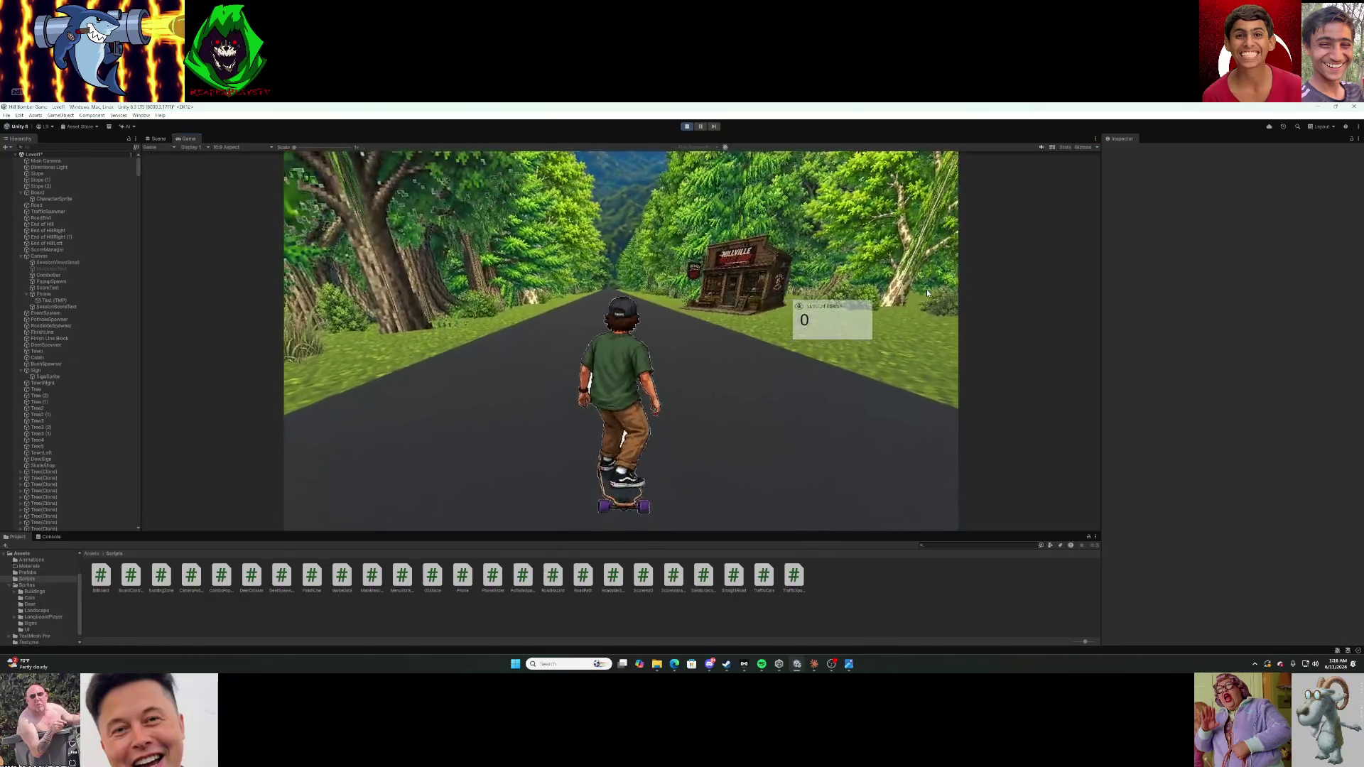
Ride past the shop into the grass and forest, resetting after each wipeout, then exit Play mode.
{"action": "key", "text": "d"}
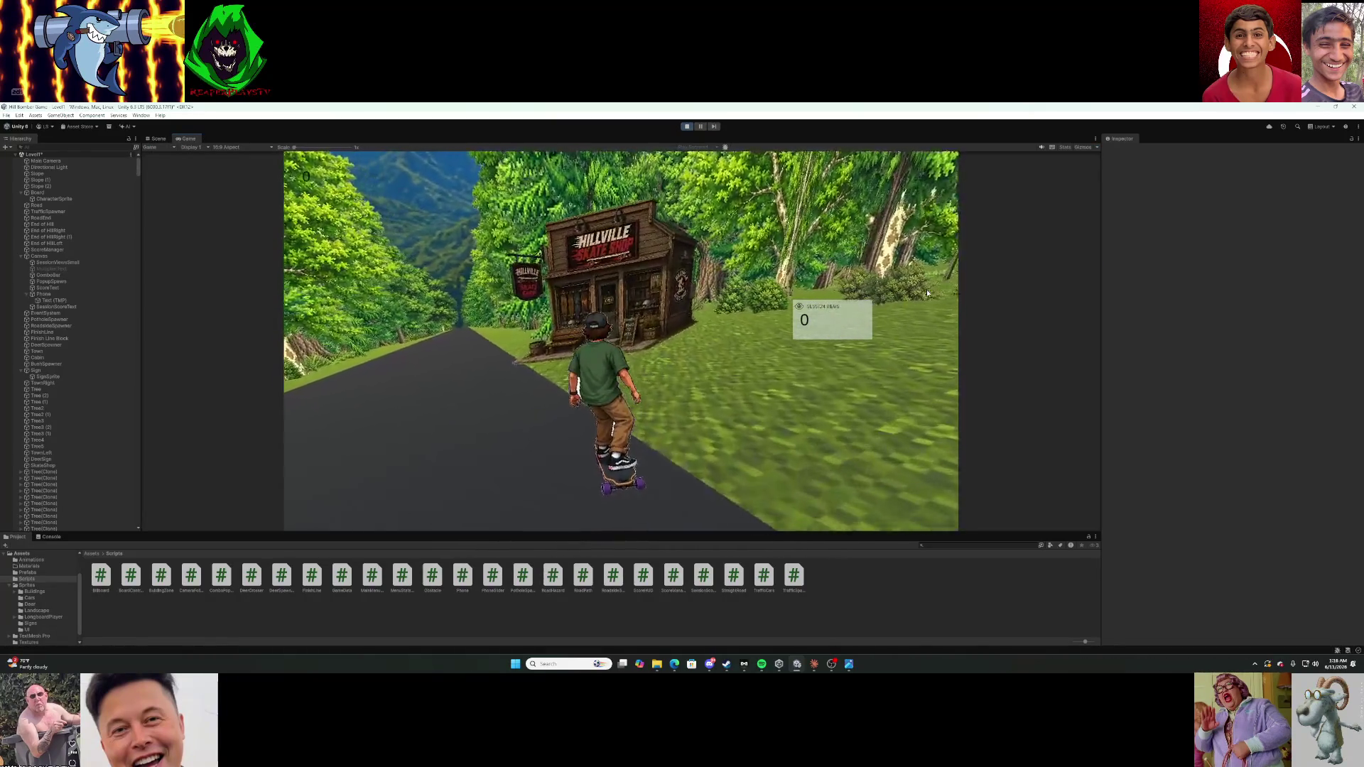
{"action": "key", "text": "r"}
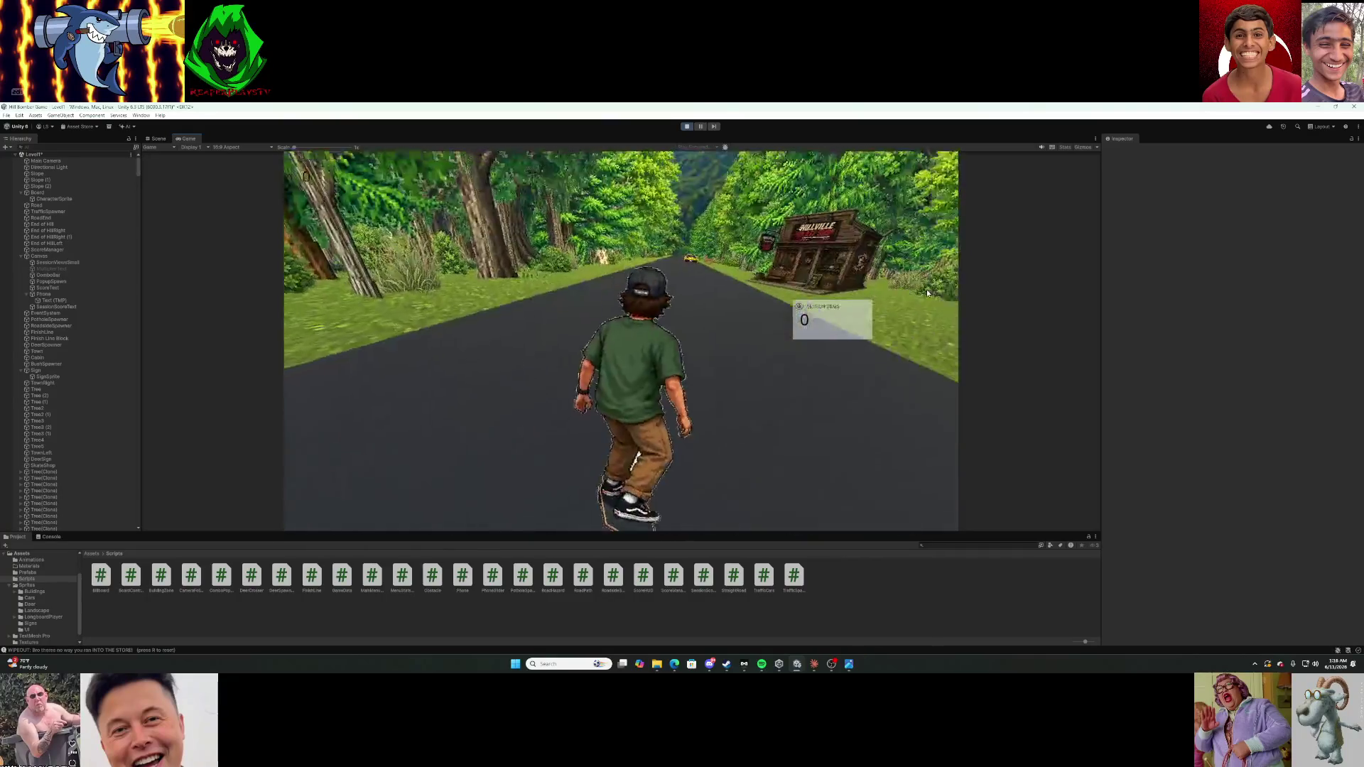
{"action": "key", "text": "d"}
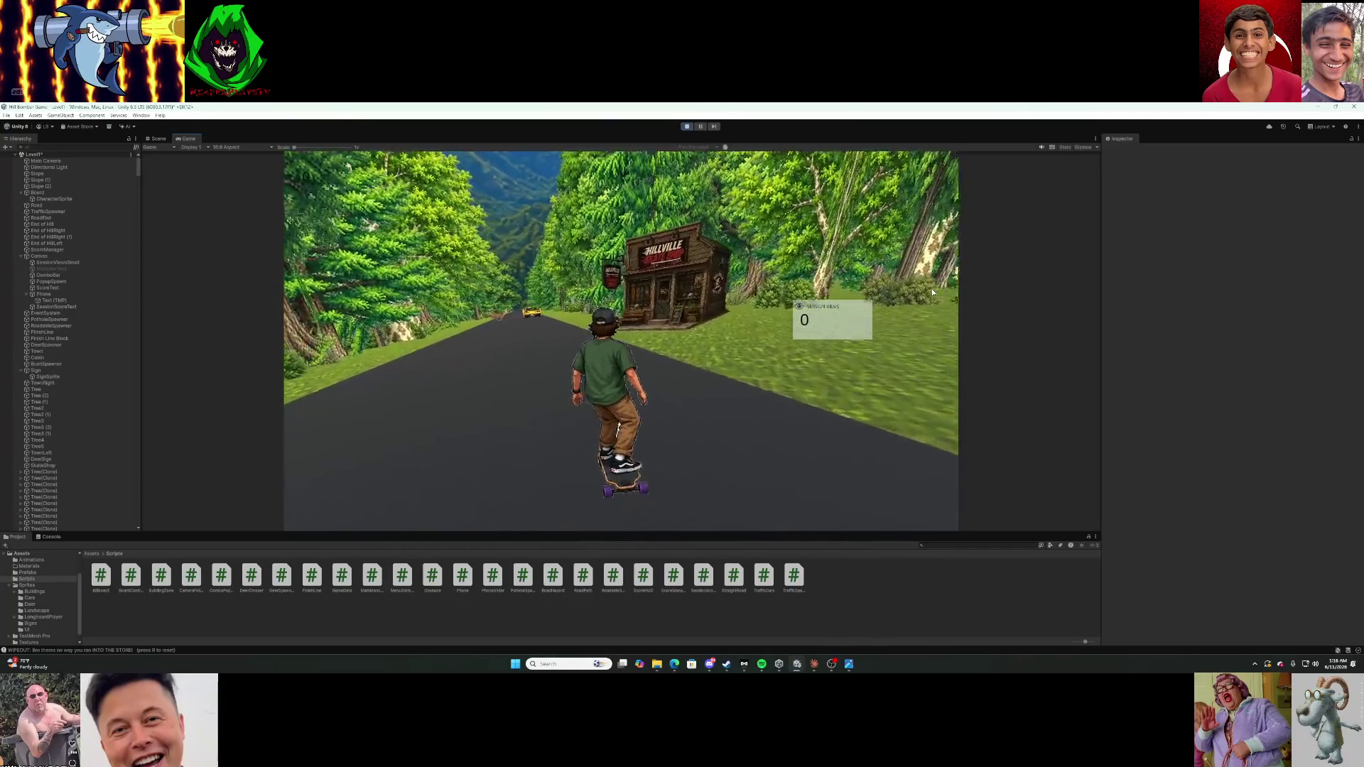
{"action": "key", "text": "d"}
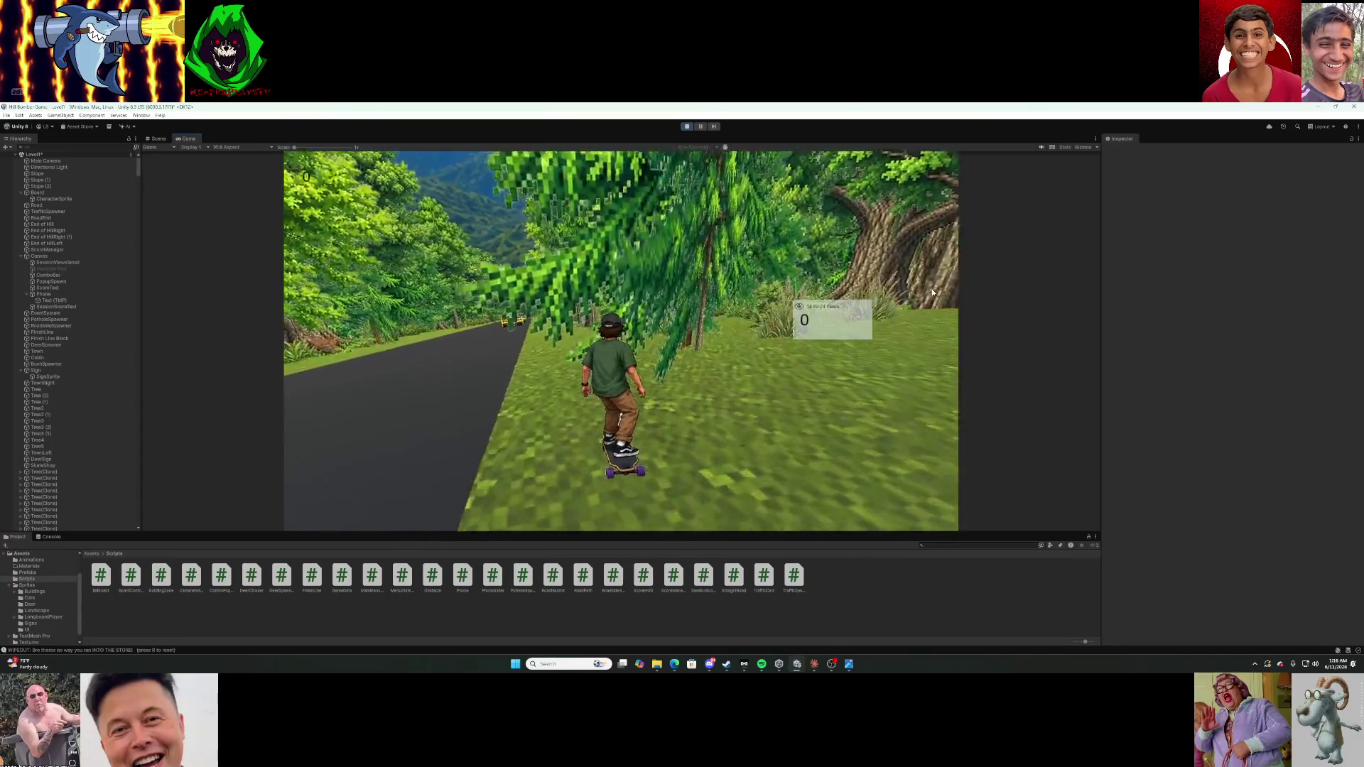
{"action": "key", "text": "r"}
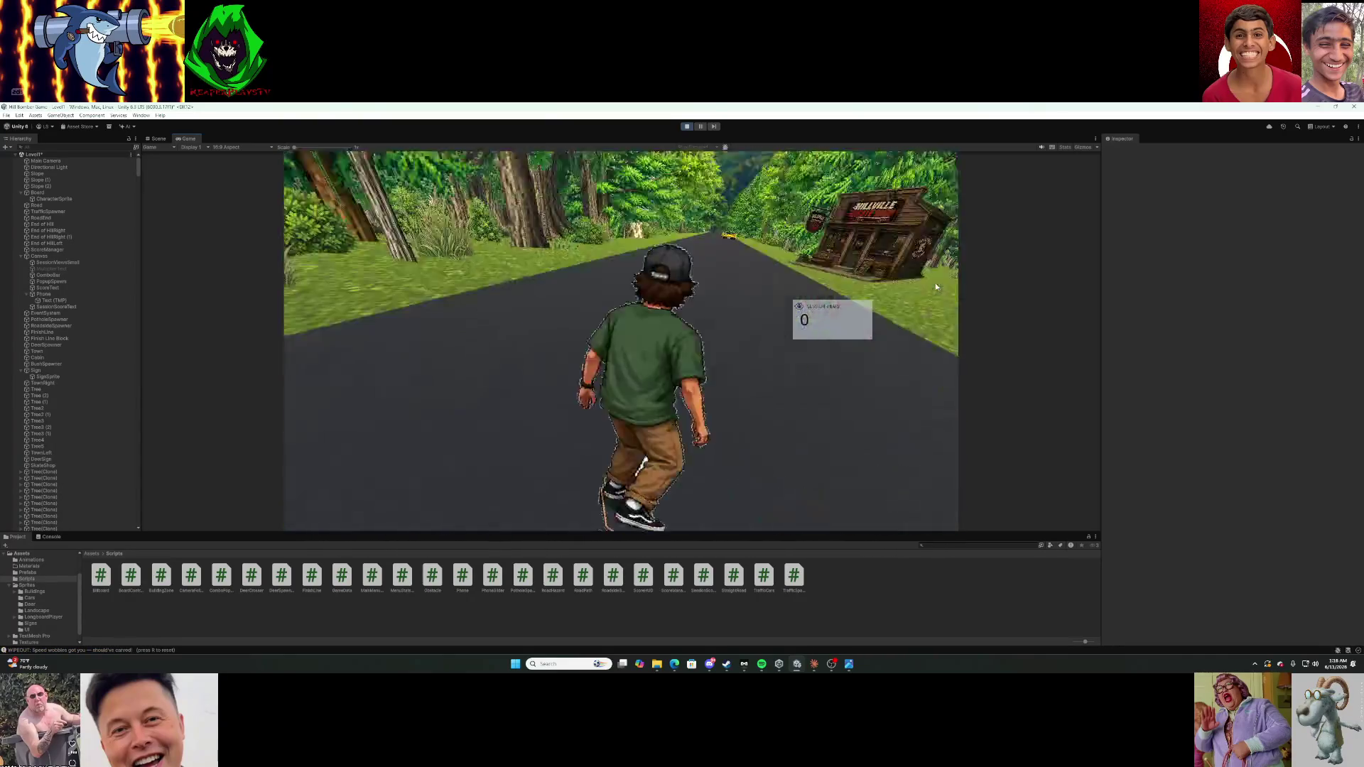
{"action": "key", "text": "d"}
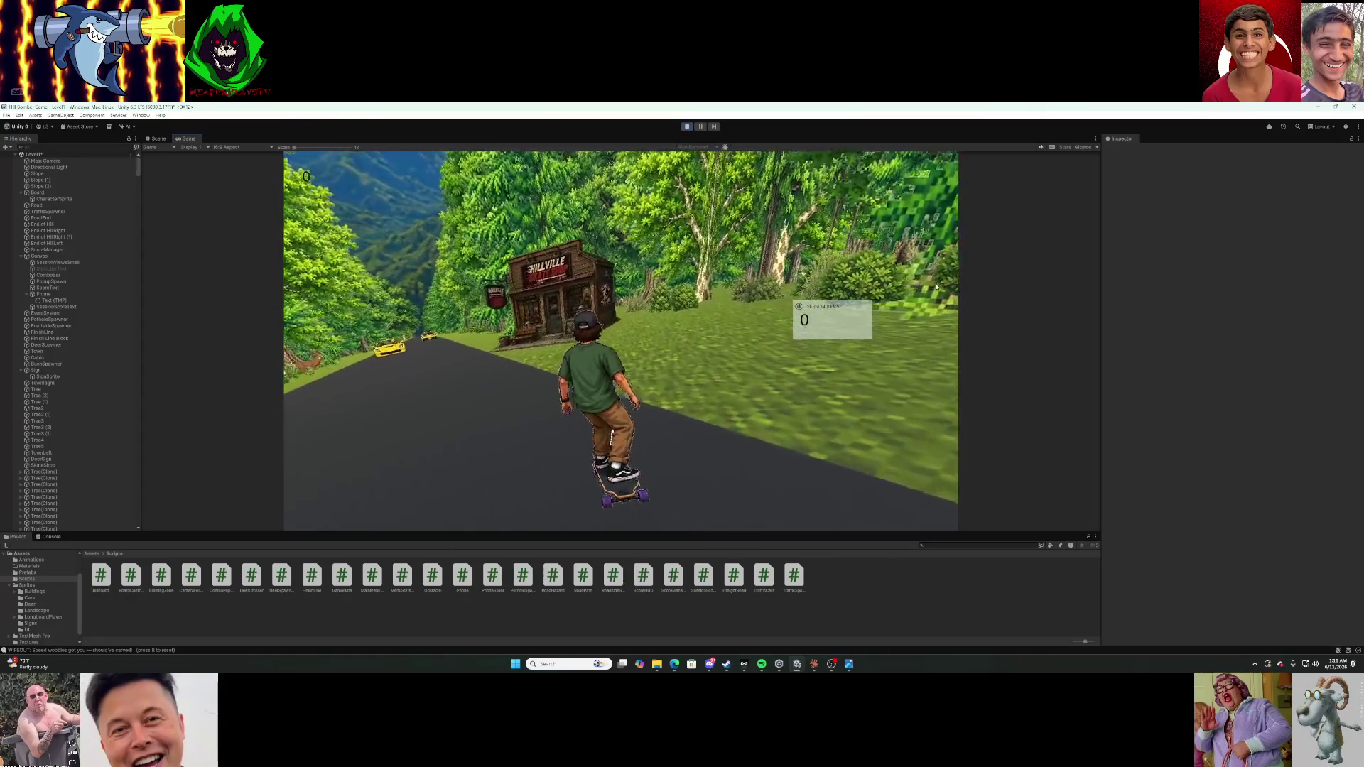
{"action": "key", "text": "d"}
{"action": "key", "text": "d"}
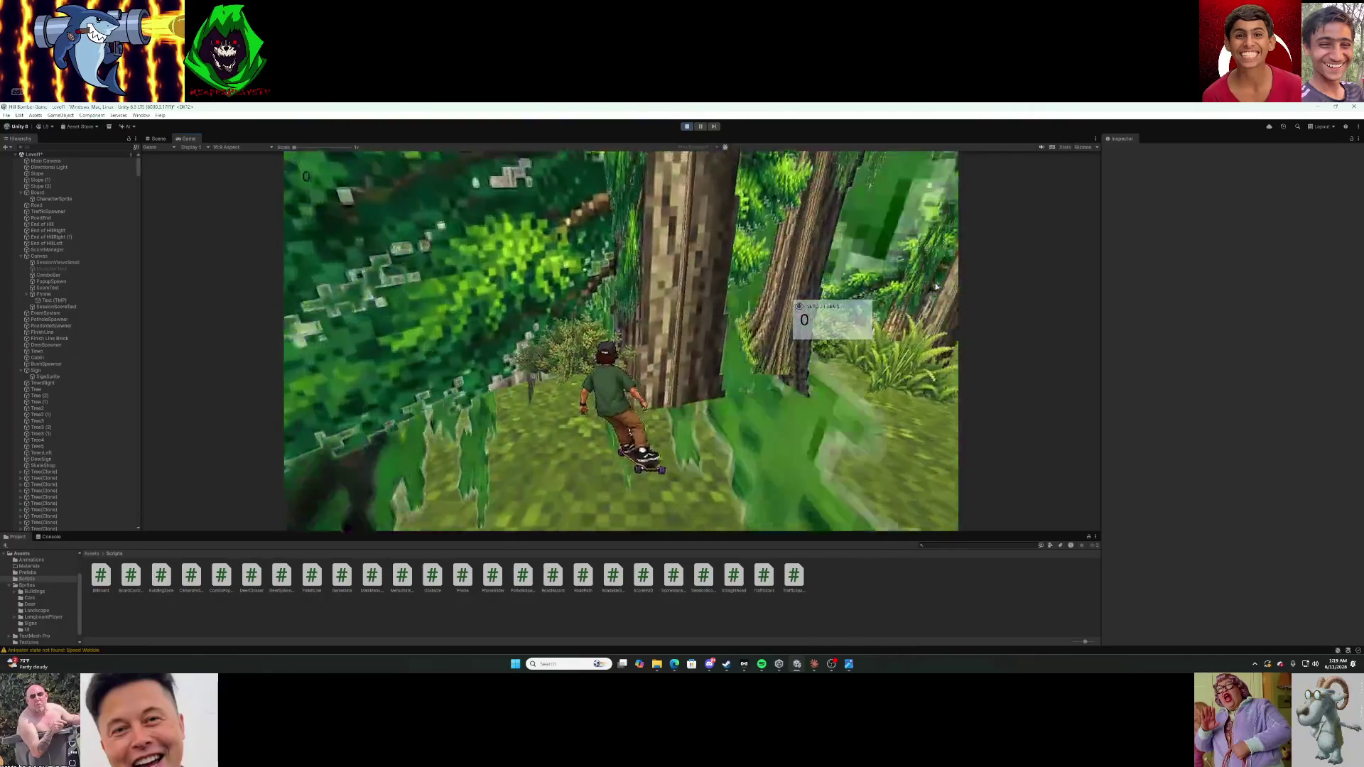
{"action": "key", "text": "r"}
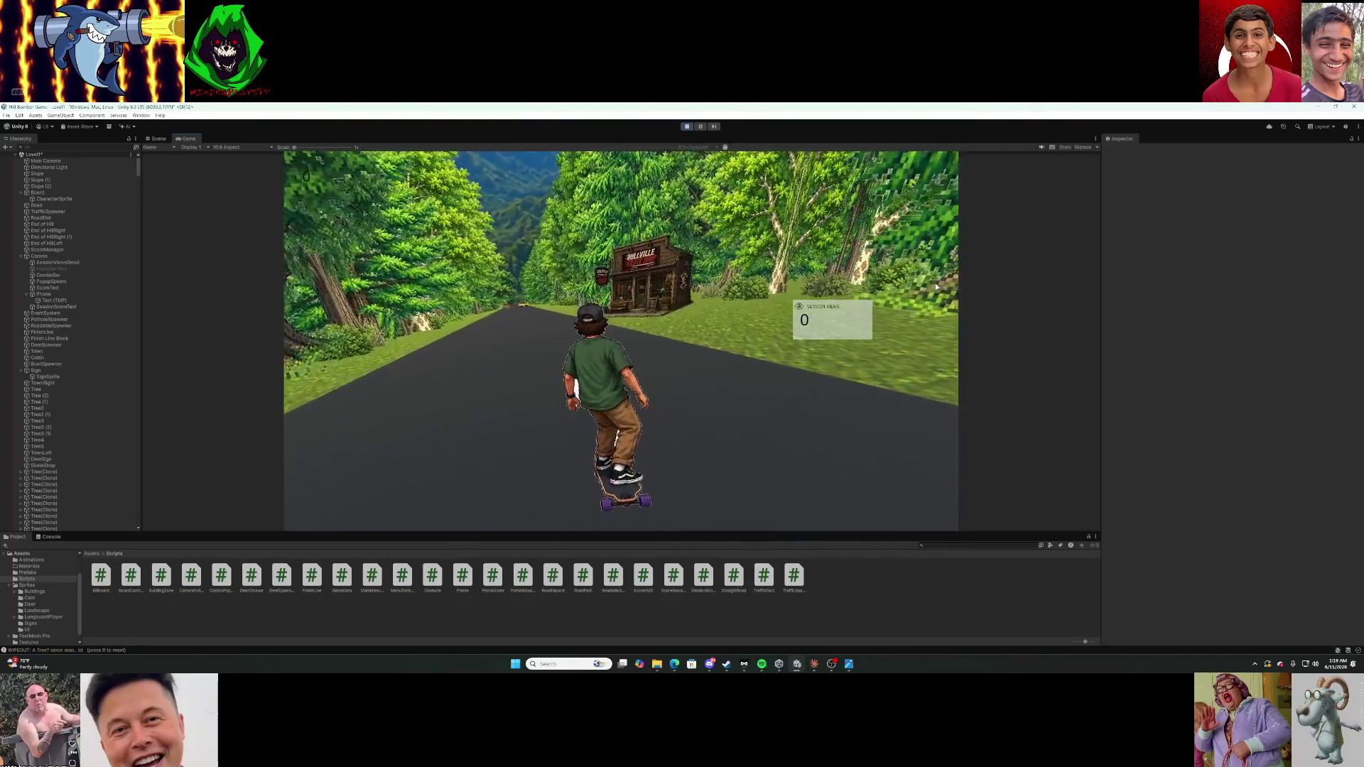
{"action": "key", "text": "d"}
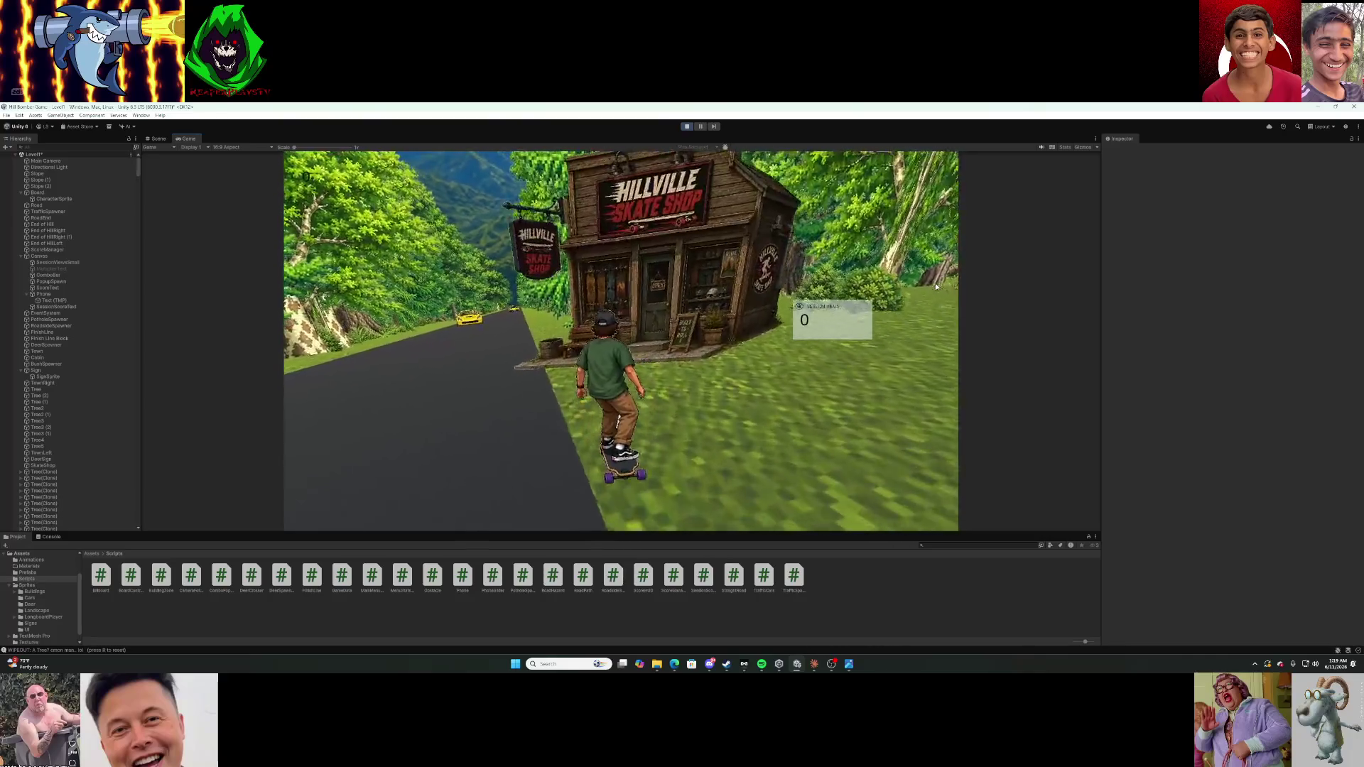
{"action": "key", "text": "d"}
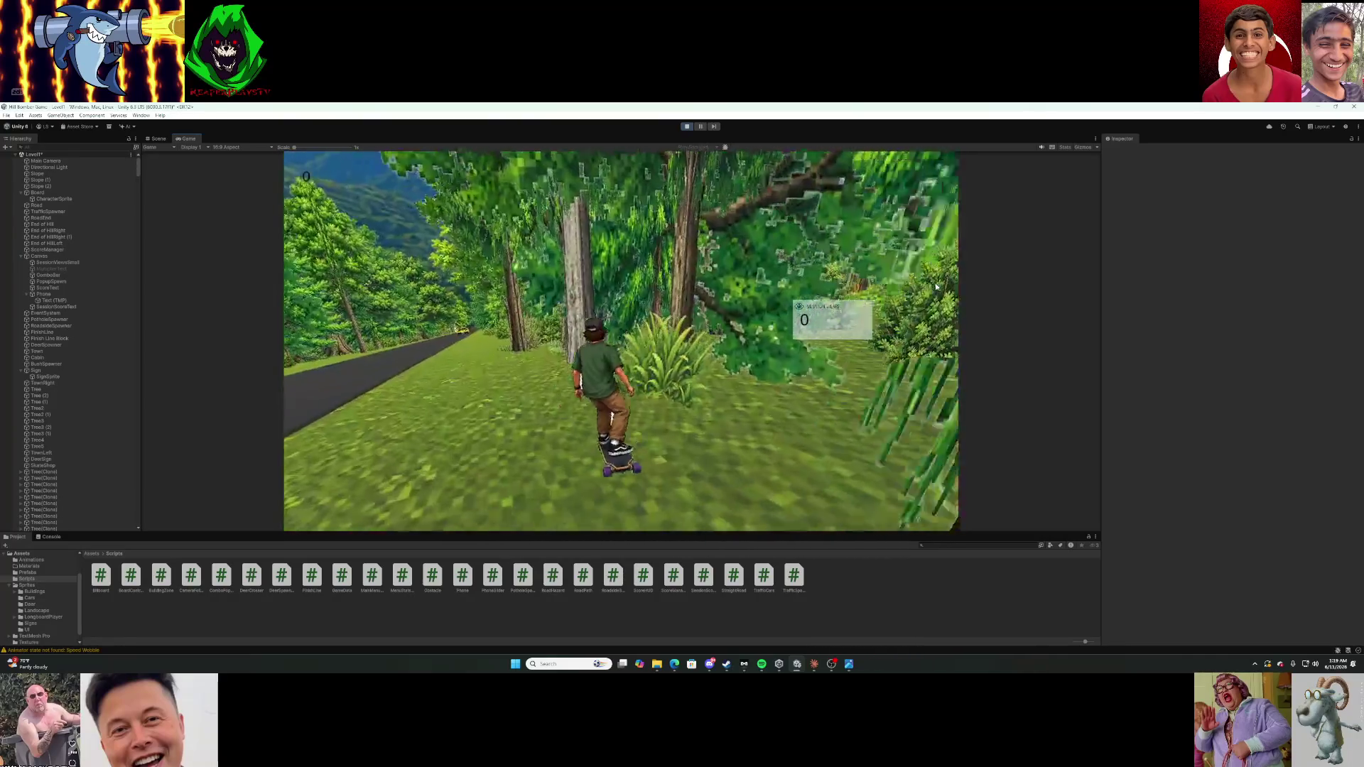
{"action": "key", "text": "r"}
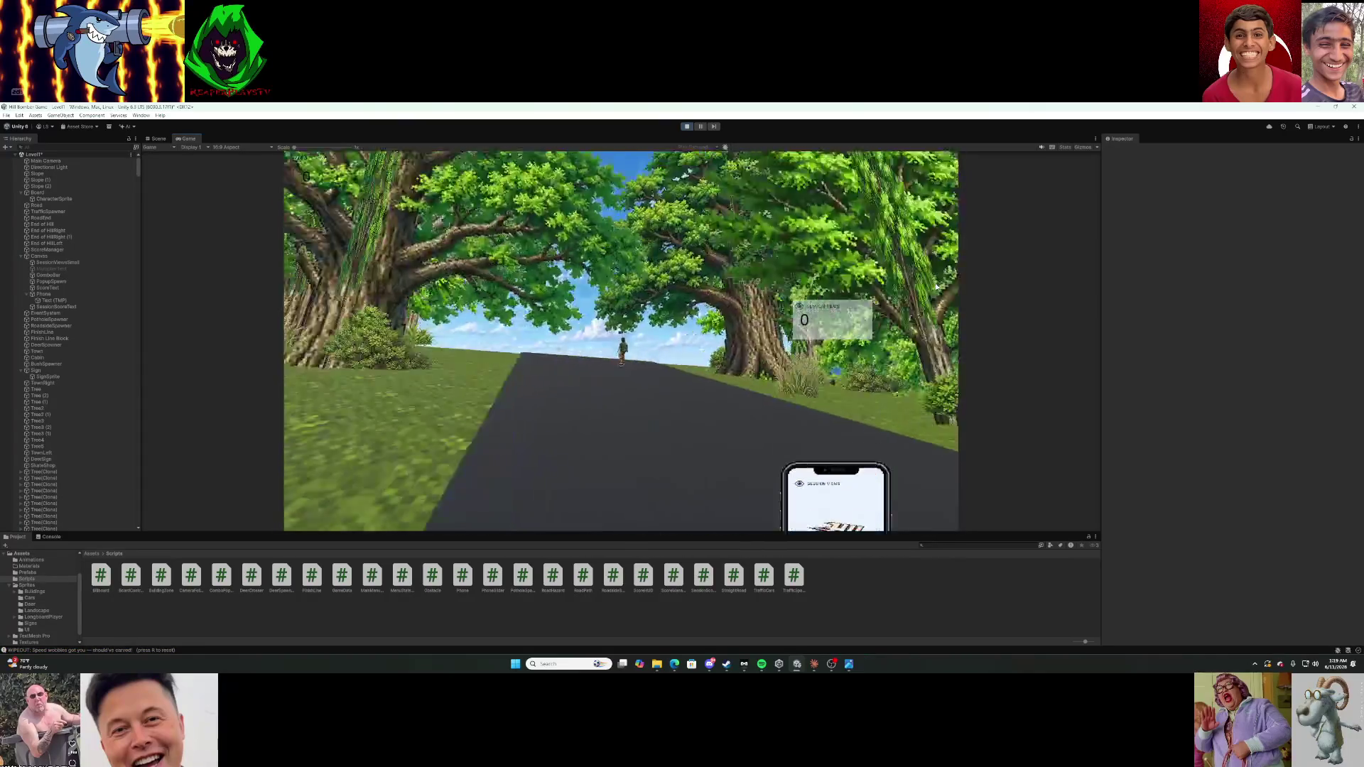
{"action": "key", "text": "r"}
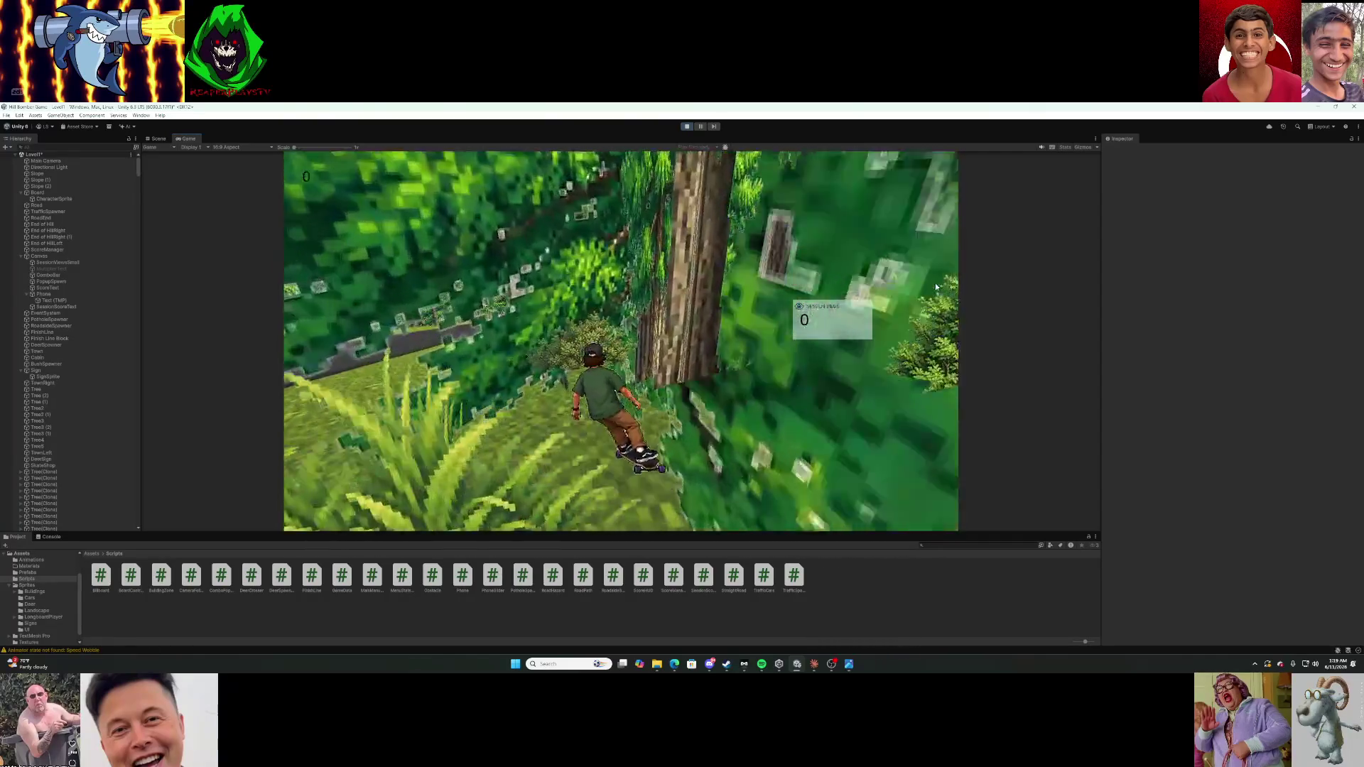
{"action": "key", "text": "r"}
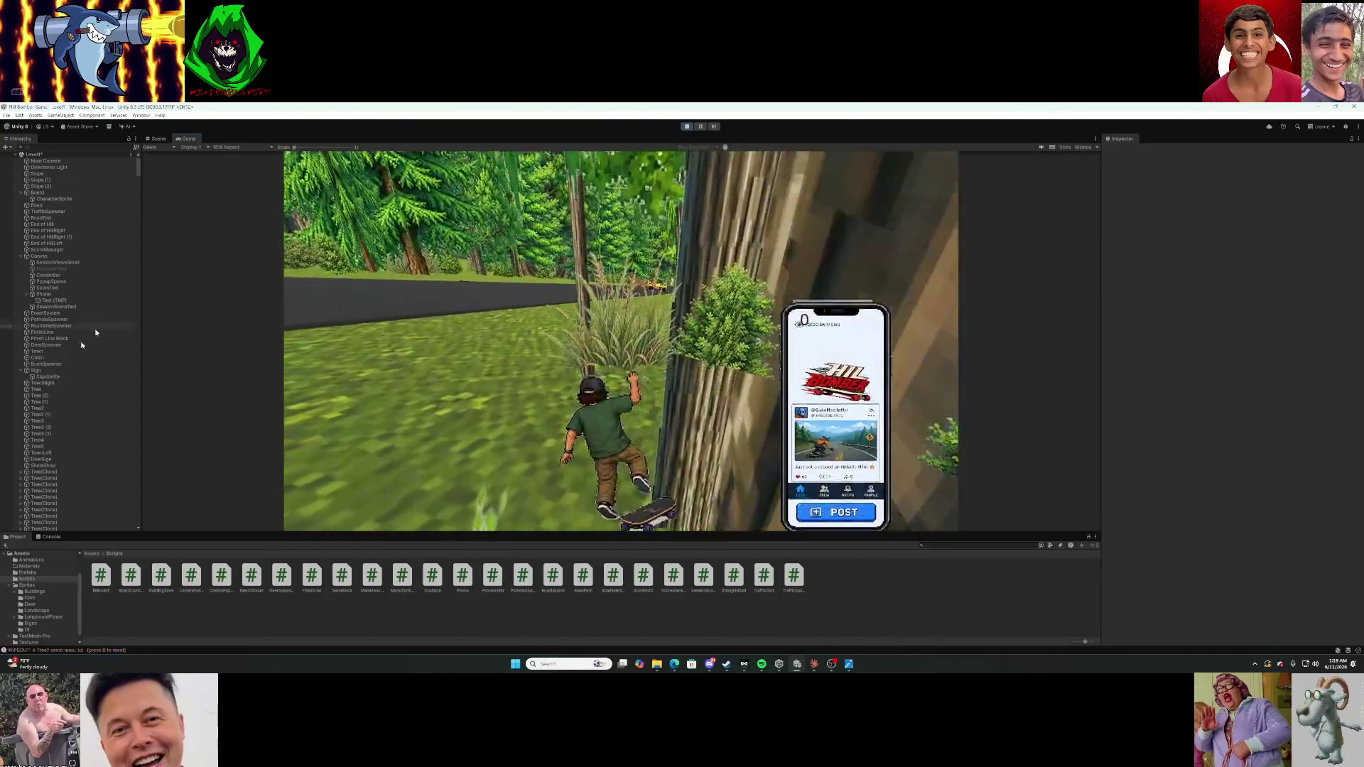
{"action": "left_click", "coordinate": [688, 128]}
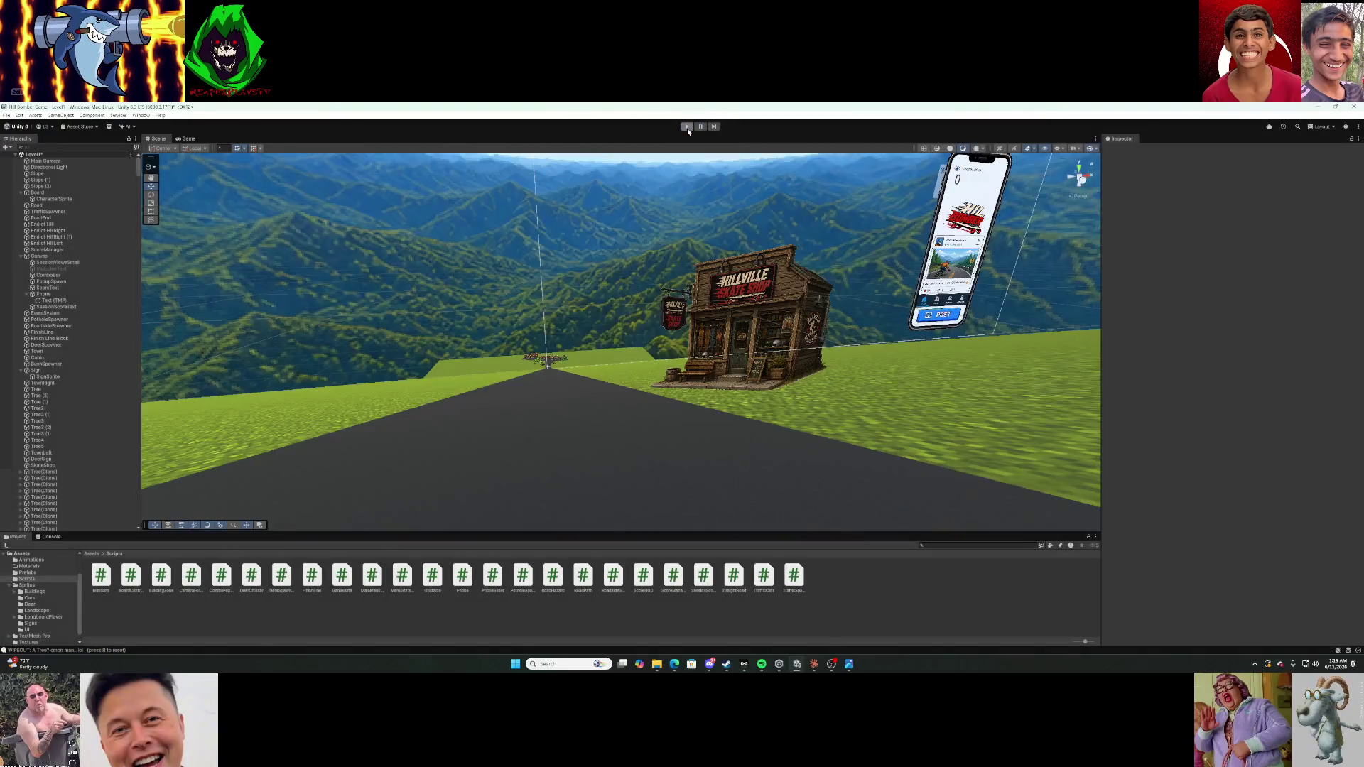
Select SkateShop, enable Random Yaw on its Road Hazard script, and start a new playtest.
{"action": "left_click", "coordinate": [718, 334]}
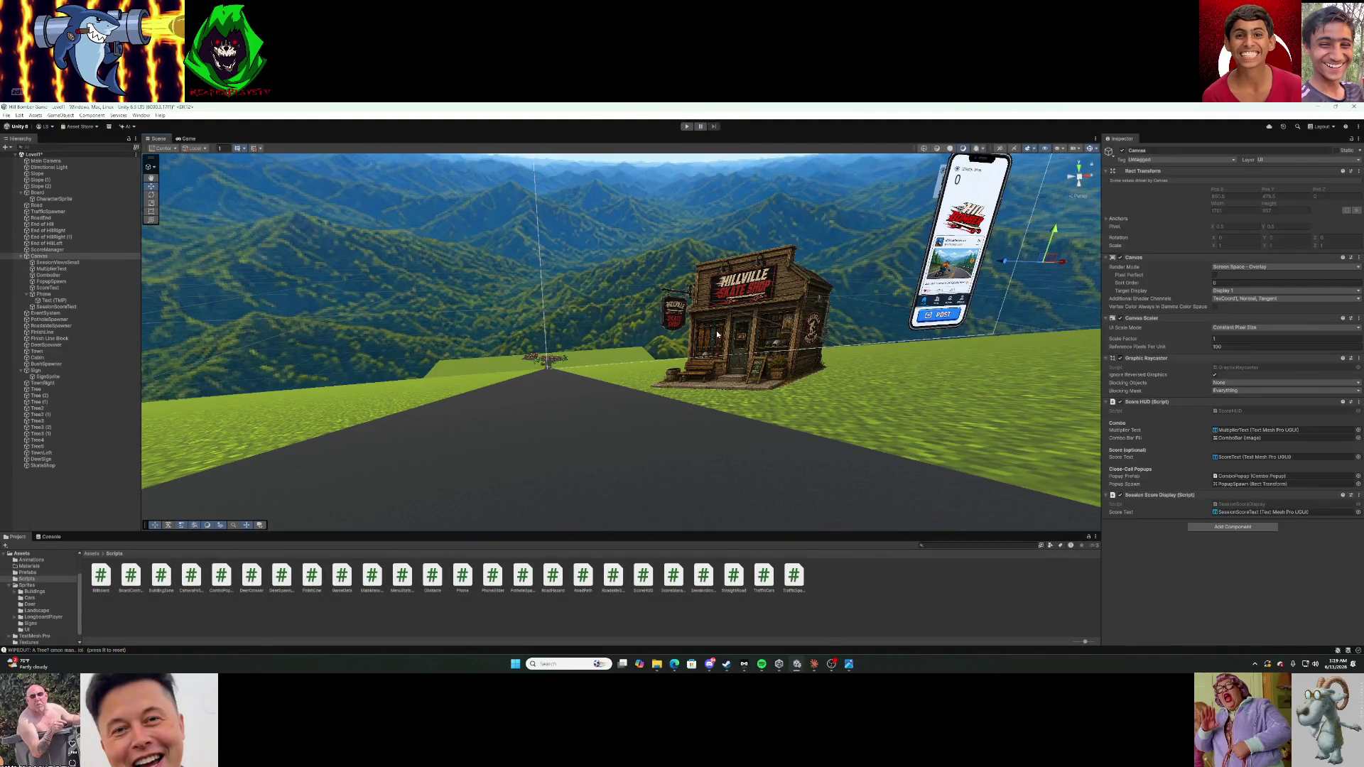
{"action": "left_click", "coordinate": [806, 340]}
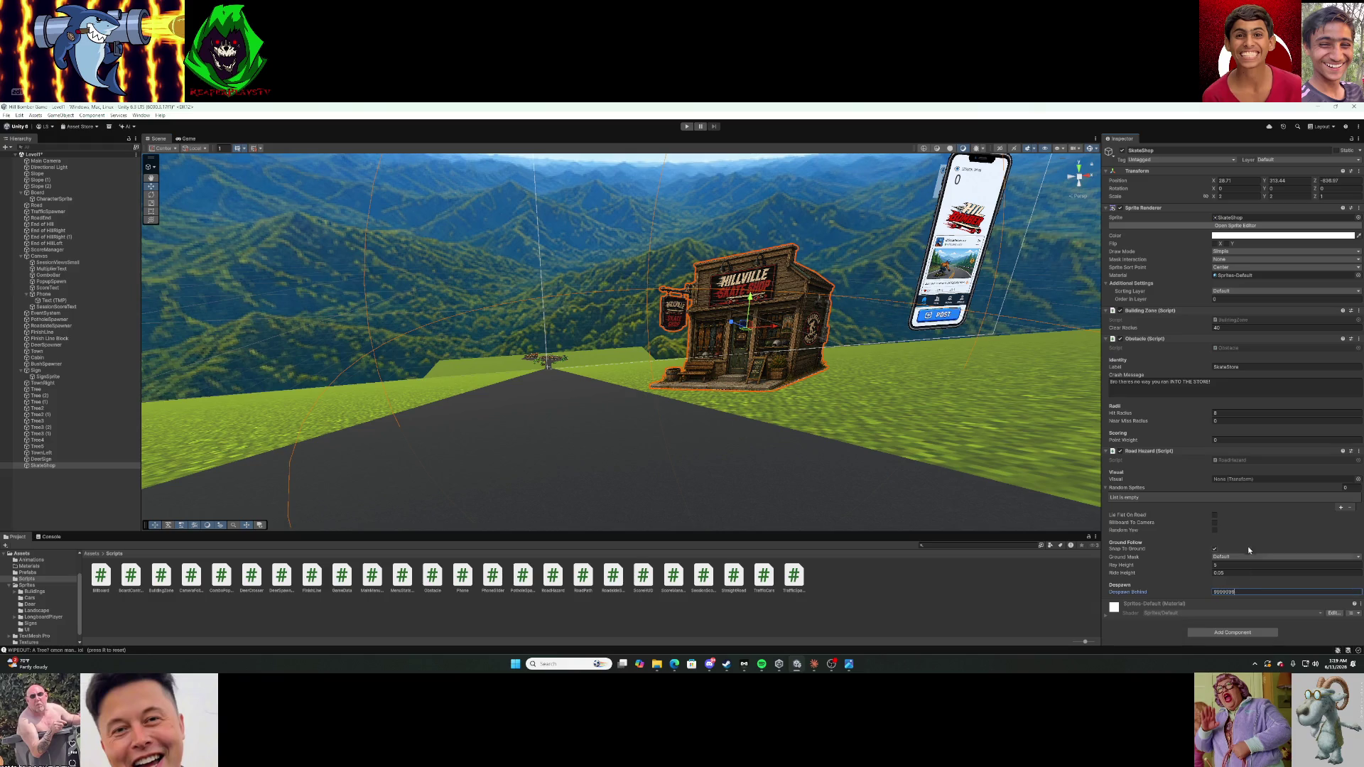
{"action": "left_click", "coordinate": [1214, 530]}
{"action": "left_click", "coordinate": [685, 127]}
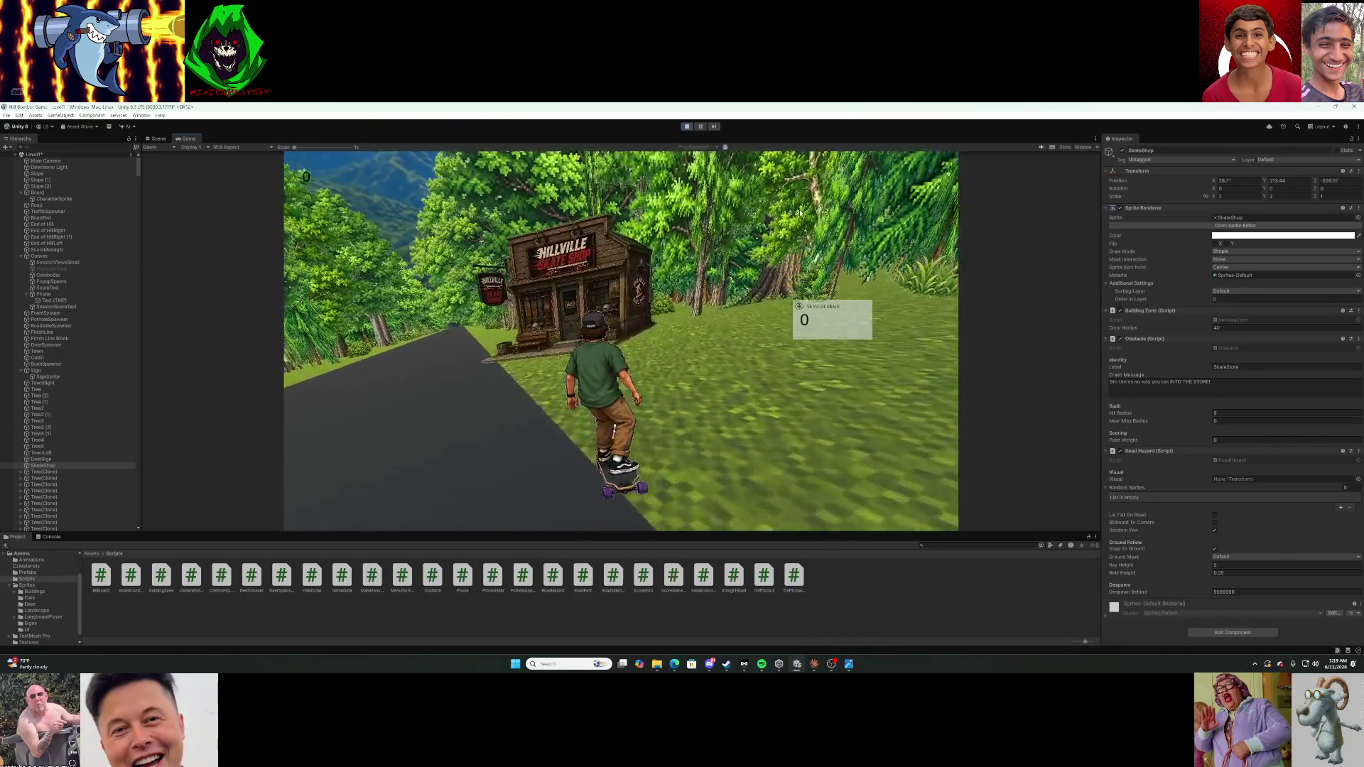
Restart the run and ride off the road into the forest until the wipeout phone screen appears.
{"action": "key", "text": "r"}
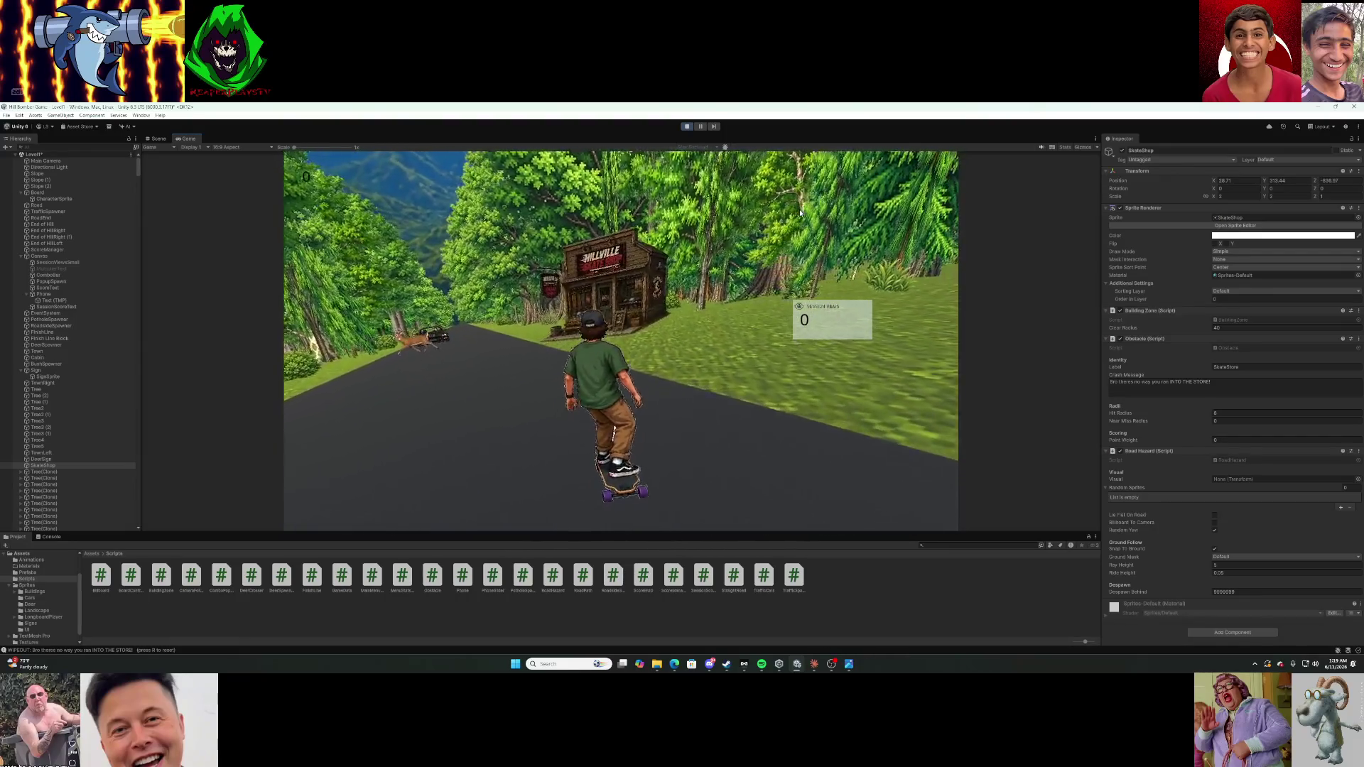
{"action": "key", "text": "r"}
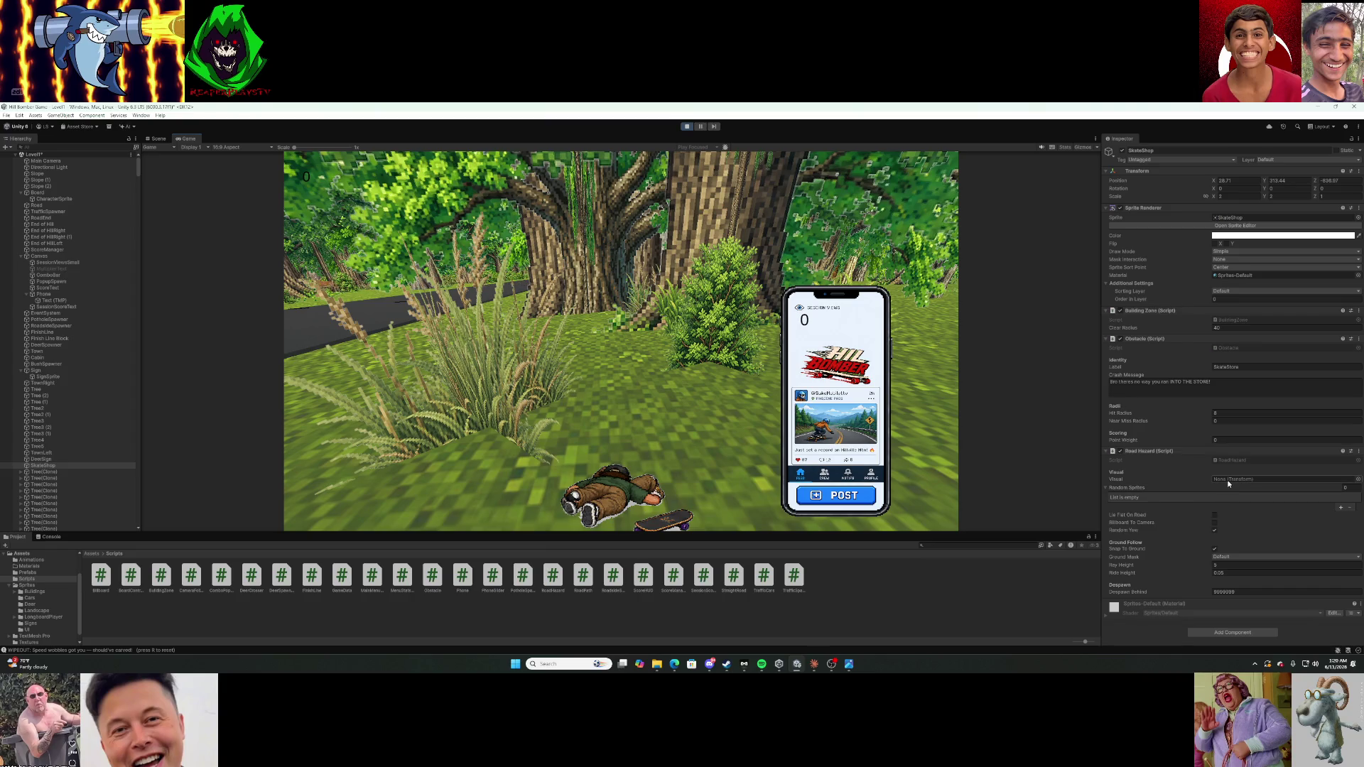
Remove the Road Hazard script from SkateShop via its component options menu.
{"action": "left_click", "coordinate": [1355, 453]}
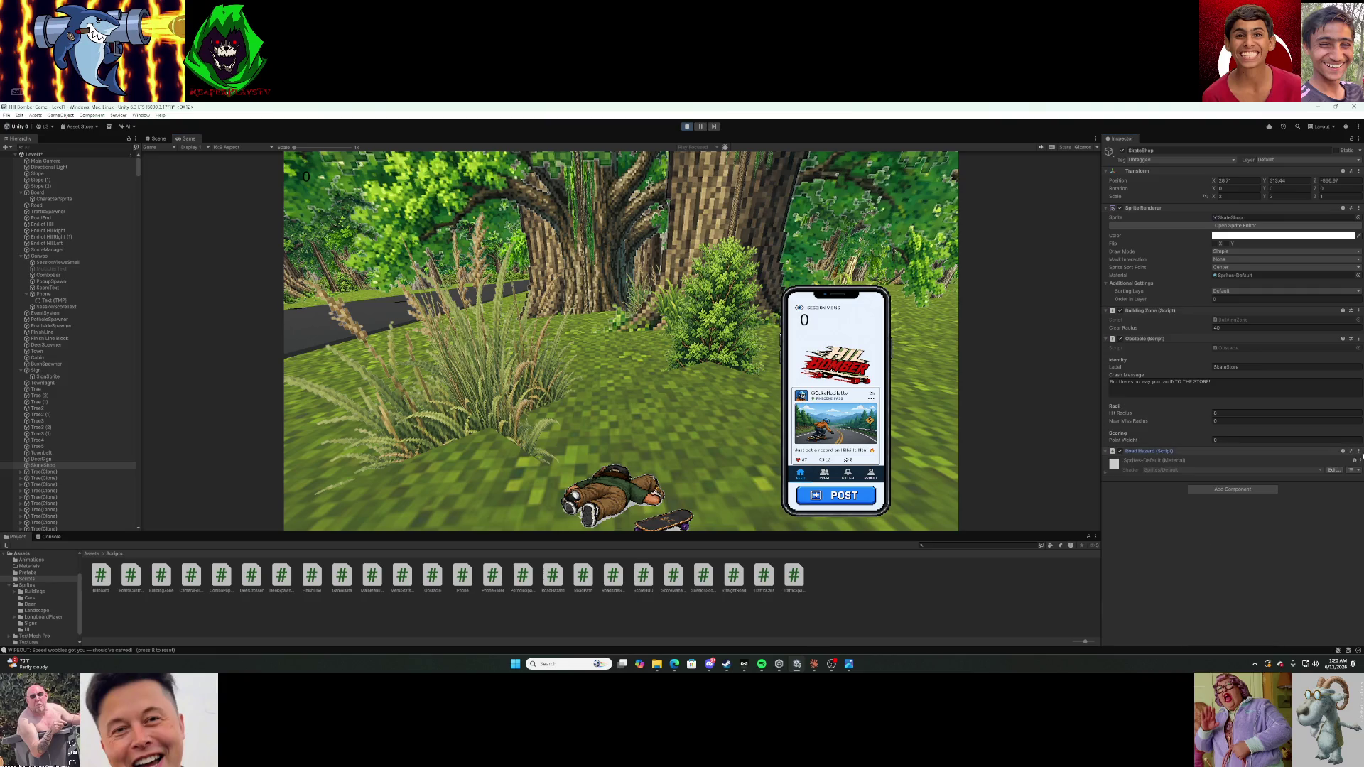
{"action": "left_click", "coordinate": [1359, 452]}
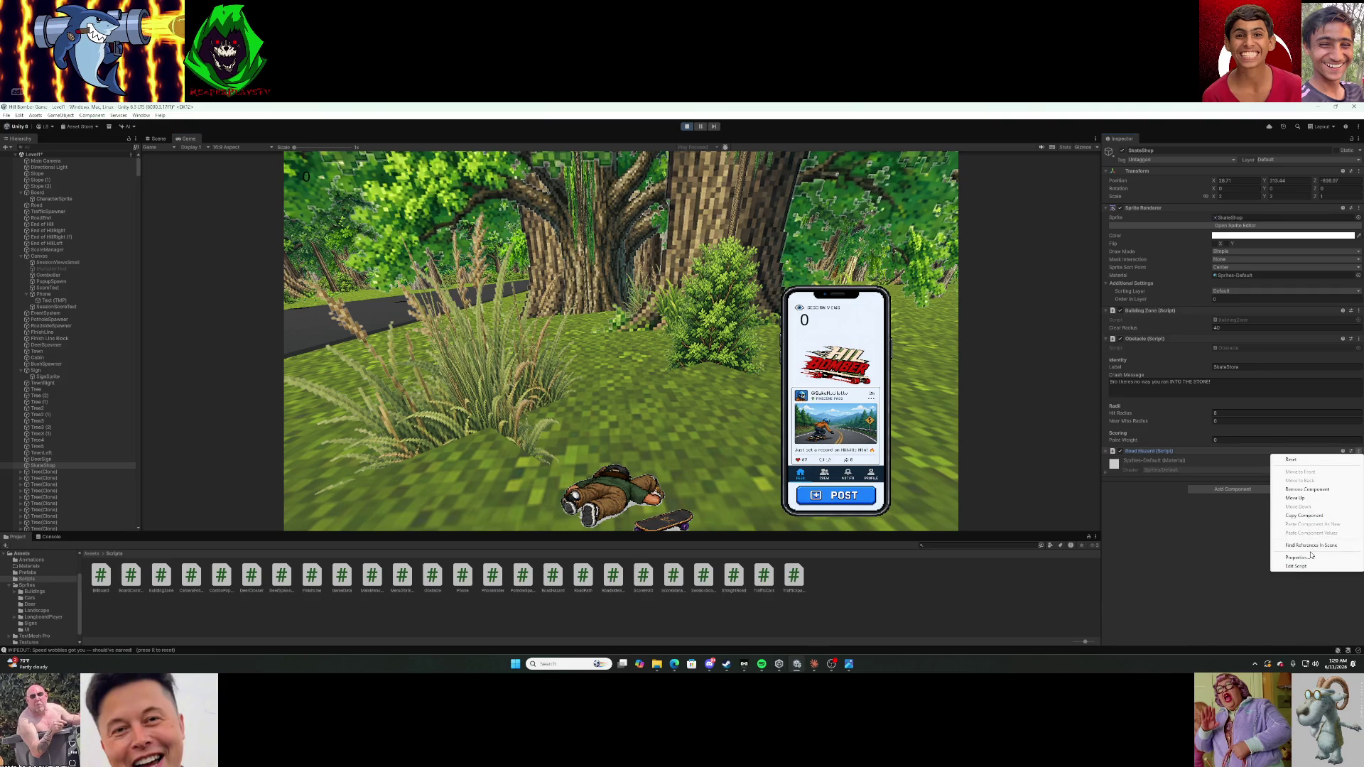
{"action": "left_click", "coordinate": [1308, 489]}
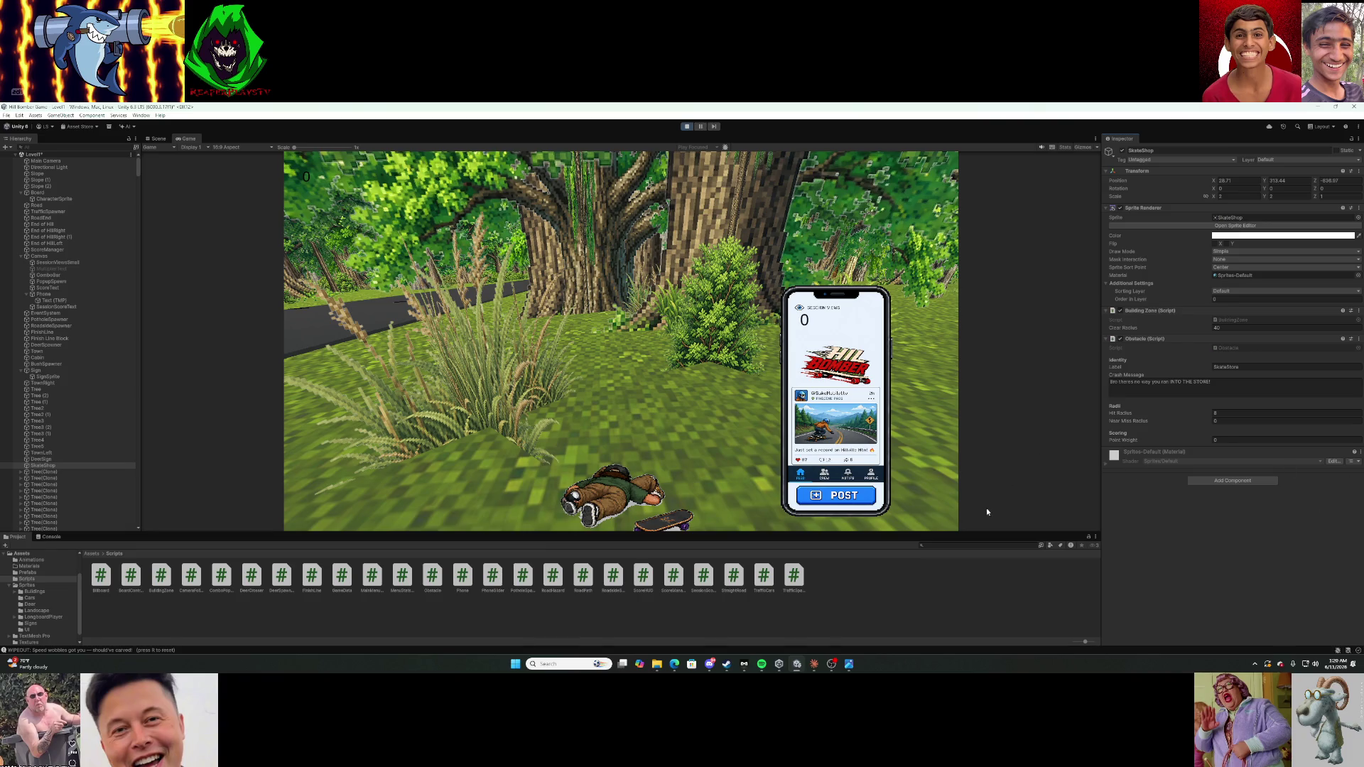
Bring the Claude chat window up over Unity.
{"action": "left_click", "coordinate": [811, 666]}
{"action": "type", "text": "i added a obstacle script to the building and it works i crash into the shop but once i press r to ge"}
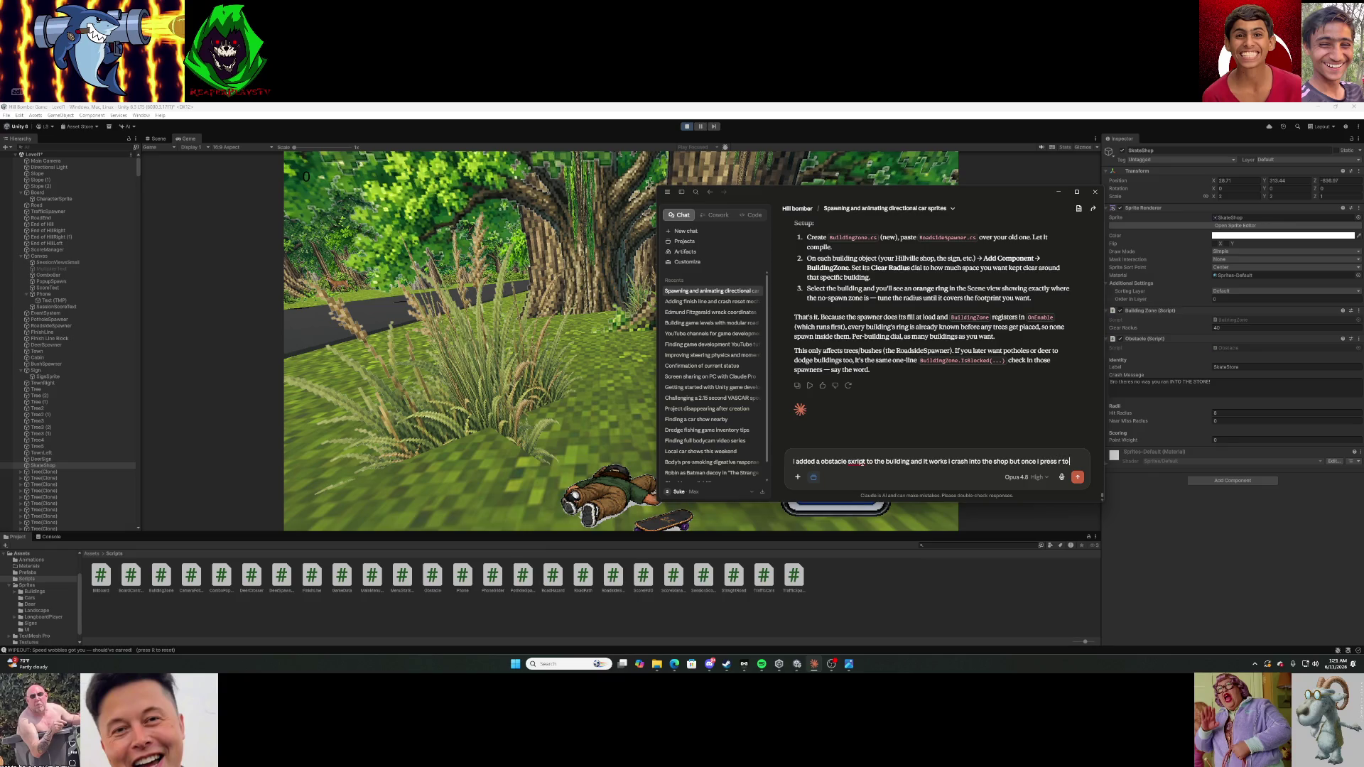
Send Claude the bug report that the skater passes through the shop after a restart, then hide the chat.
{"action": "type", "text": "to the top of the level and try again i go right through it"}
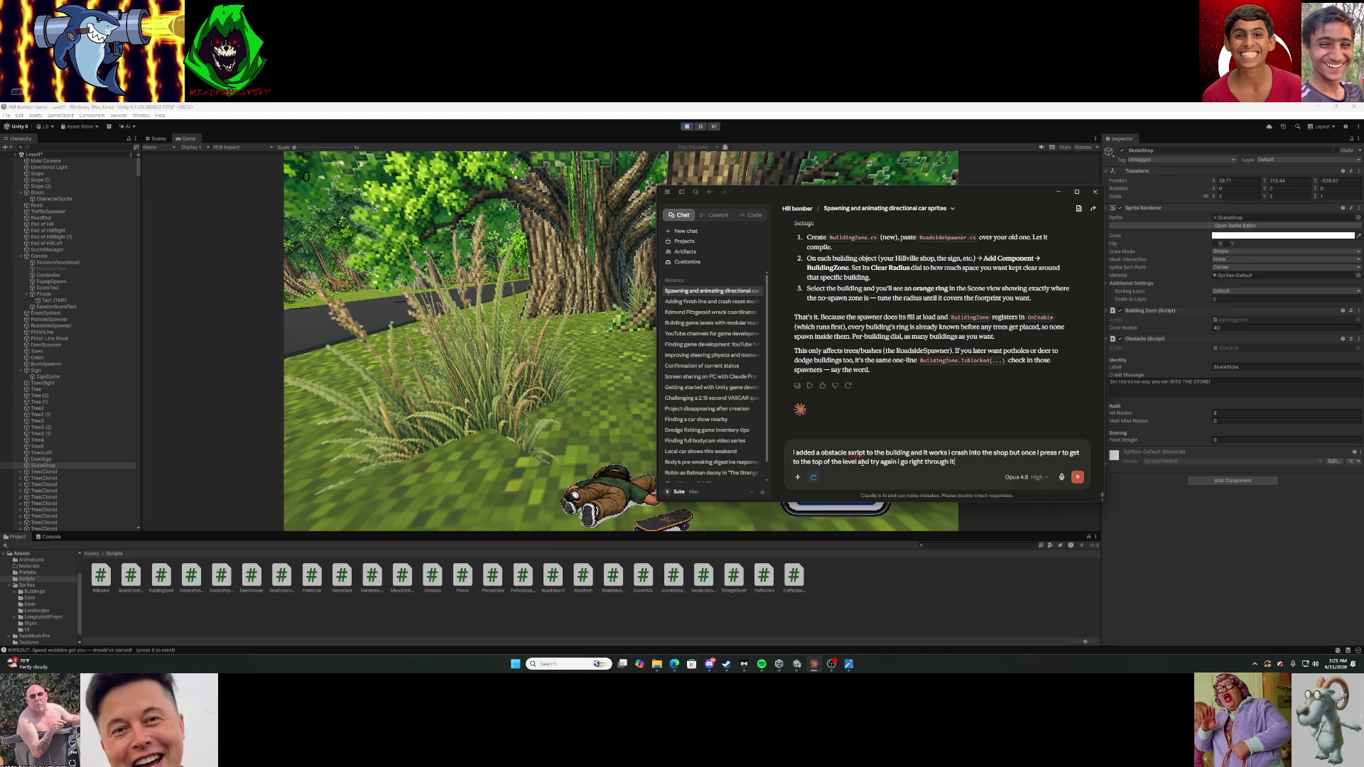
{"action": "key", "text": "Return"}
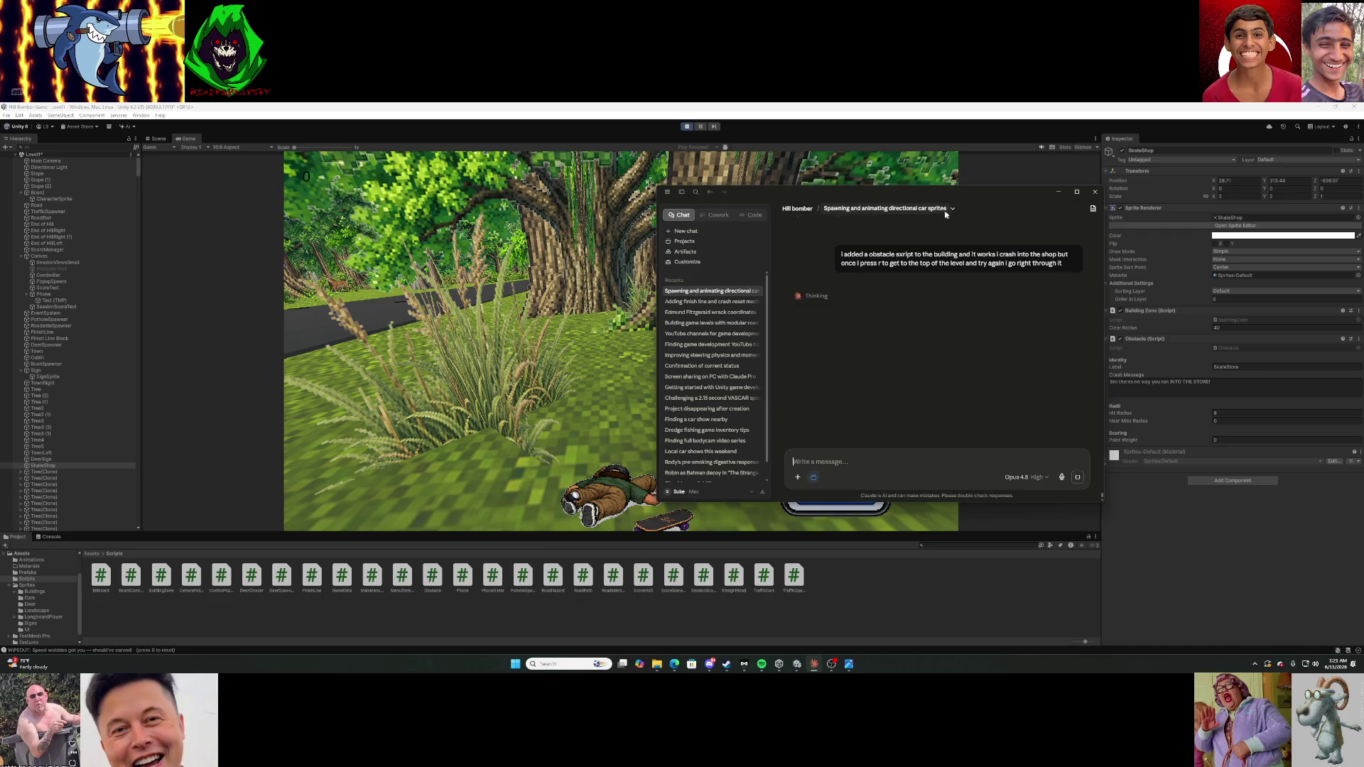
{"action": "left_click", "coordinate": [1052, 194]}
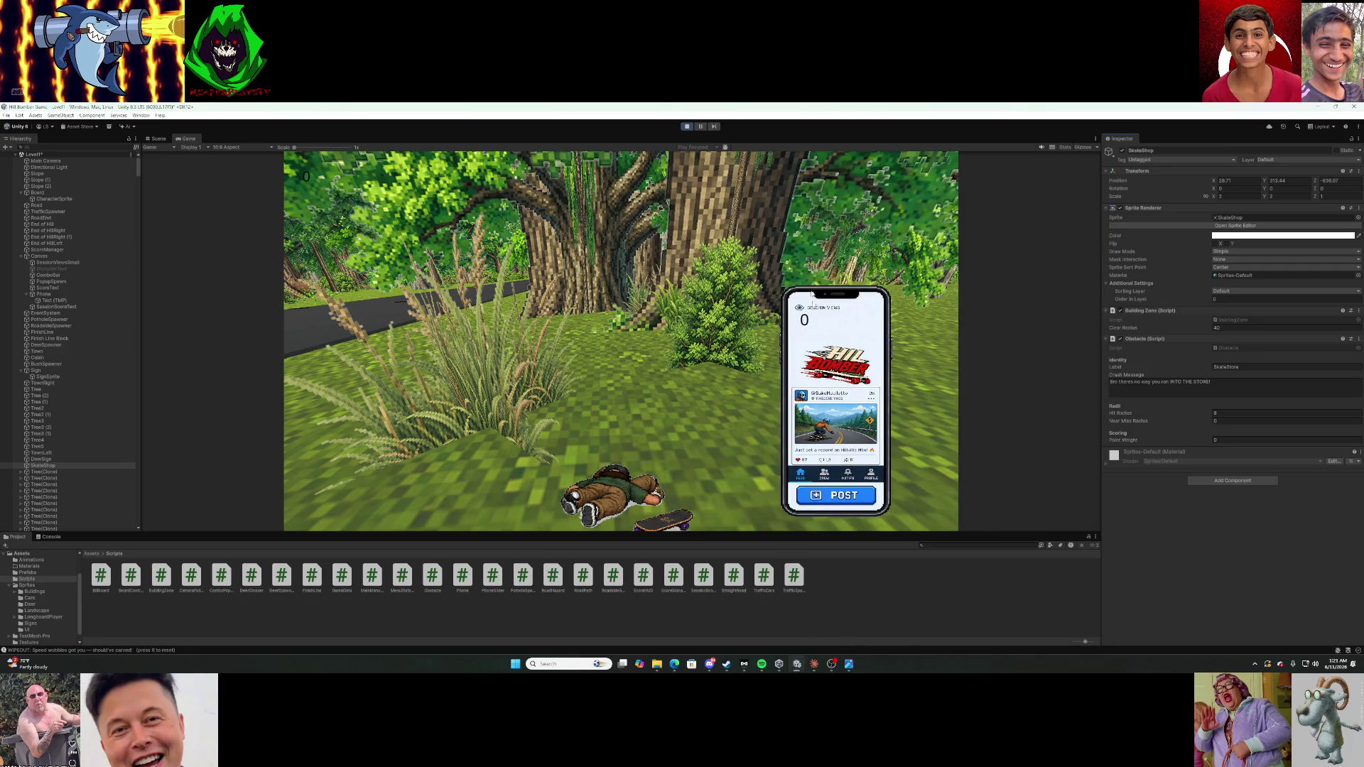
Post the wipeout, reload Level1 from the SHOP marker, ride three runs resetting with R, then reopen Claude's reply.
{"action": "left_click", "coordinate": [848, 497]}
{"action": "left_click", "coordinate": [683, 336]}
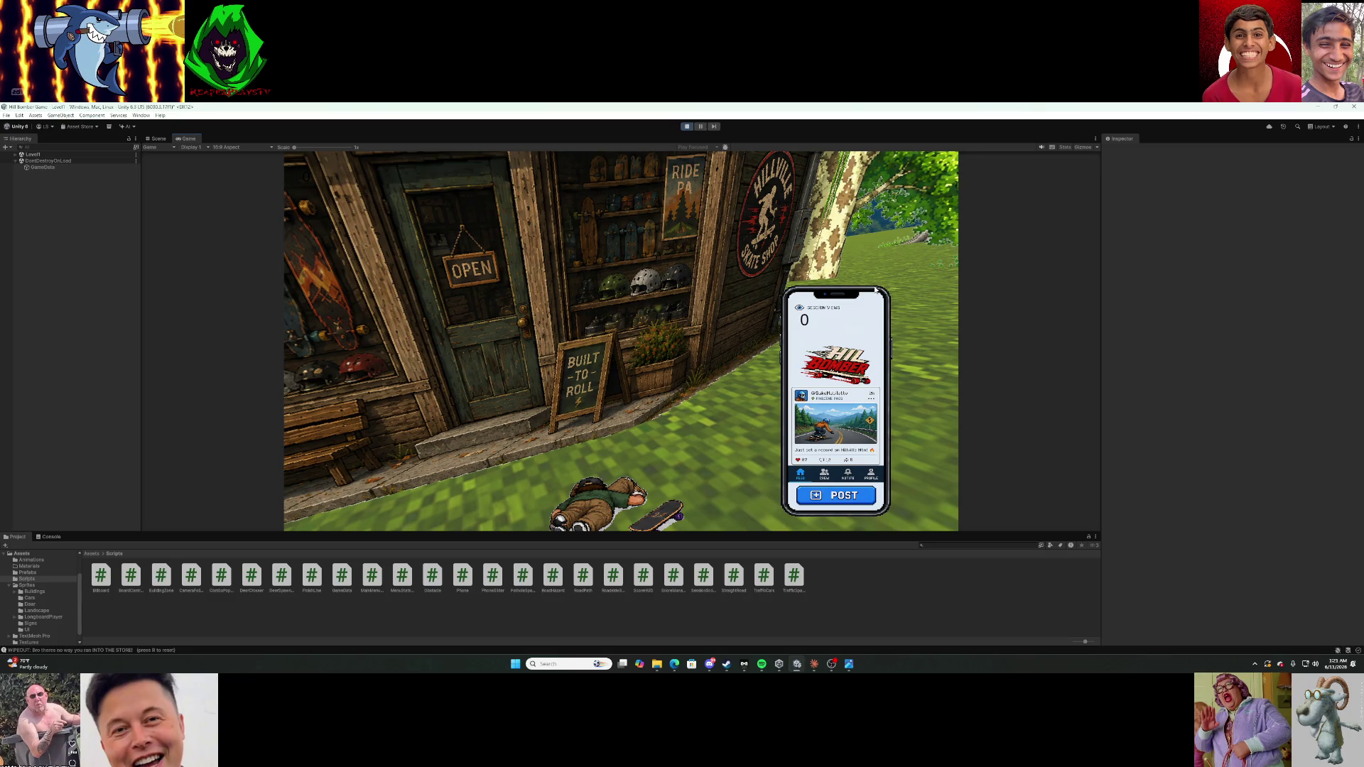
{"action": "key", "text": "r"}
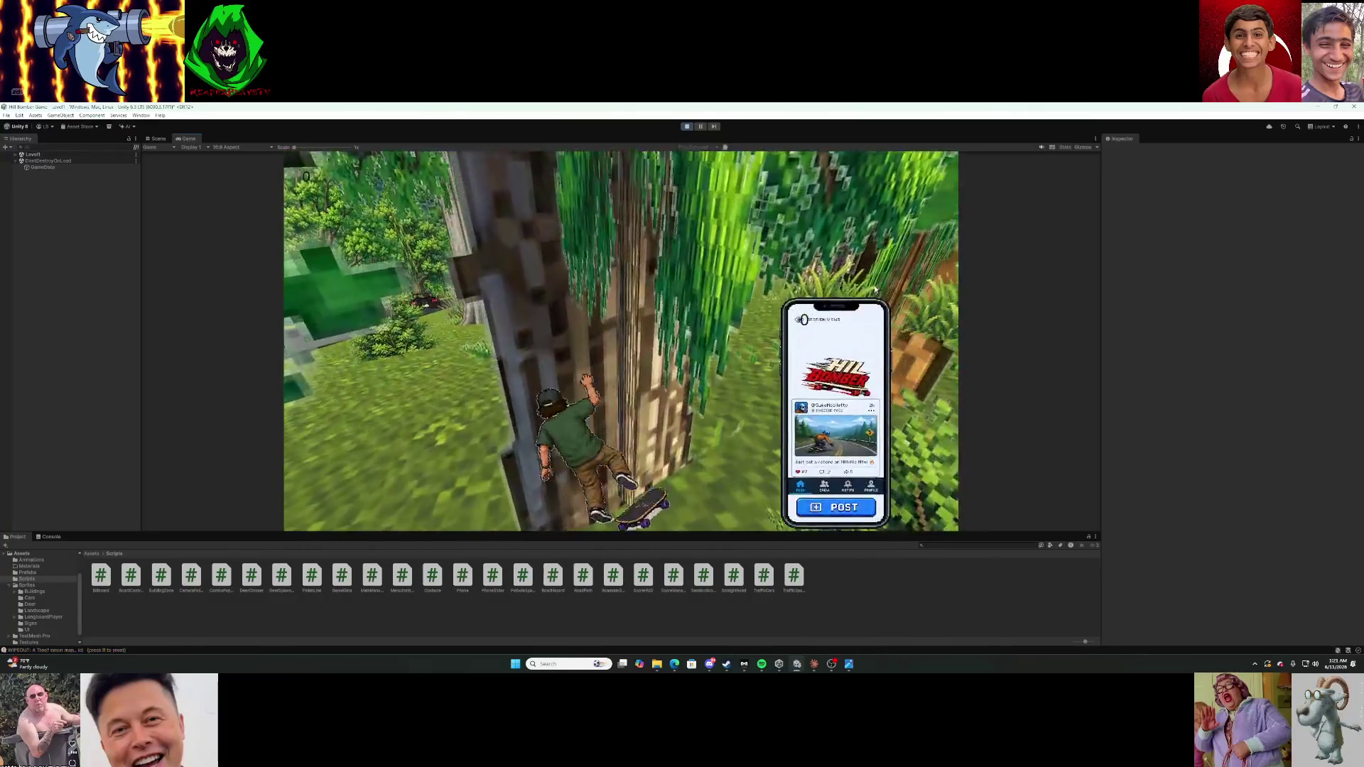
{"action": "key", "text": "r"}
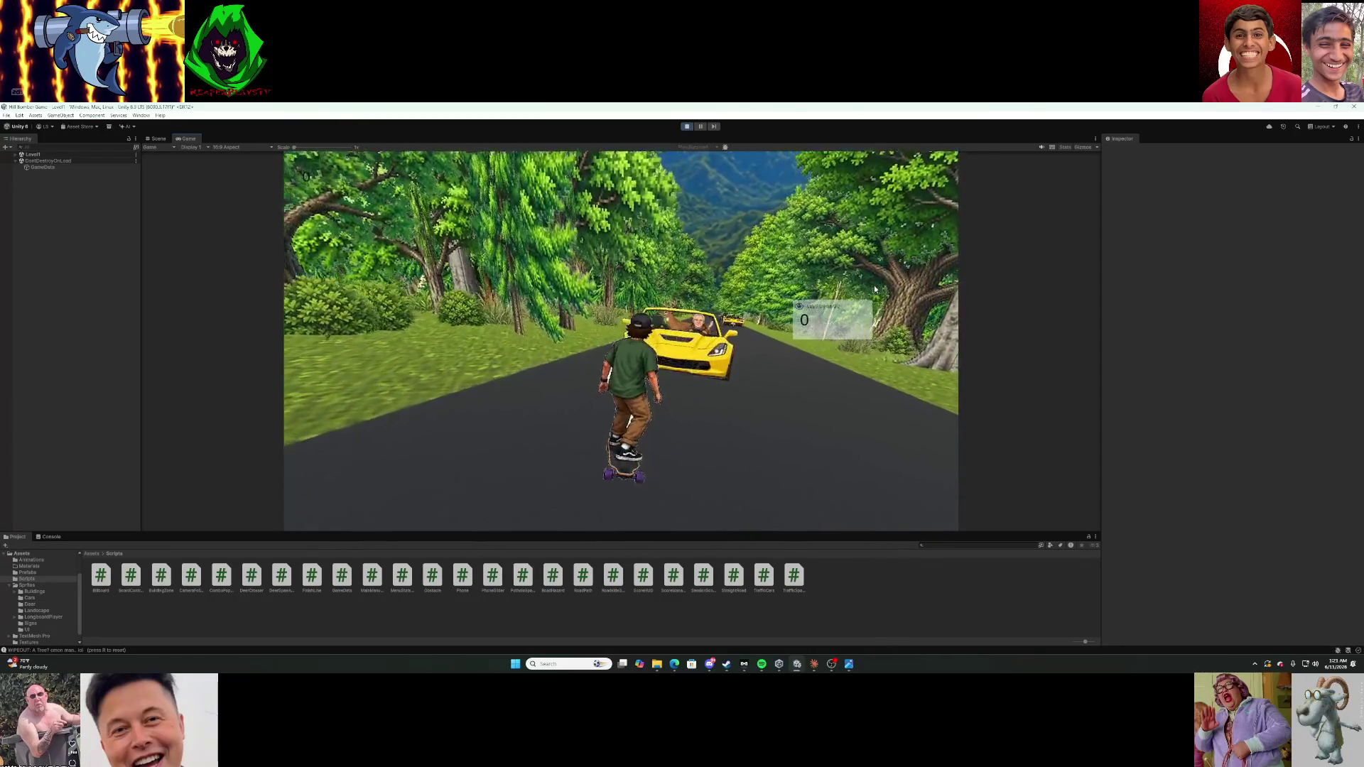
{"action": "key", "text": "r"}
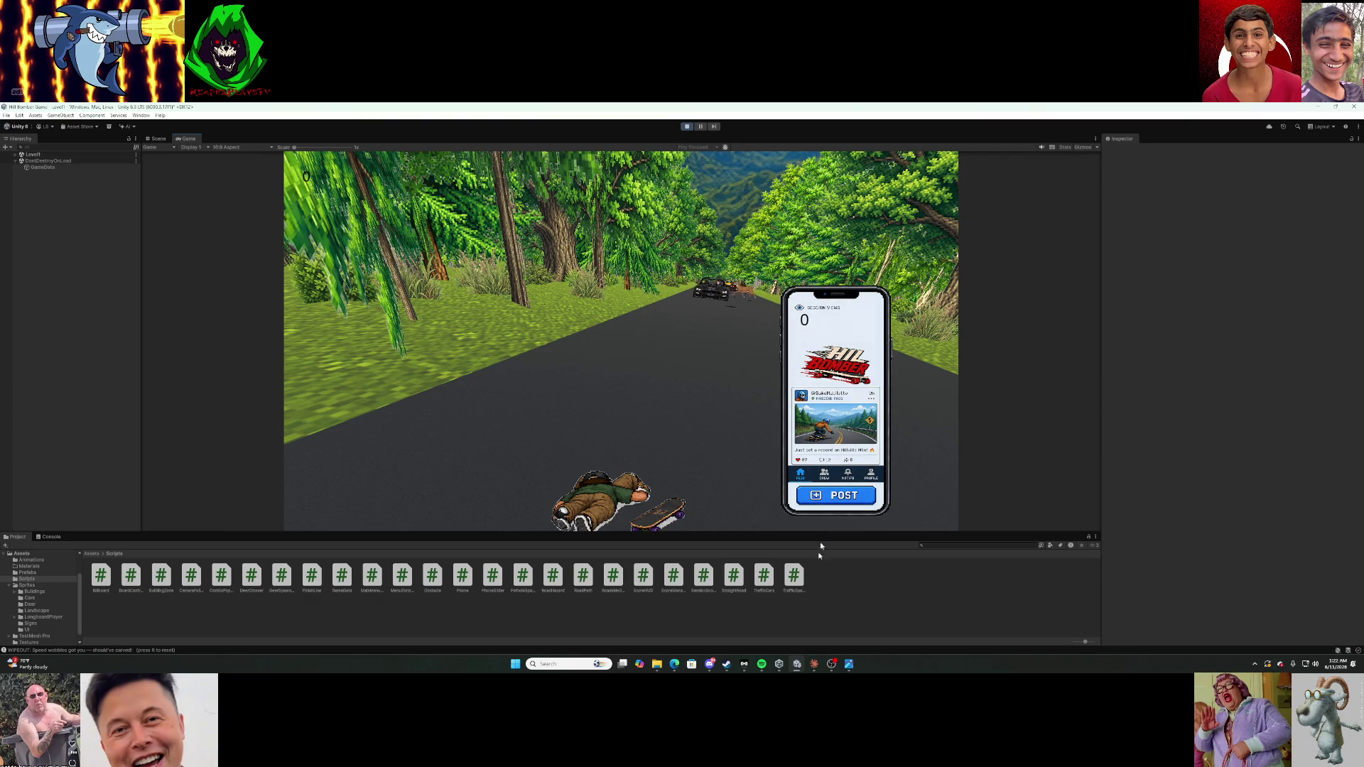
{"action": "left_click", "coordinate": [814, 664]}
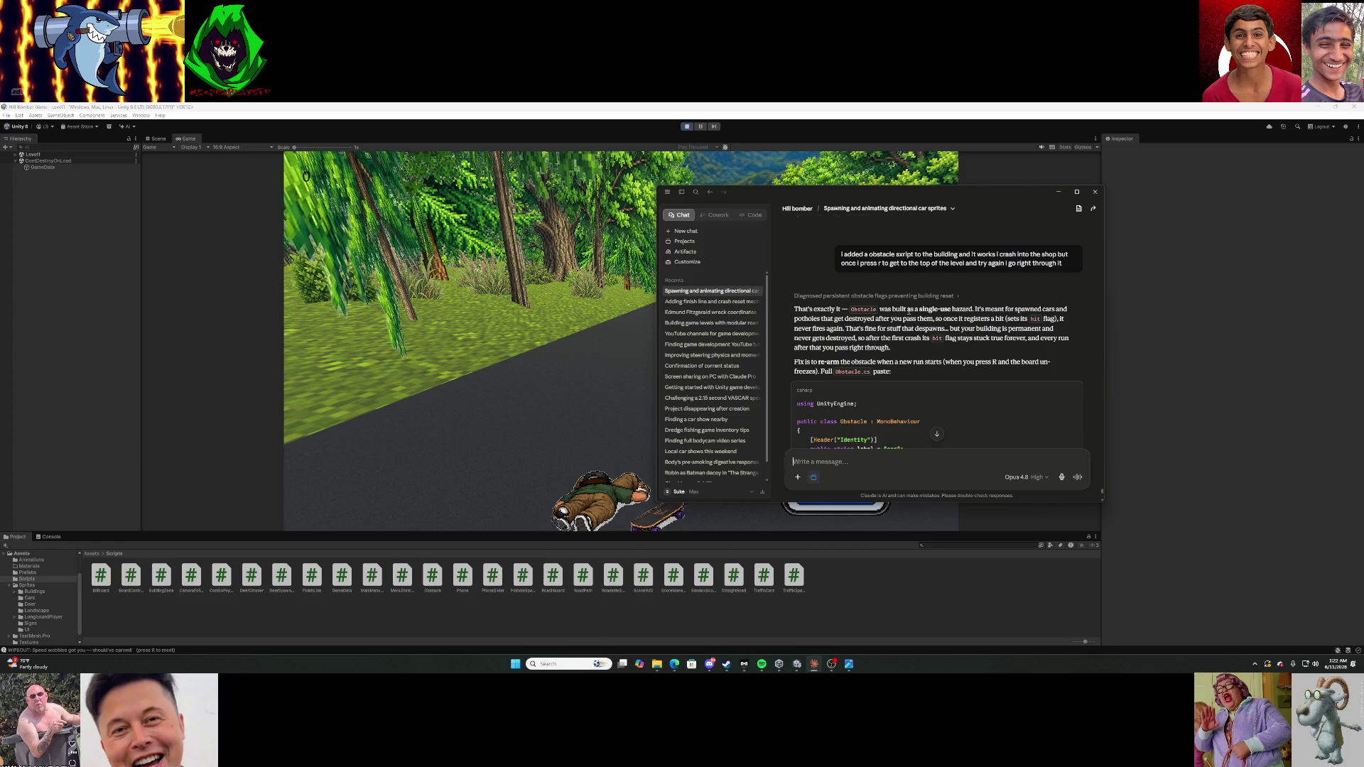
Copy the re-arming Obstacle.cs code from Claude's reply, read to its end, and hide the chat.
{"action": "left_click", "coordinate": [1072, 390]}
{"action": "scroll", "coordinate": [916, 326], "scroll_direction": "down", "scroll_amount": 10}
{"action": "scroll", "coordinate": [916, 326], "scroll_direction": "down", "scroll_amount": 5}
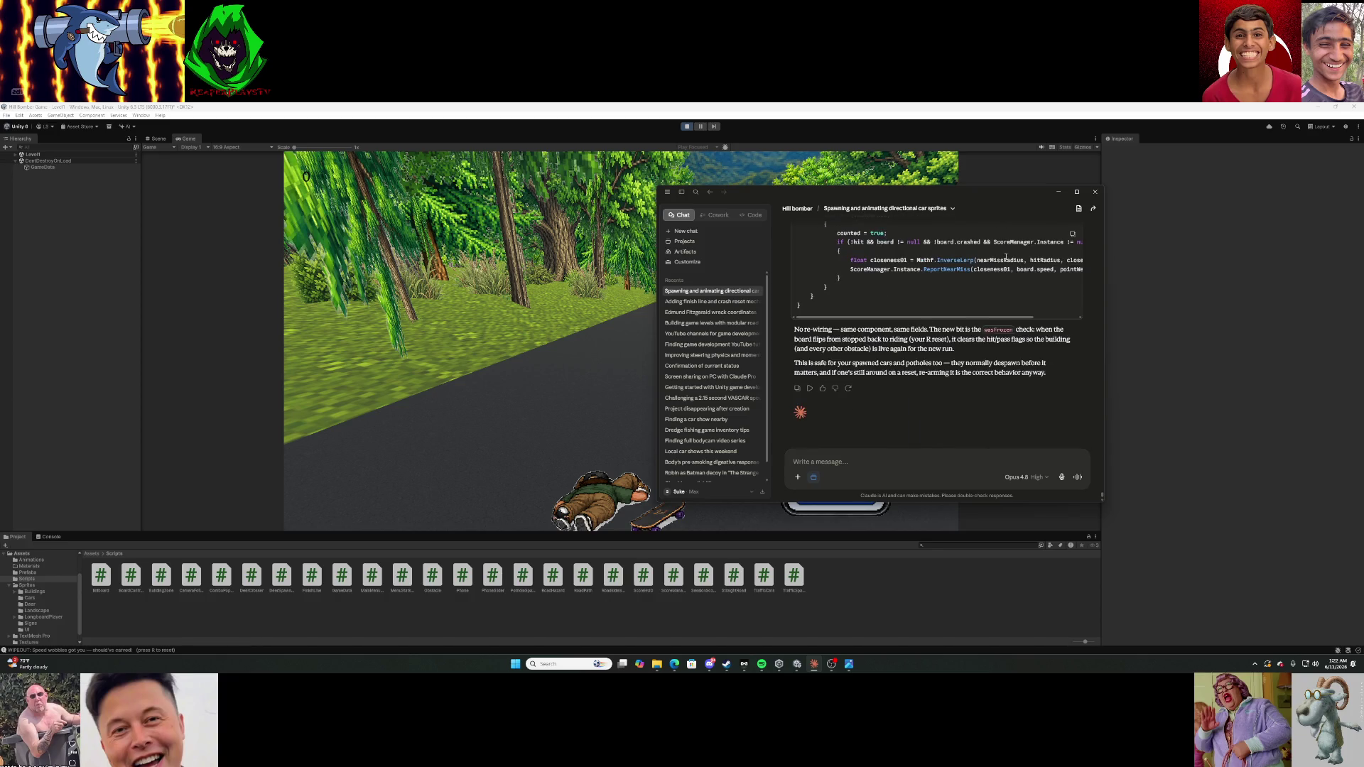
{"action": "left_click", "coordinate": [1058, 192]}
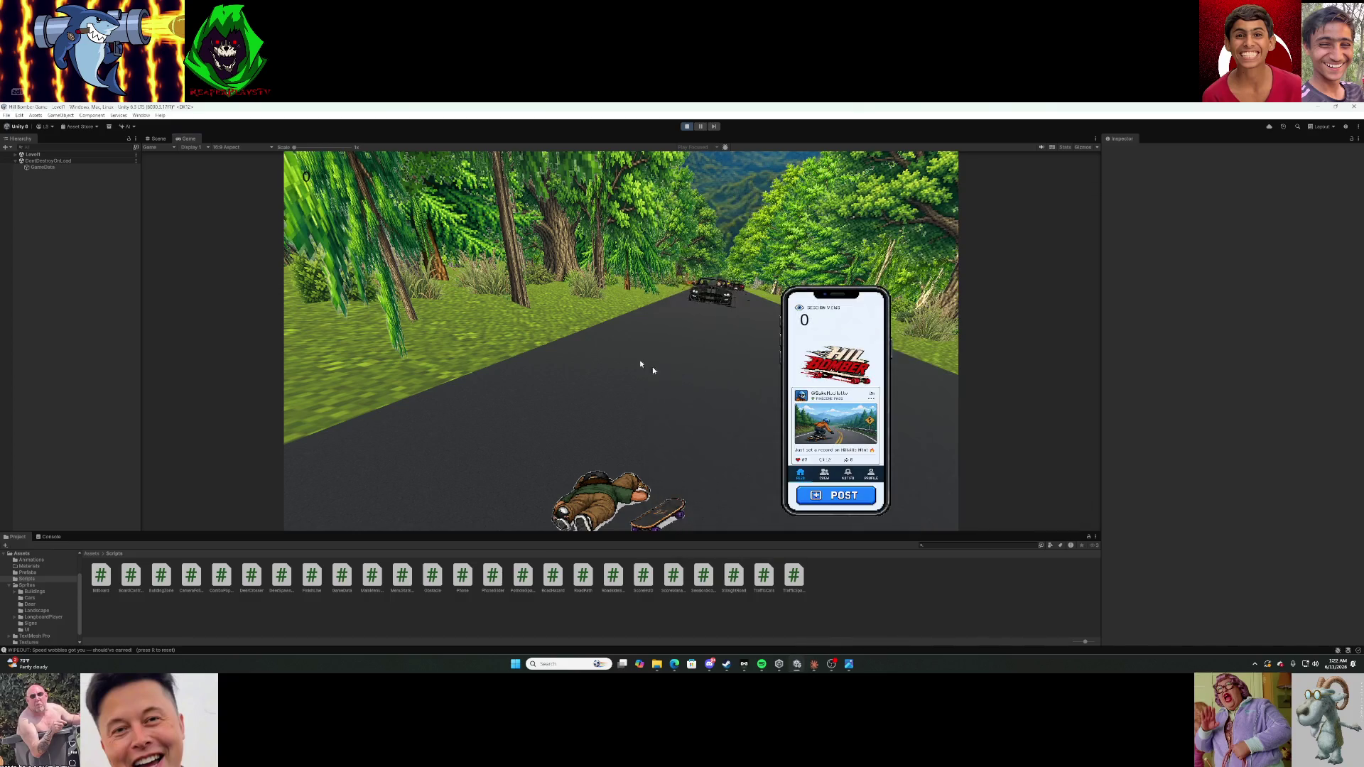
Stop the playtest and open the Obstacle script in Visual Studio.
{"action": "left_click", "coordinate": [686, 126]}
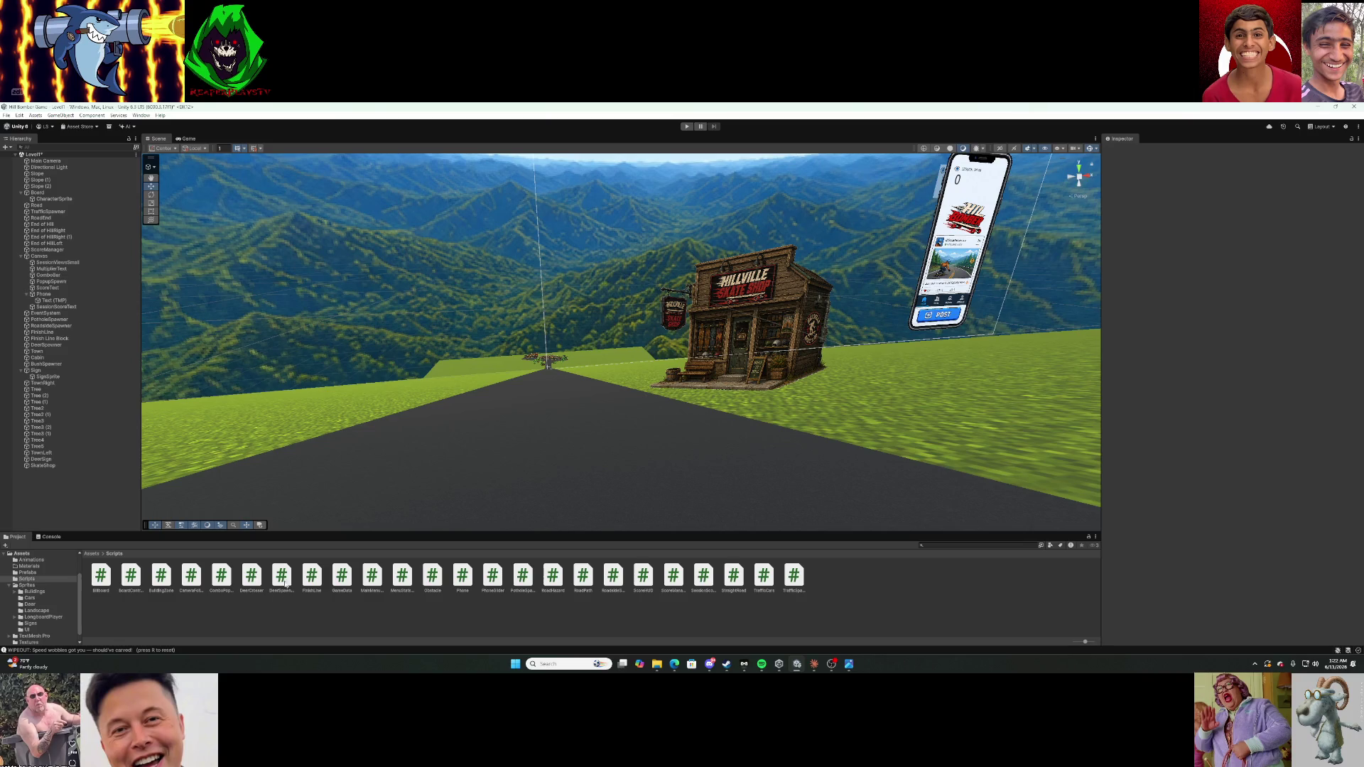
{"action": "left_click", "coordinate": [430, 577]}
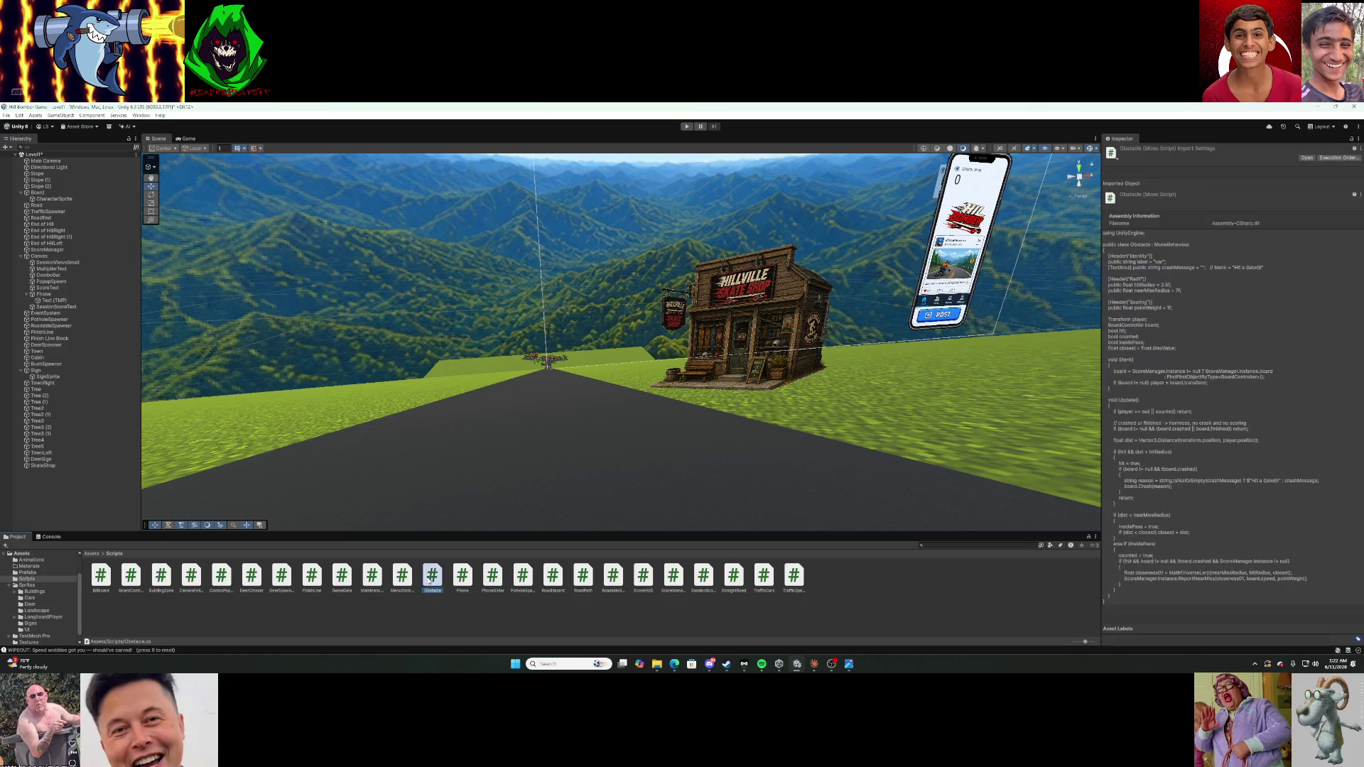
{"action": "double_click", "coordinate": [431, 577]}
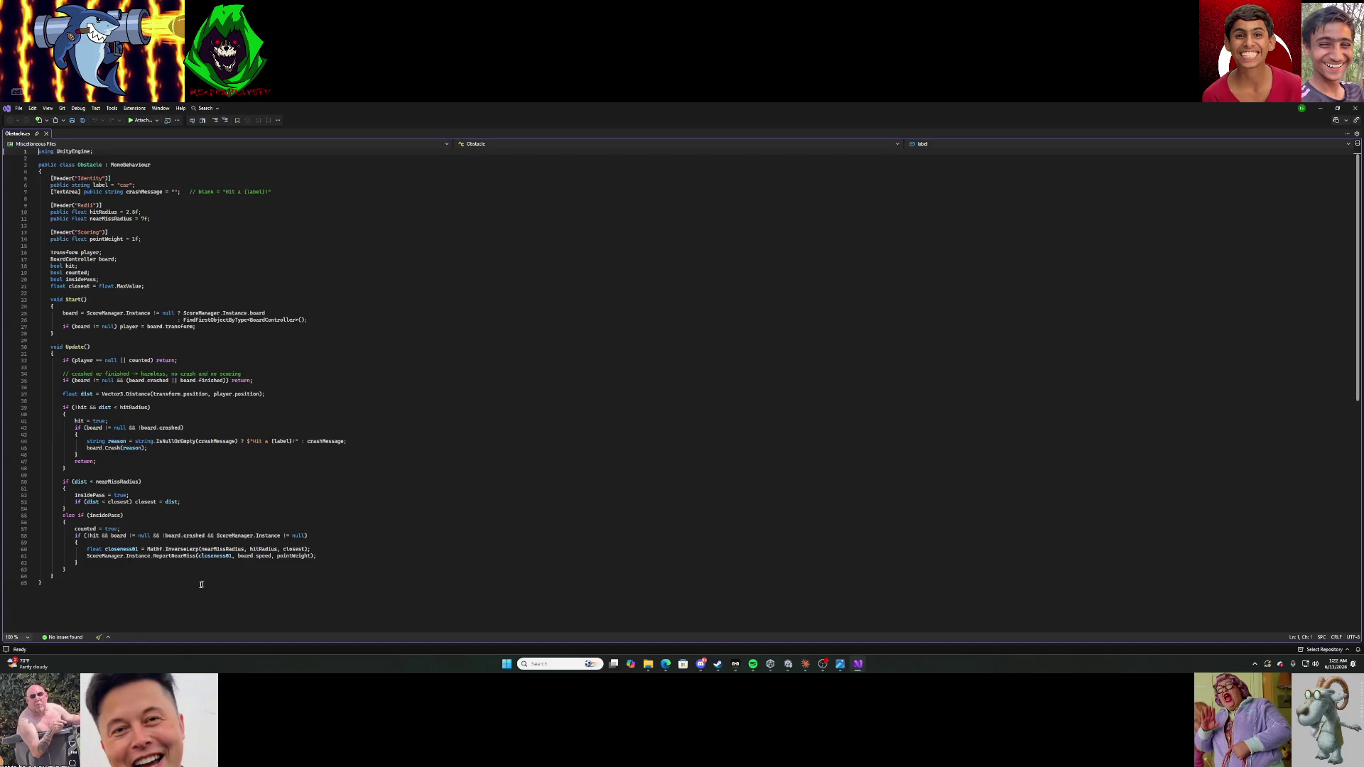
Replace the old Obstacle code with the pasted re-arming version, save it and close the editor.
{"action": "left_click_drag", "start_coordinate": [185, 604], "coordinate": [199, 105]}
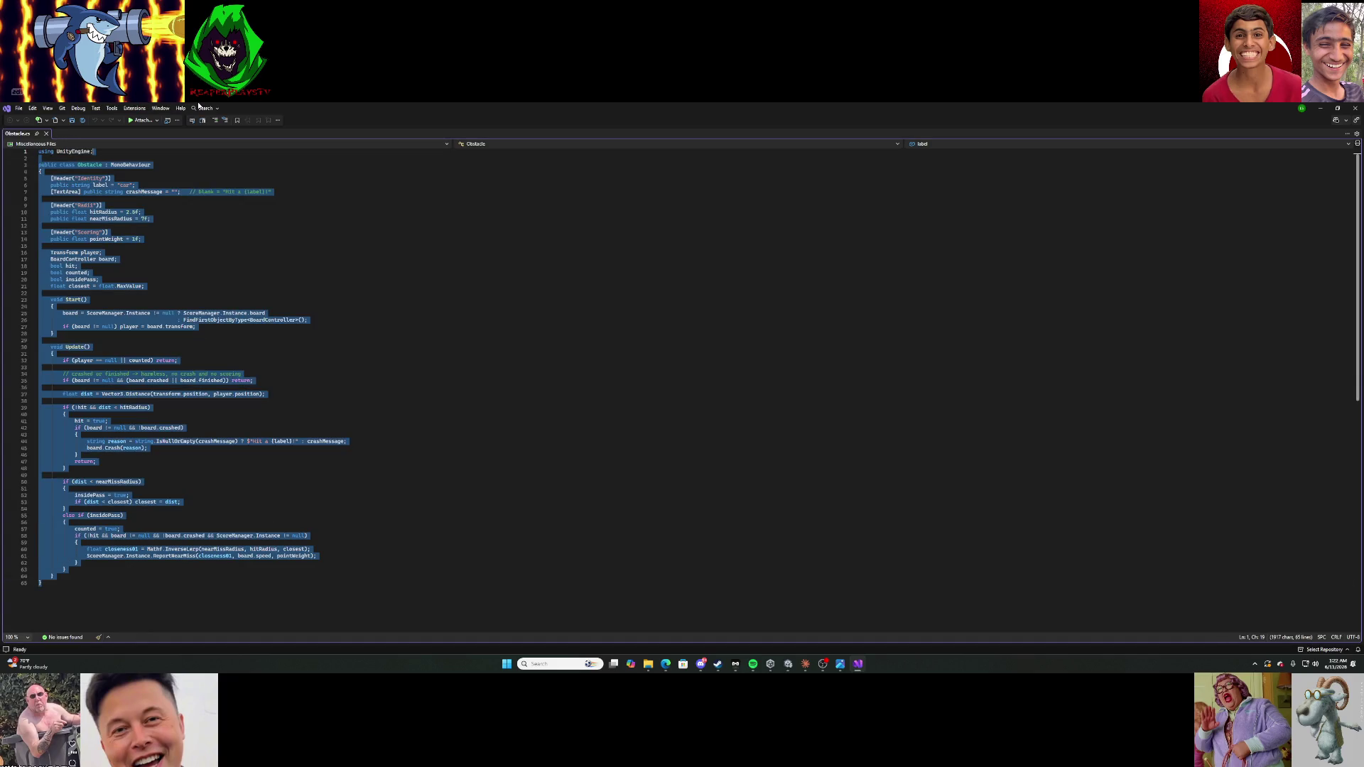
{"action": "key", "text": "Delete"}
{"action": "key", "text": "BackSpace"}
{"action": "key", "text": "BackSpace"}
{"action": "key", "text": "BackSpace"}
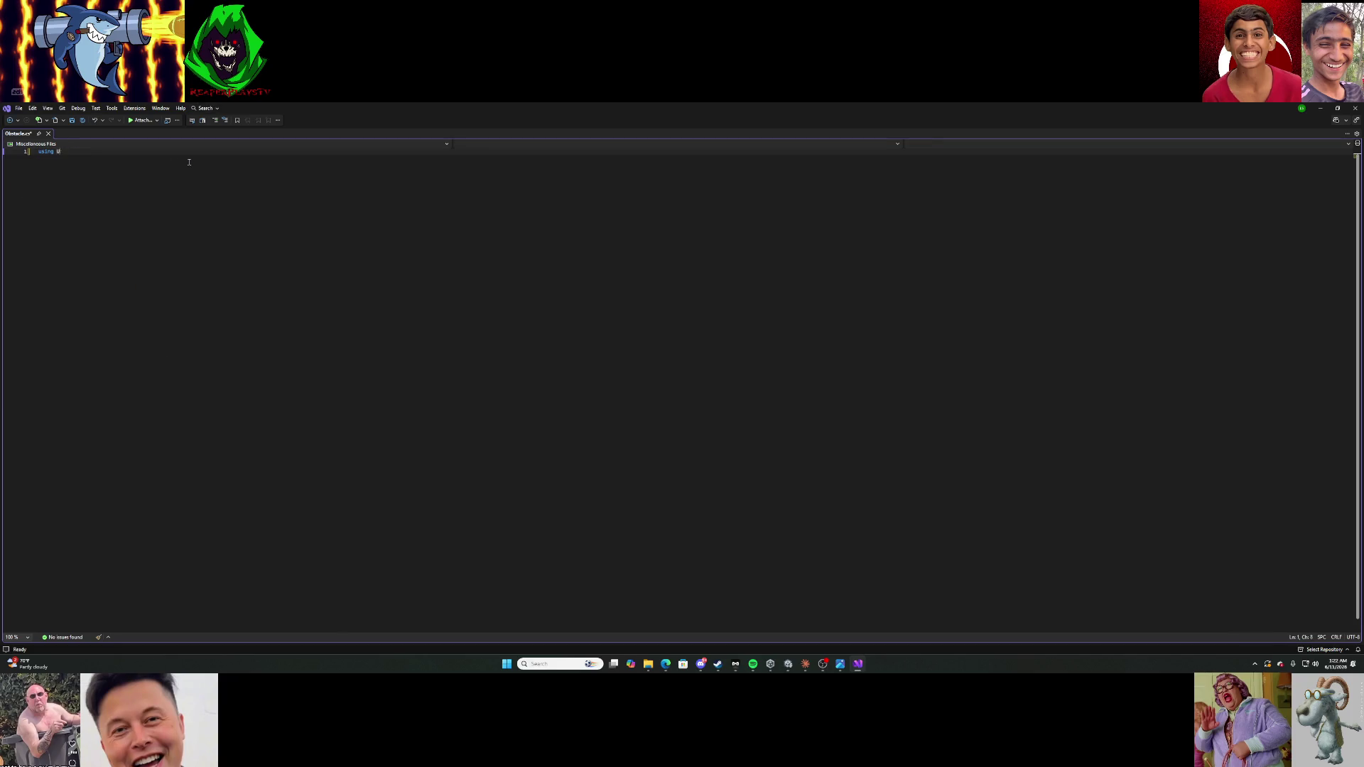
{"action": "key", "text": "ctrl+v"}
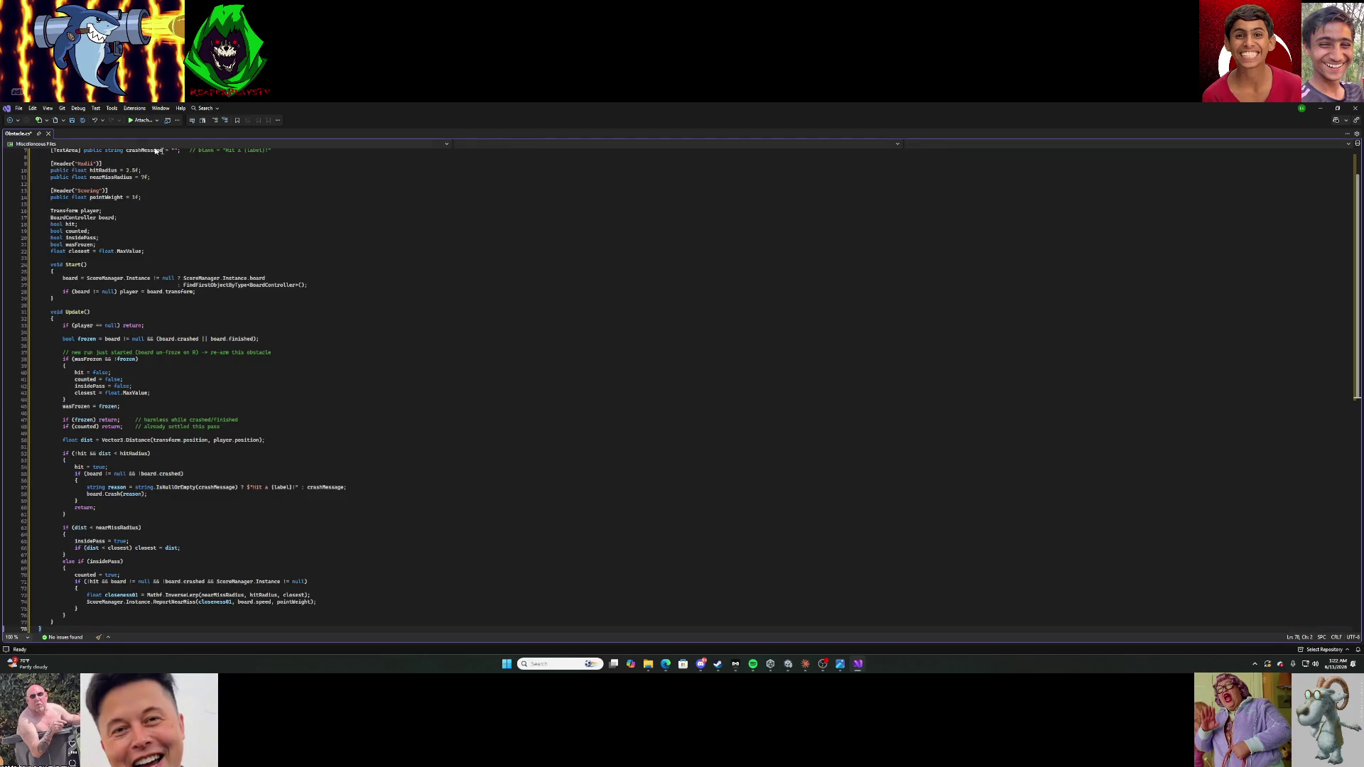
{"action": "left_click", "coordinate": [72, 120]}
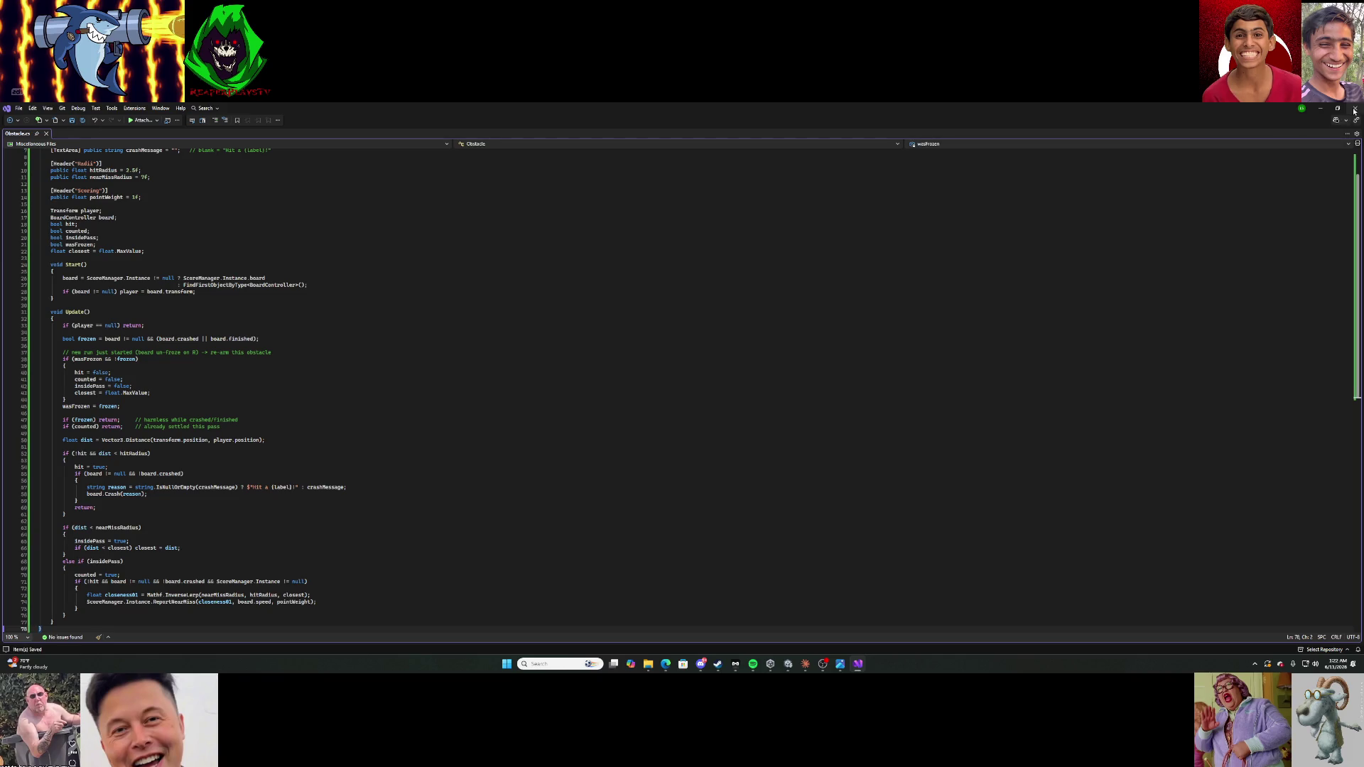
{"action": "left_click", "coordinate": [1354, 108]}
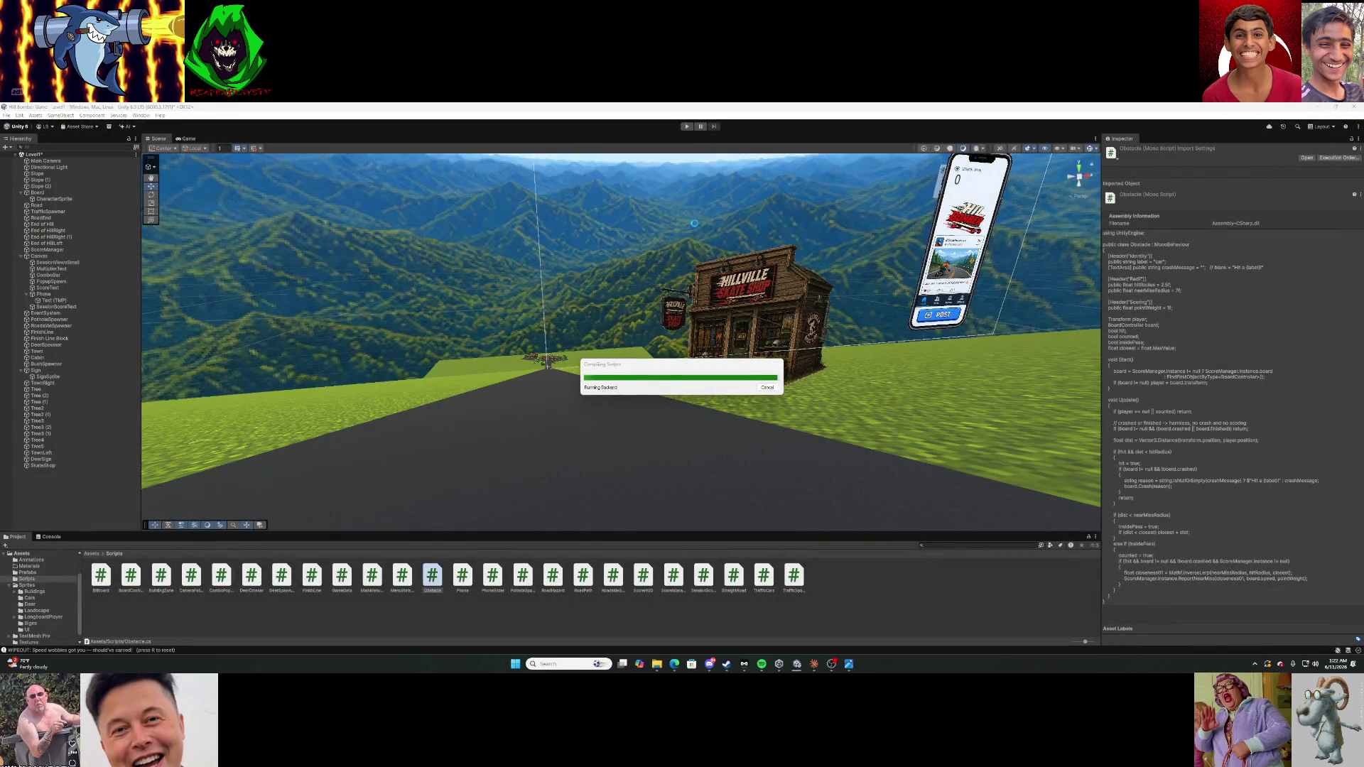
Play the scene and ride repeatedly, restarting with R after wiping out on the shop, cars and potholes.
{"action": "left_click", "coordinate": [687, 127]}
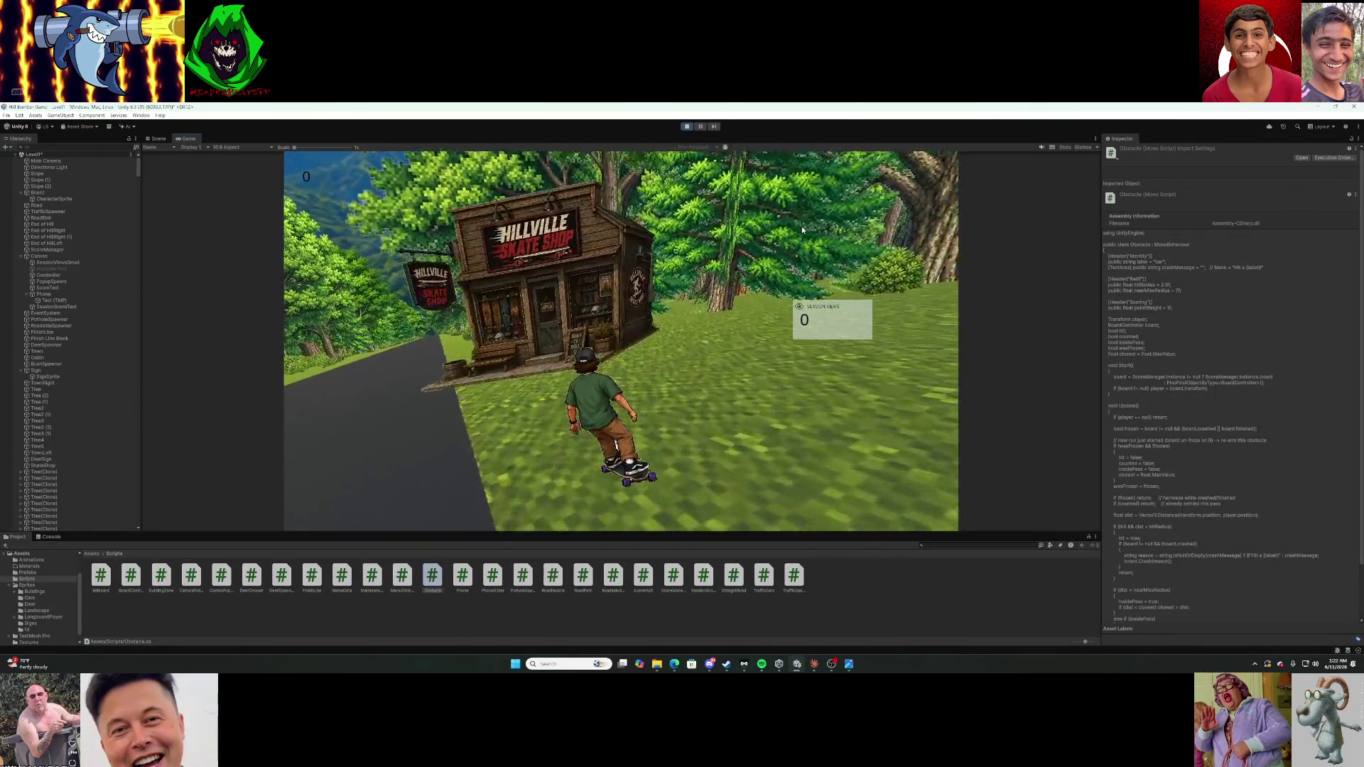
{"action": "key", "text": "r"}
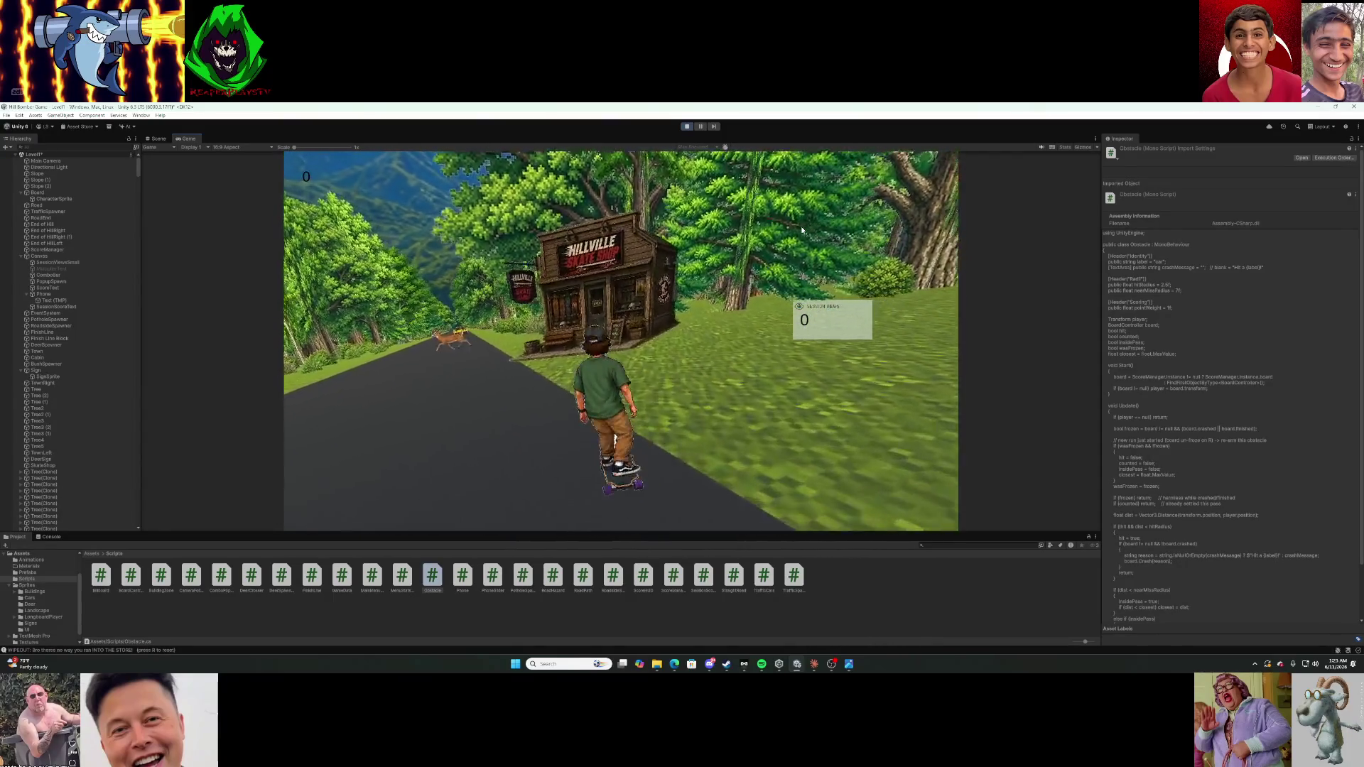
{"action": "key", "text": "r"}
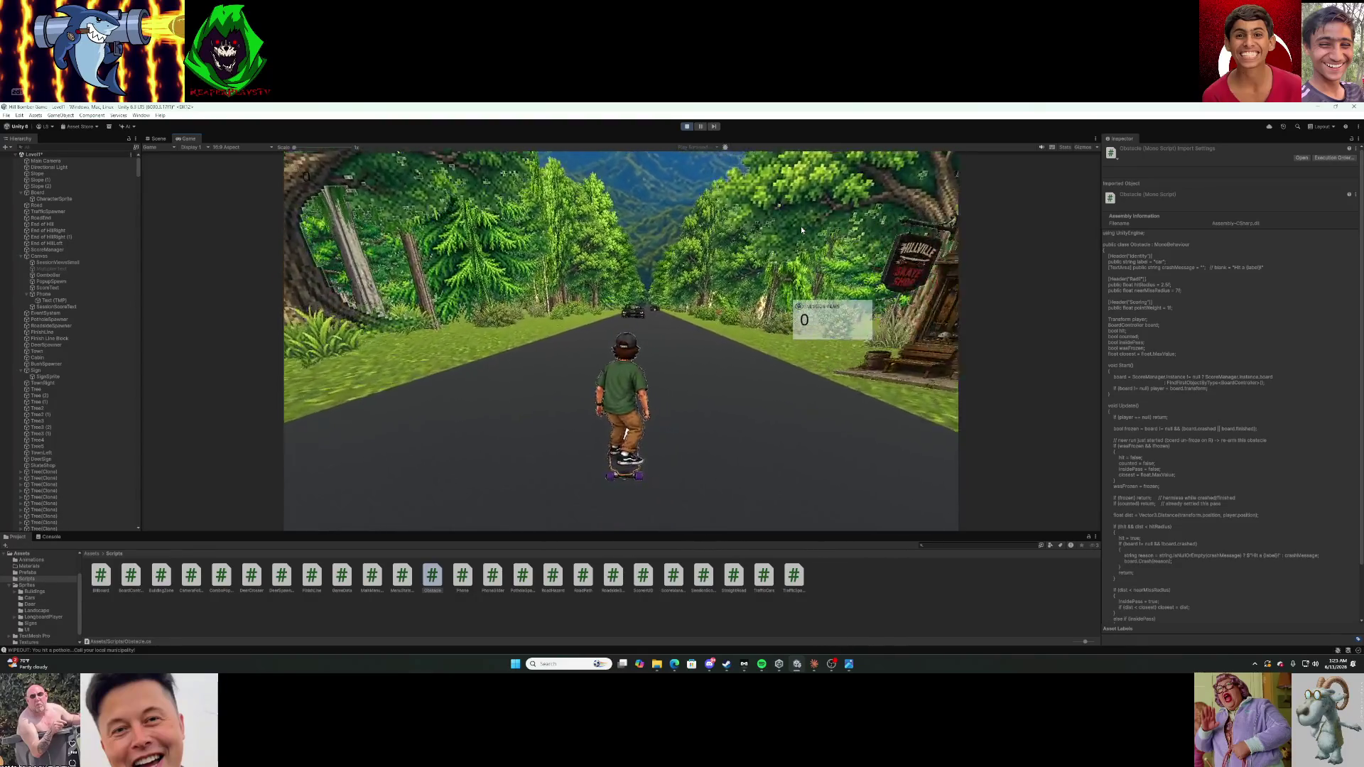
{"action": "key", "text": "r"}
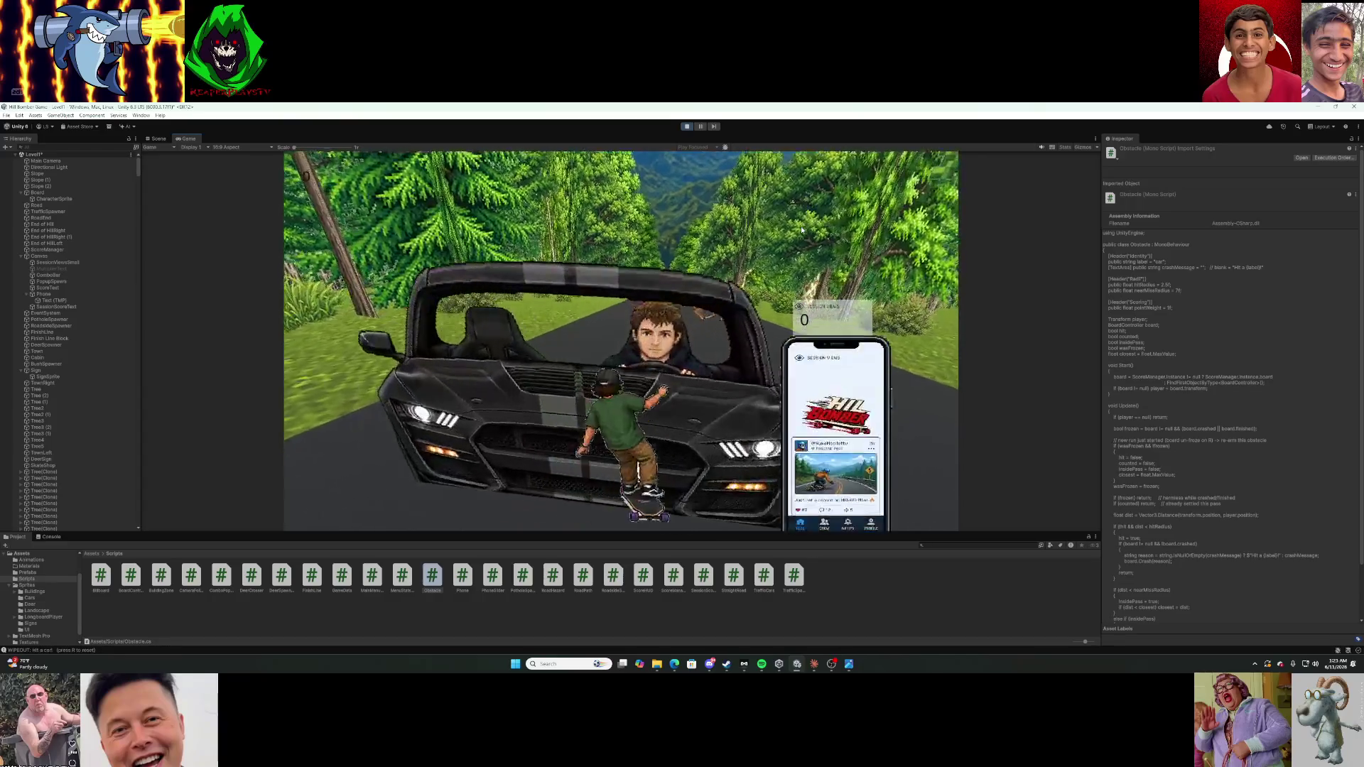
{"action": "key", "text": "r"}
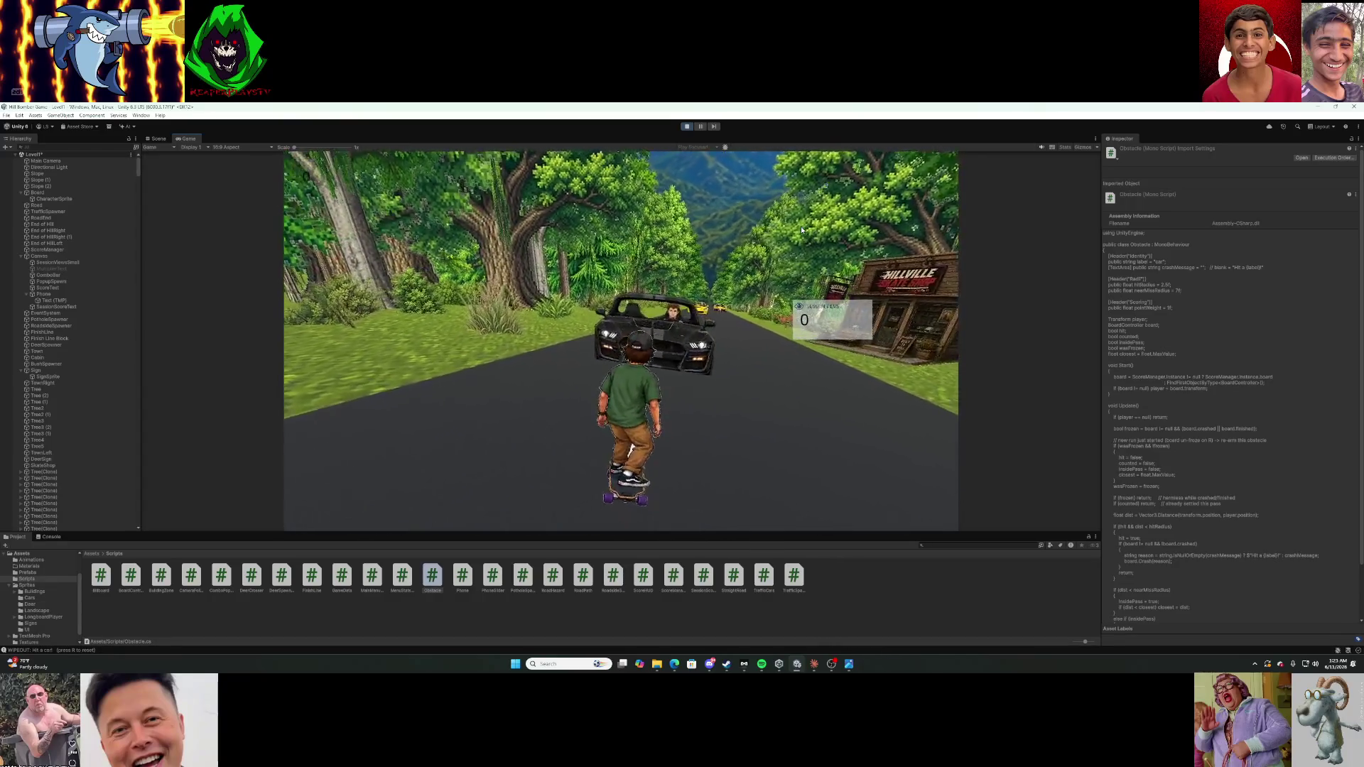
{"action": "key", "text": "r"}
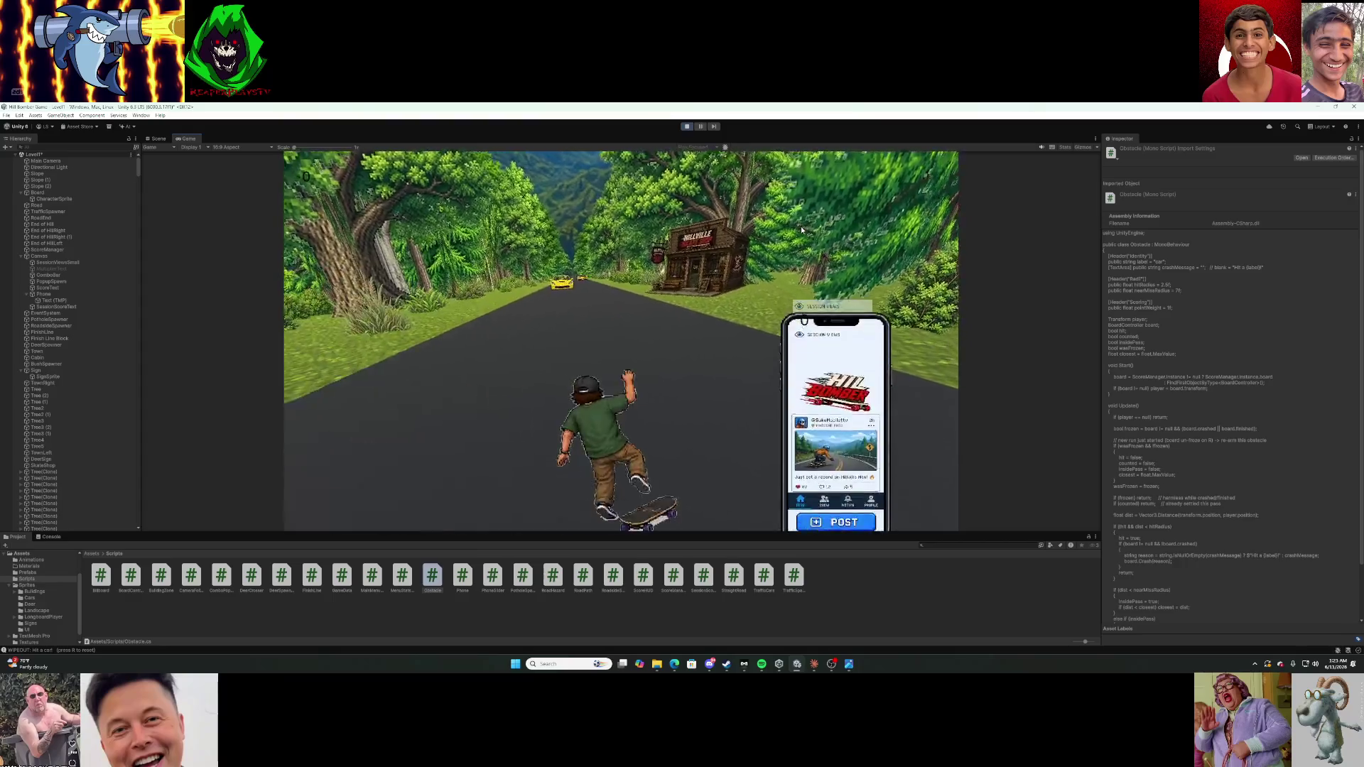
{"action": "key", "text": "r"}
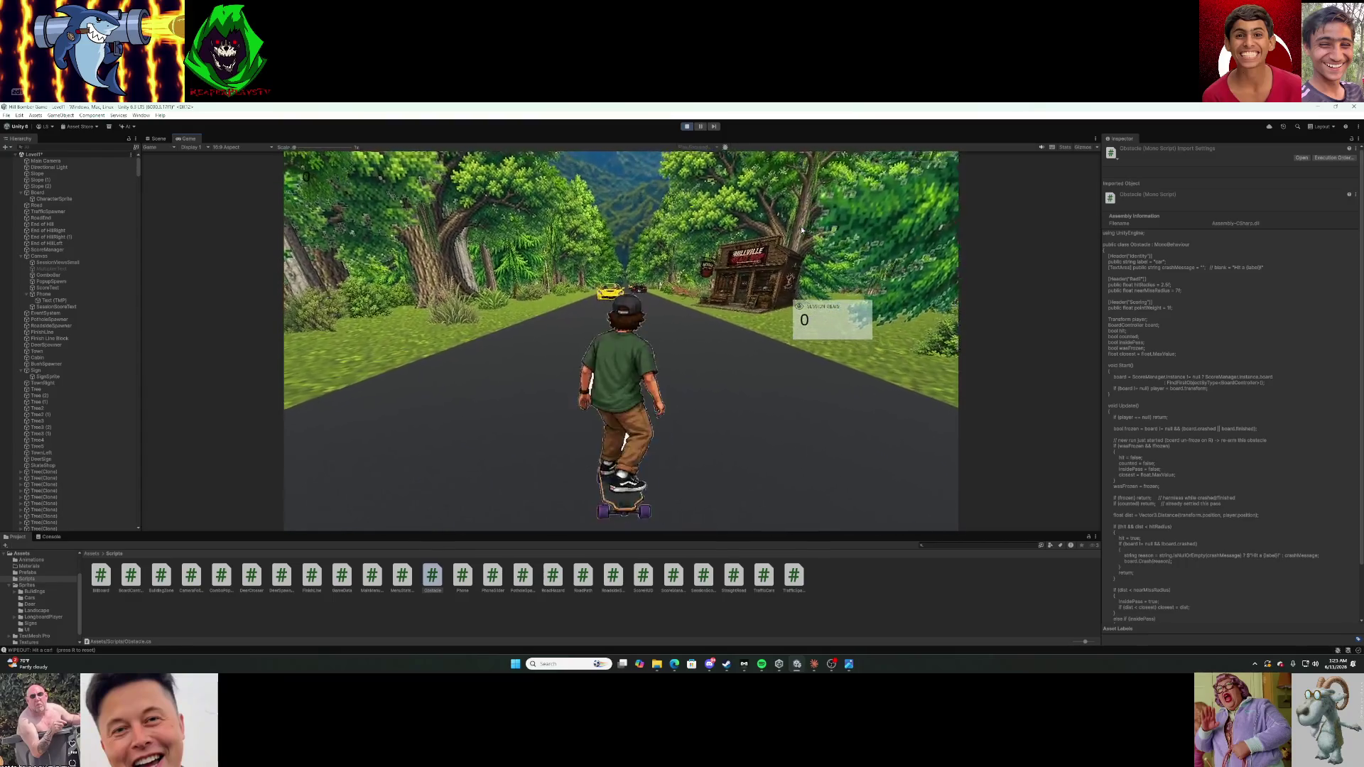
{"action": "key", "text": "Right"}
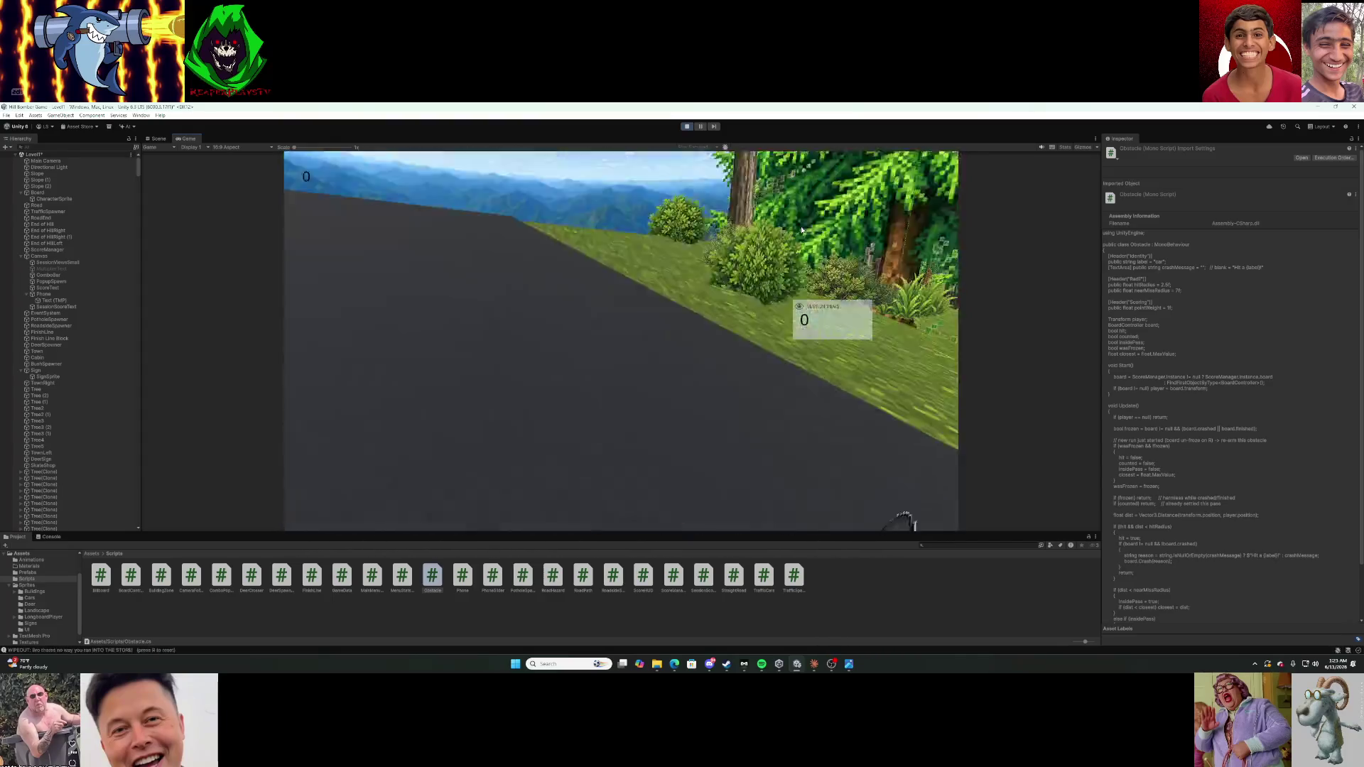
{"action": "key", "text": "r"}
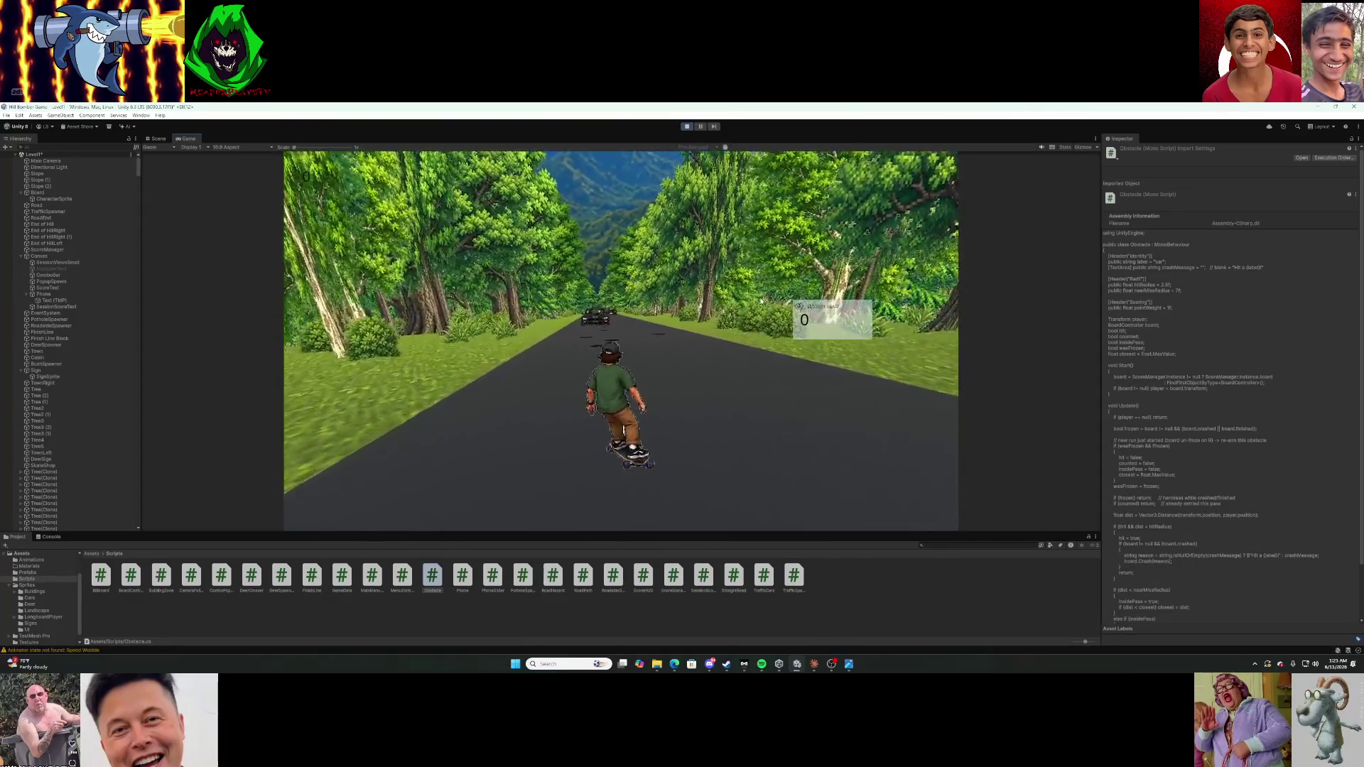
{"action": "key", "text": "r"}
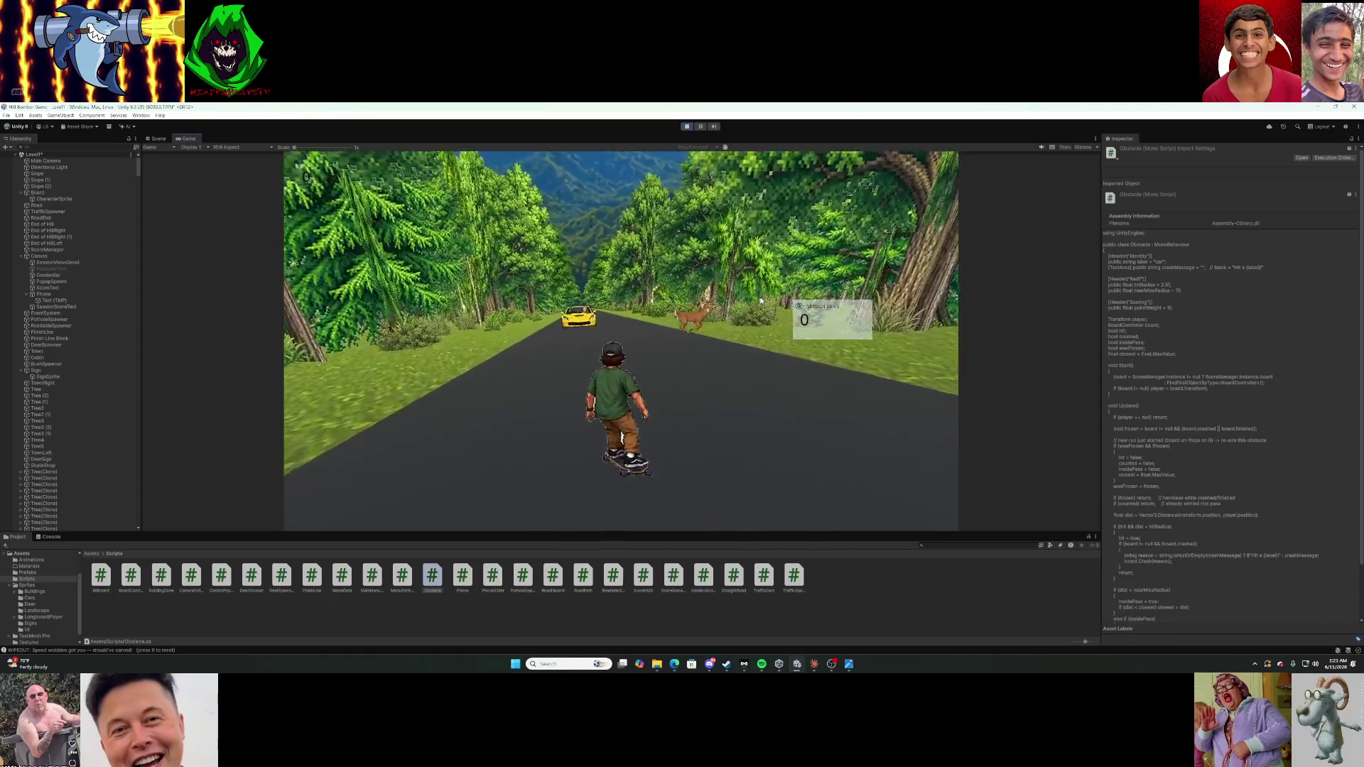
{"action": "key", "text": "r"}
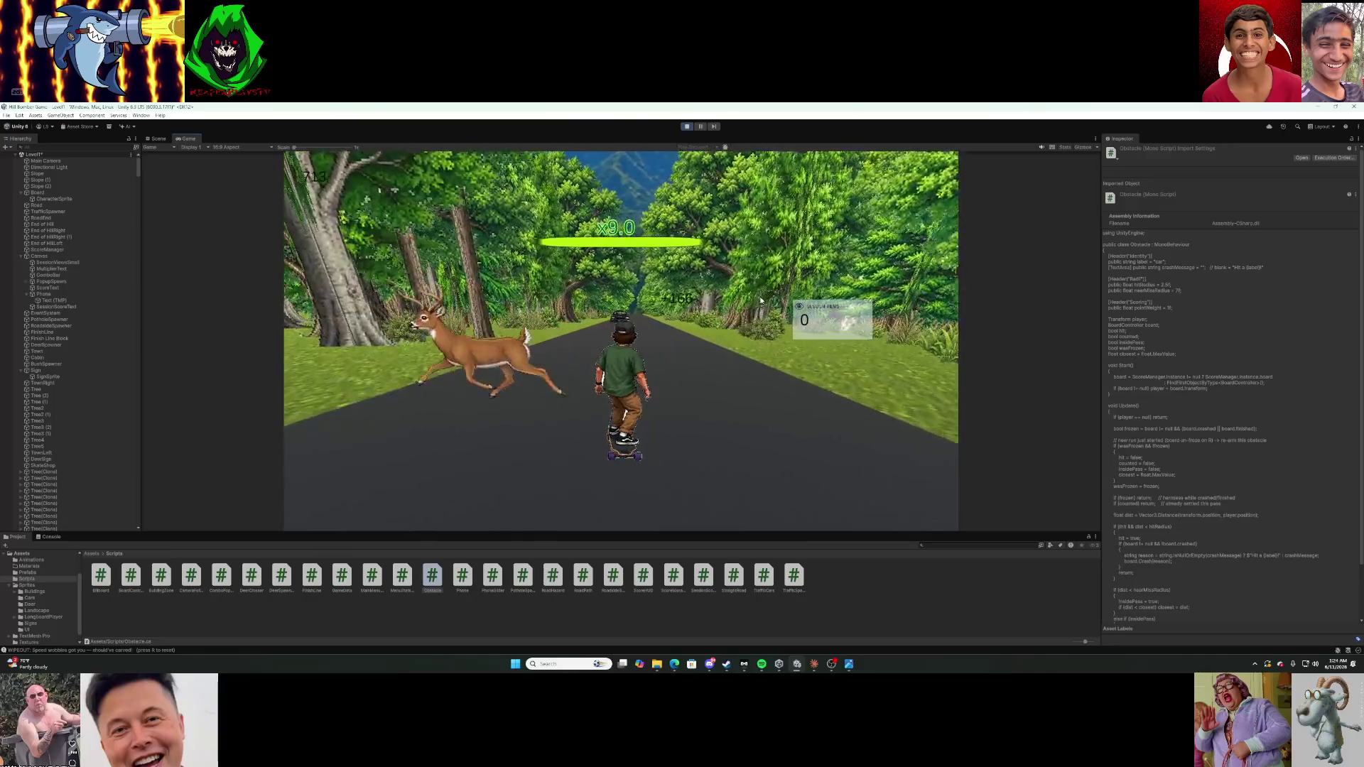
Ride a full run to the Hilltown finish line and screenshot the Game view showing score 0.
{"action": "key", "text": "r"}
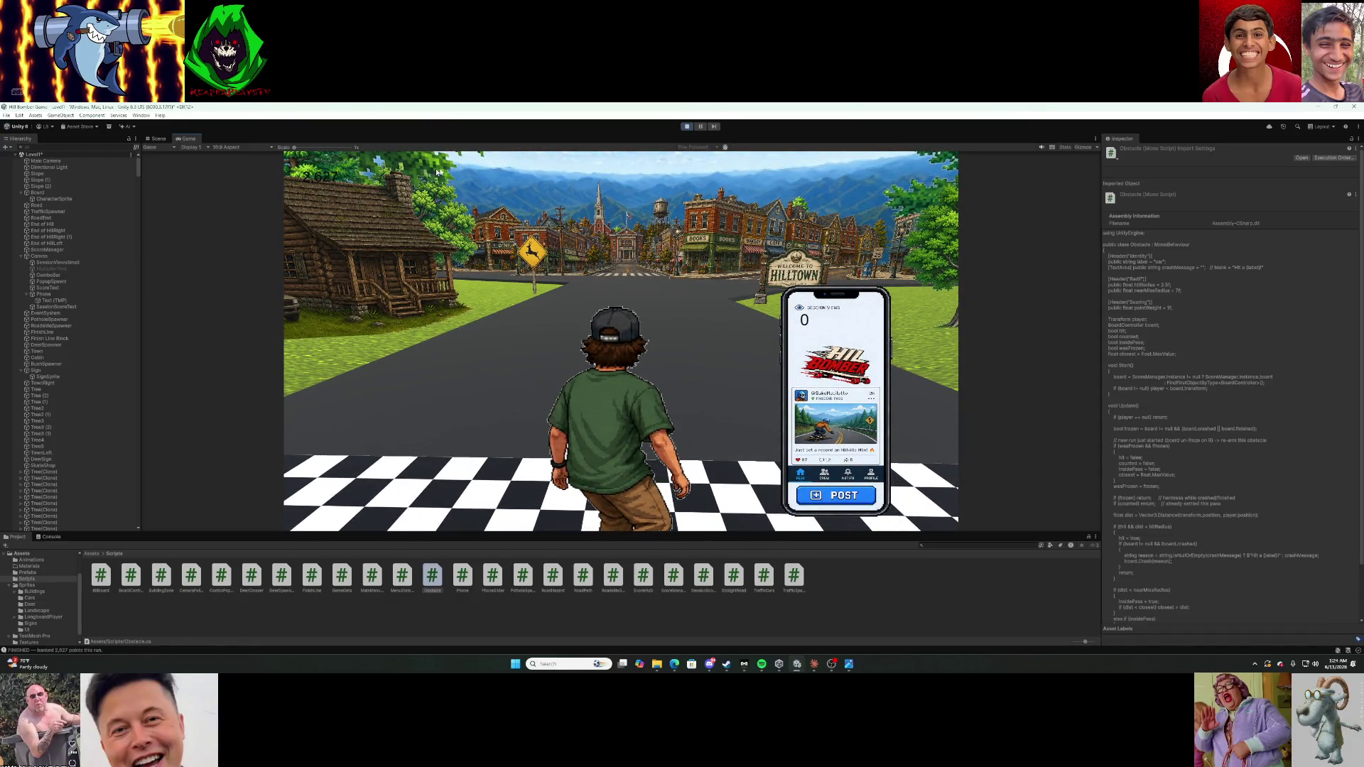
{"action": "key", "text": "super+shift+s"}
{"action": "mouse_move", "coordinate": [278, 145]}
{"action": "left_mouse_down"}
{"action": "mouse_move", "coordinate": [863, 403]}
{"action": "mouse_move", "coordinate": [976, 468]}
{"action": "mouse_move", "coordinate": [1012, 543]}
{"action": "left_mouse_up"}
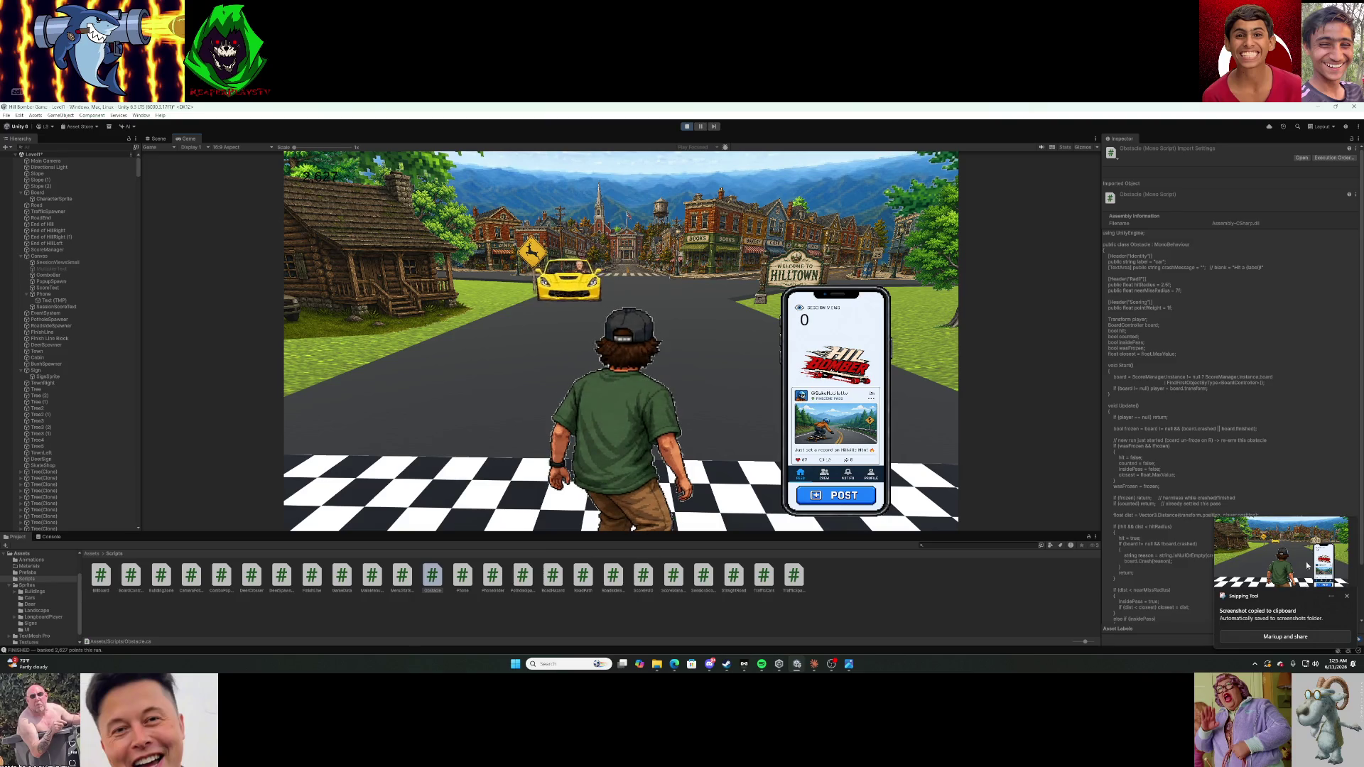
Paste the finish-line screenshot into the Claude chat.
{"action": "left_click", "coordinate": [1273, 552]}
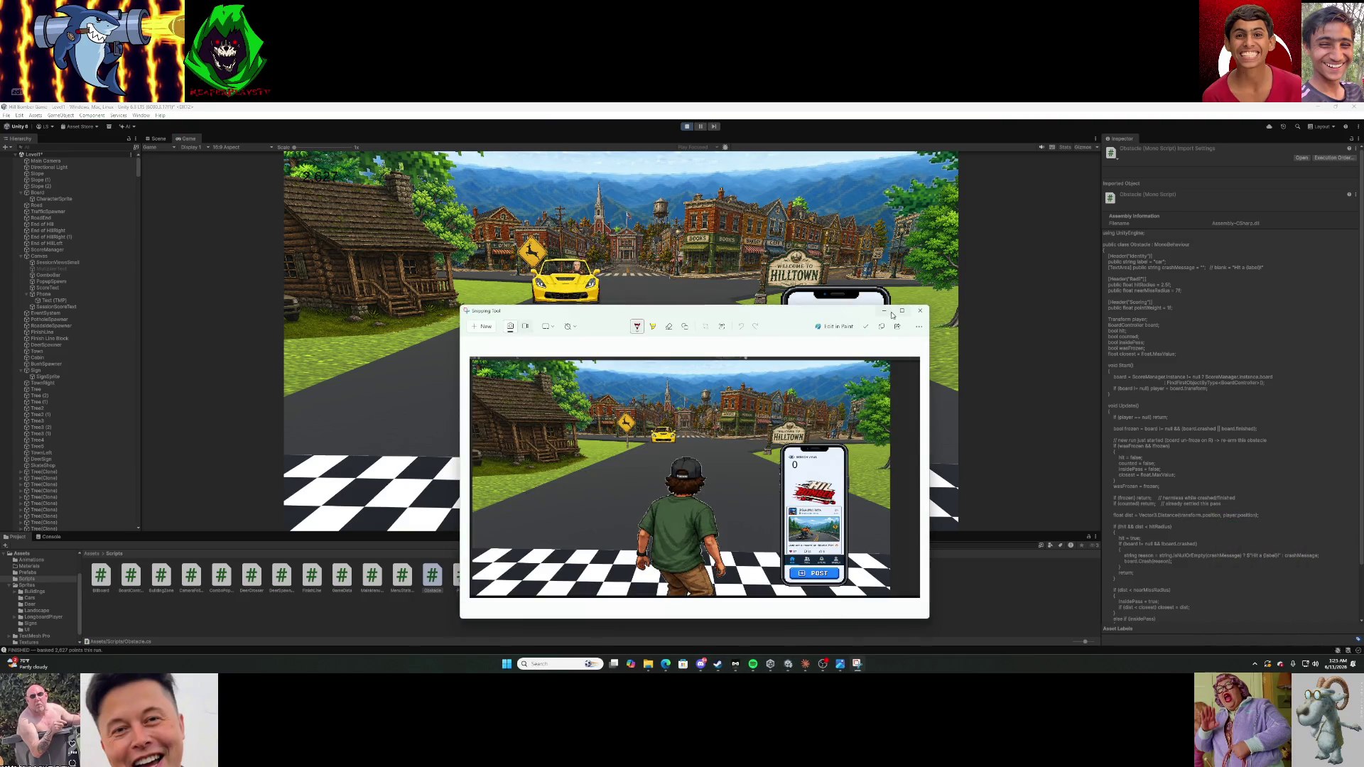
{"action": "left_click", "coordinate": [921, 314]}
{"action": "left_click", "coordinate": [814, 664]}
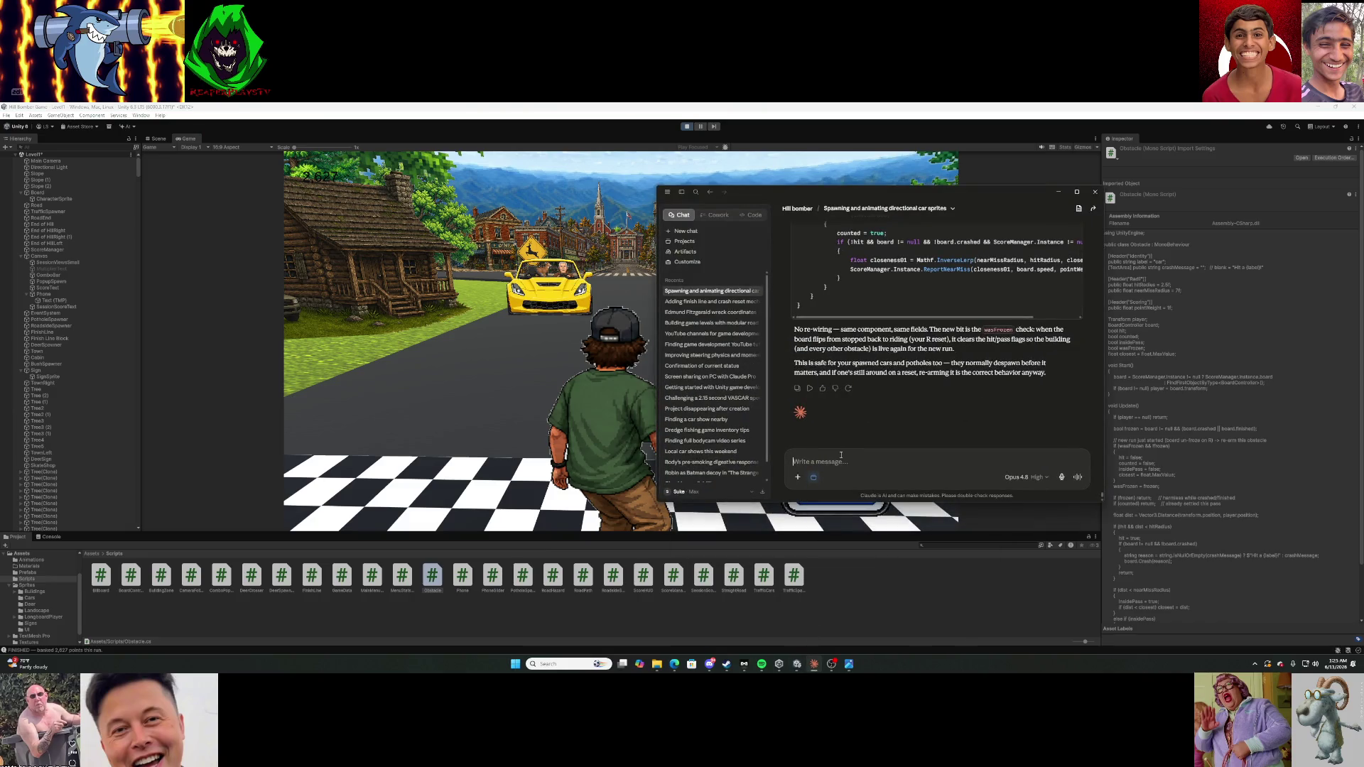
{"action": "key", "text": "ctrl+v"}
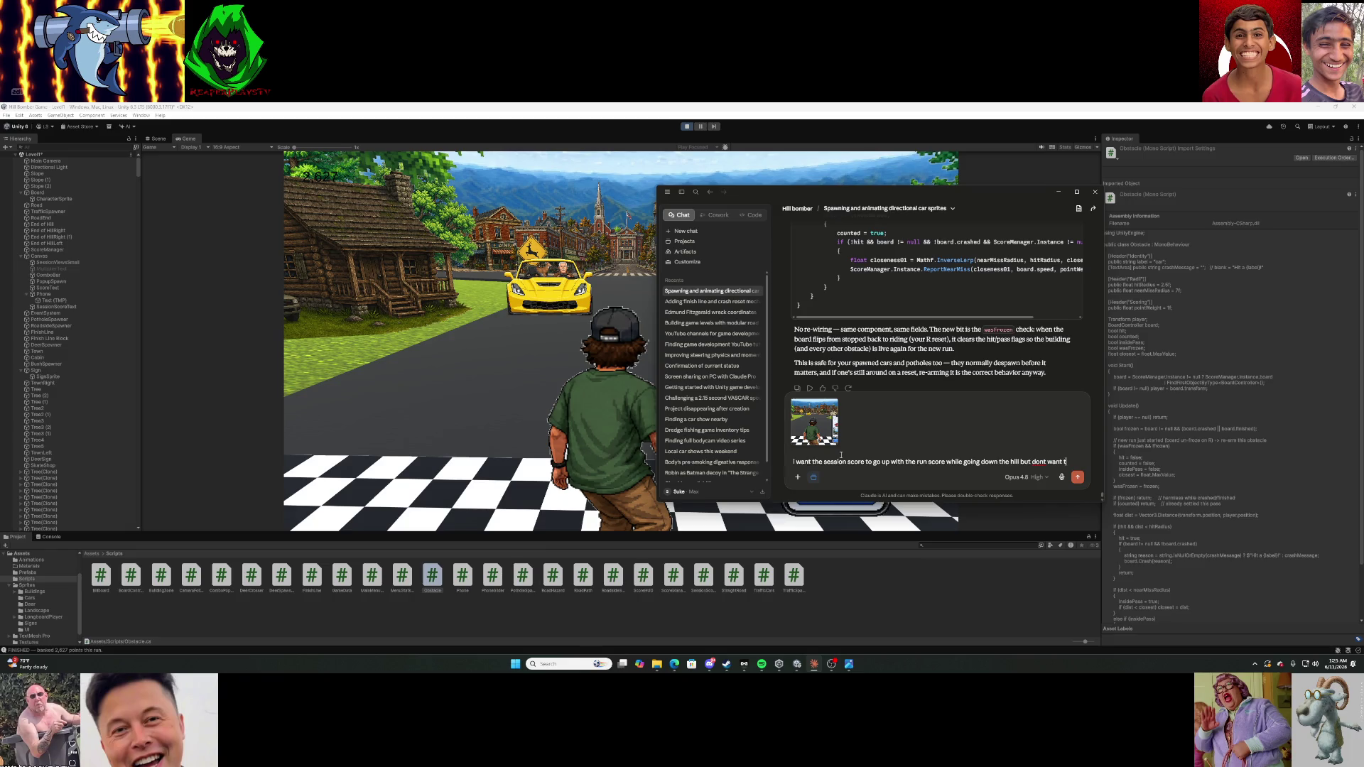
Send the request for a live-rising session score without double counting, then restart the run.
{"action": "type", "text": "n ("}
{"action": "type", "text": "o run into the issue where it double counts the score"}
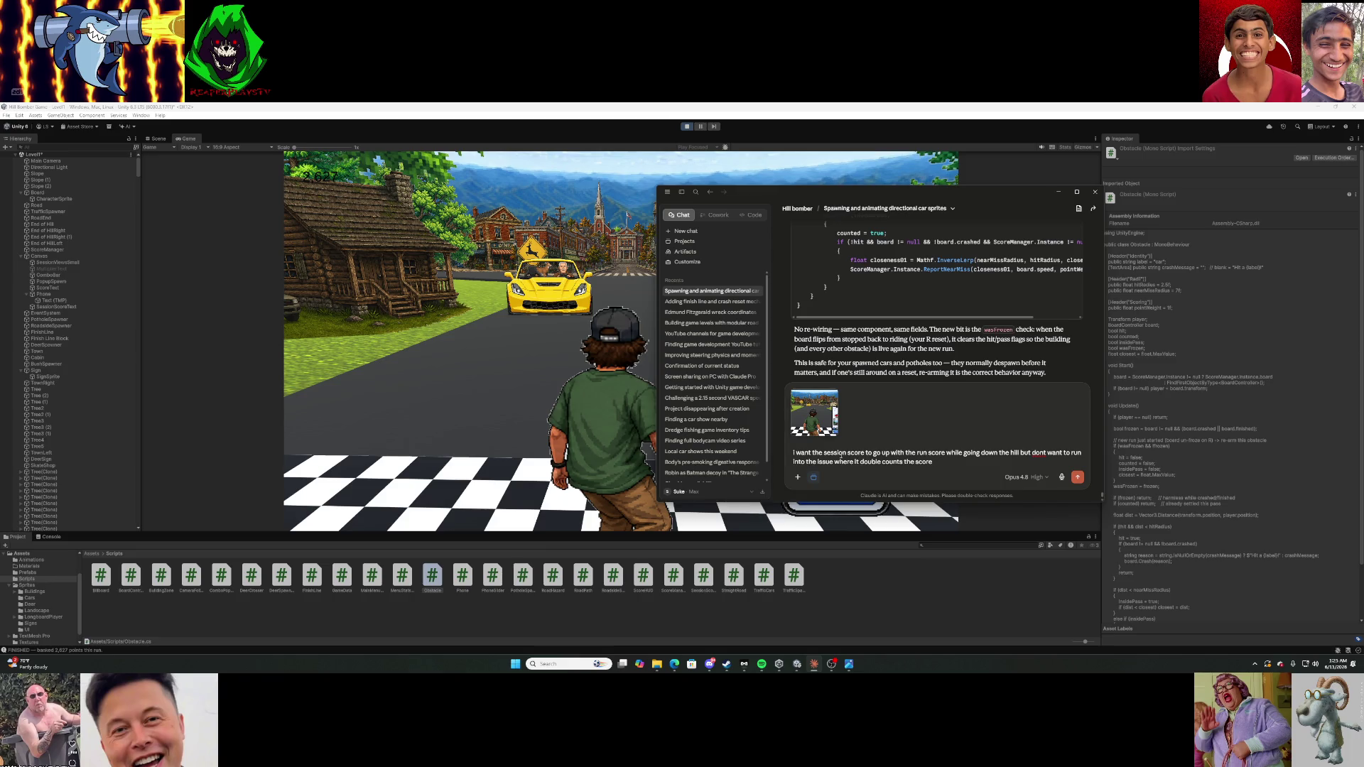
{"action": "key", "text": "Return"}
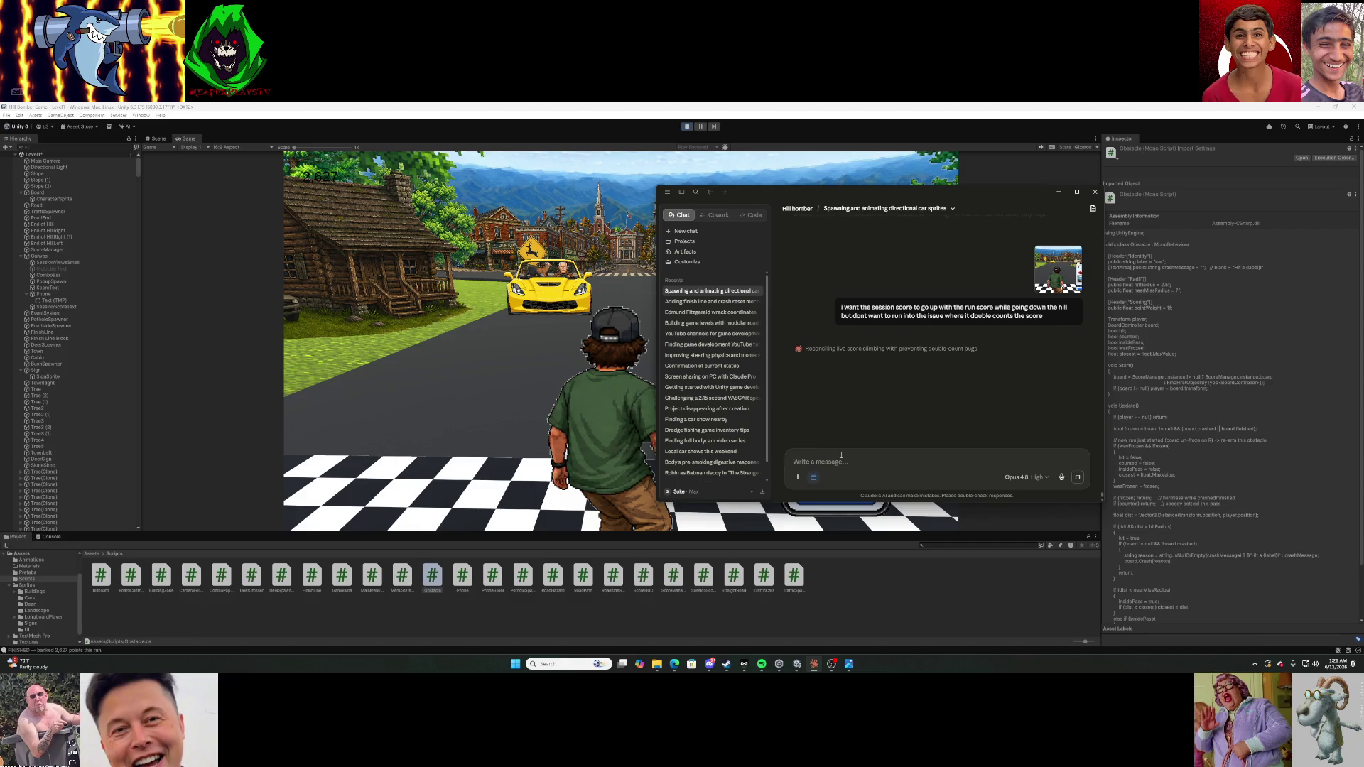
{"action": "left_click", "coordinate": [1059, 193]}
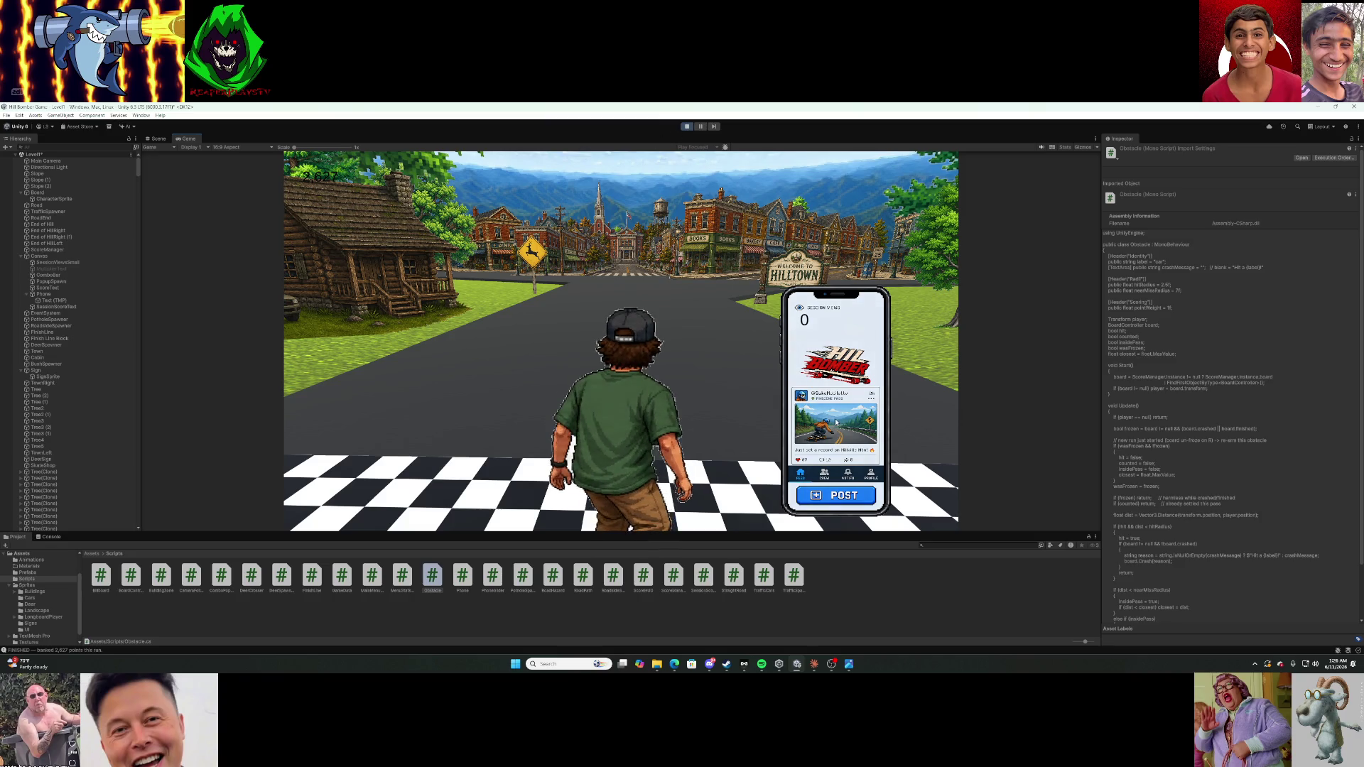
{"action": "key", "text": "r"}
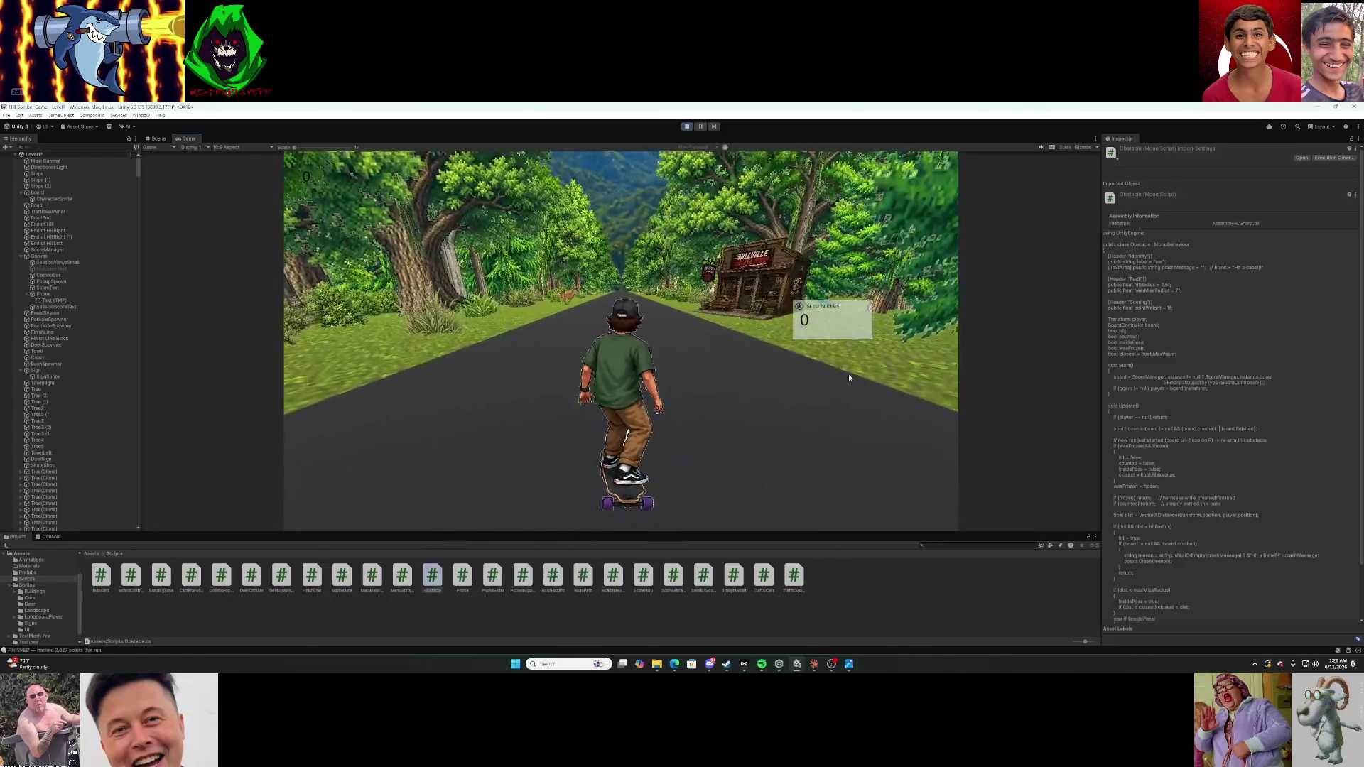
Ride the hill steering left and right, crash into a tree, and return to the shop map.
{"action": "key", "text": "d"}
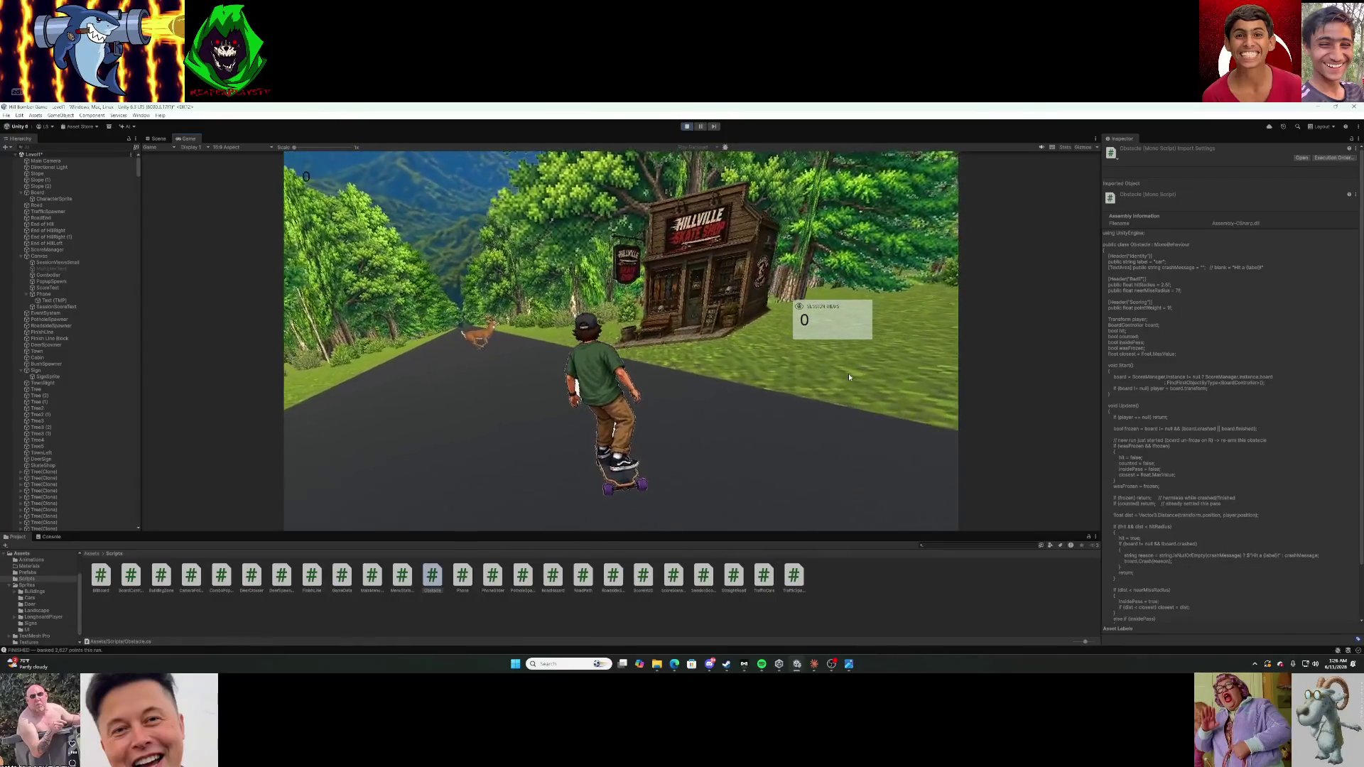
{"action": "key", "text": "a"}
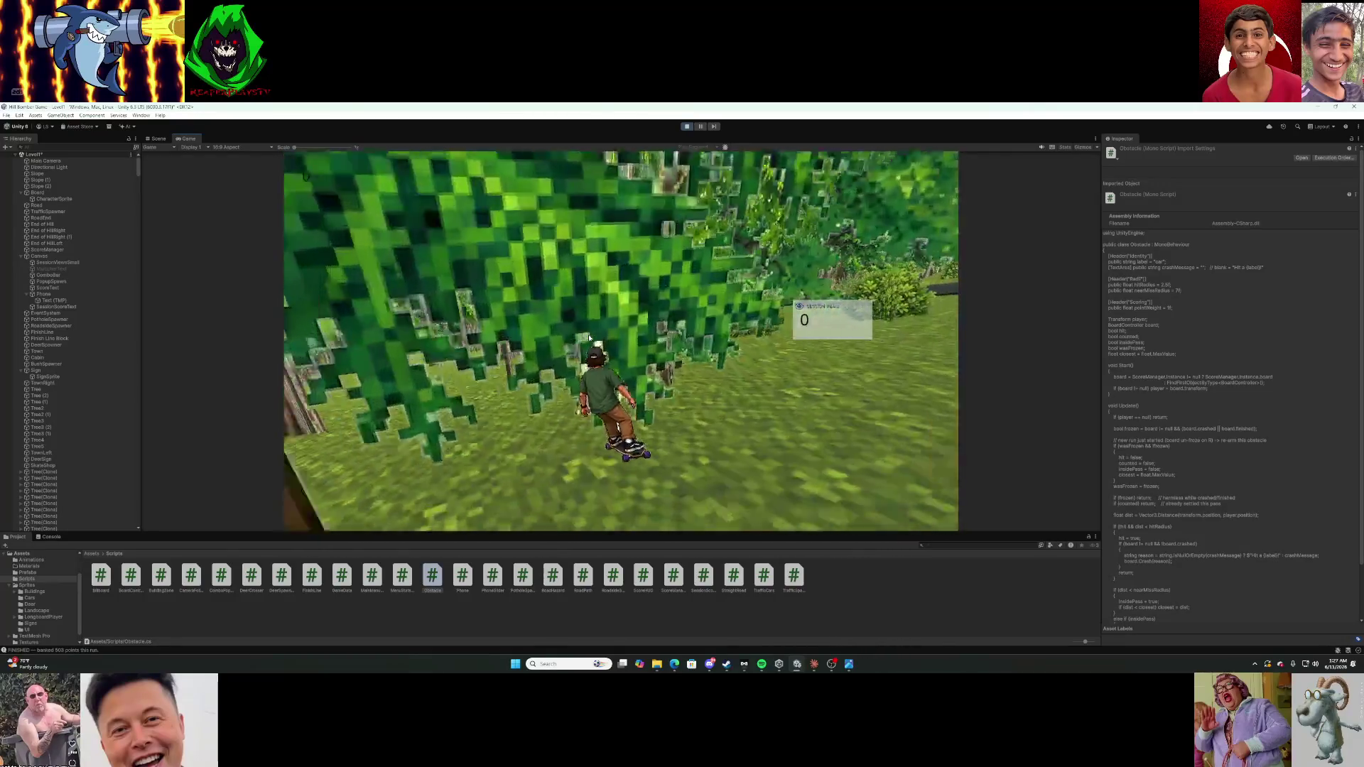
{"action": "key", "text": "r"}
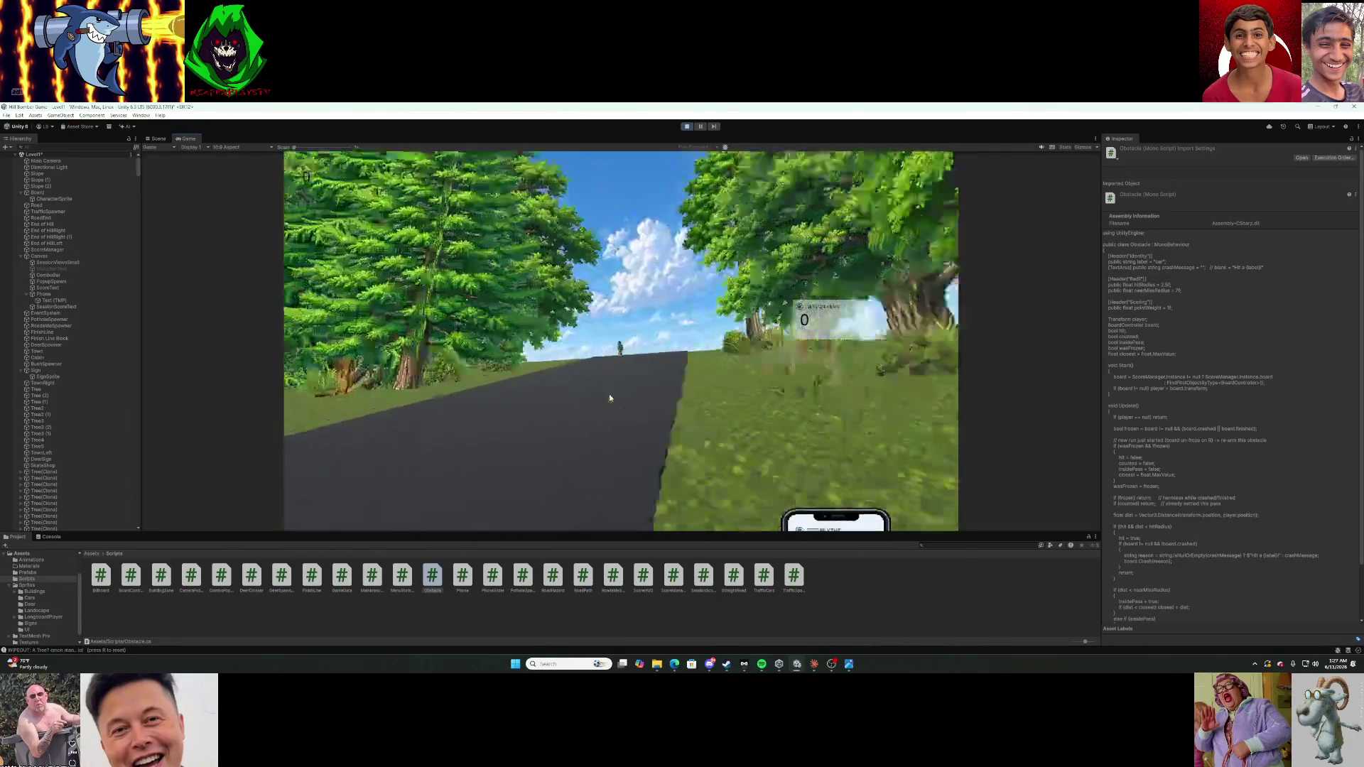
{"action": "key", "text": "a"}
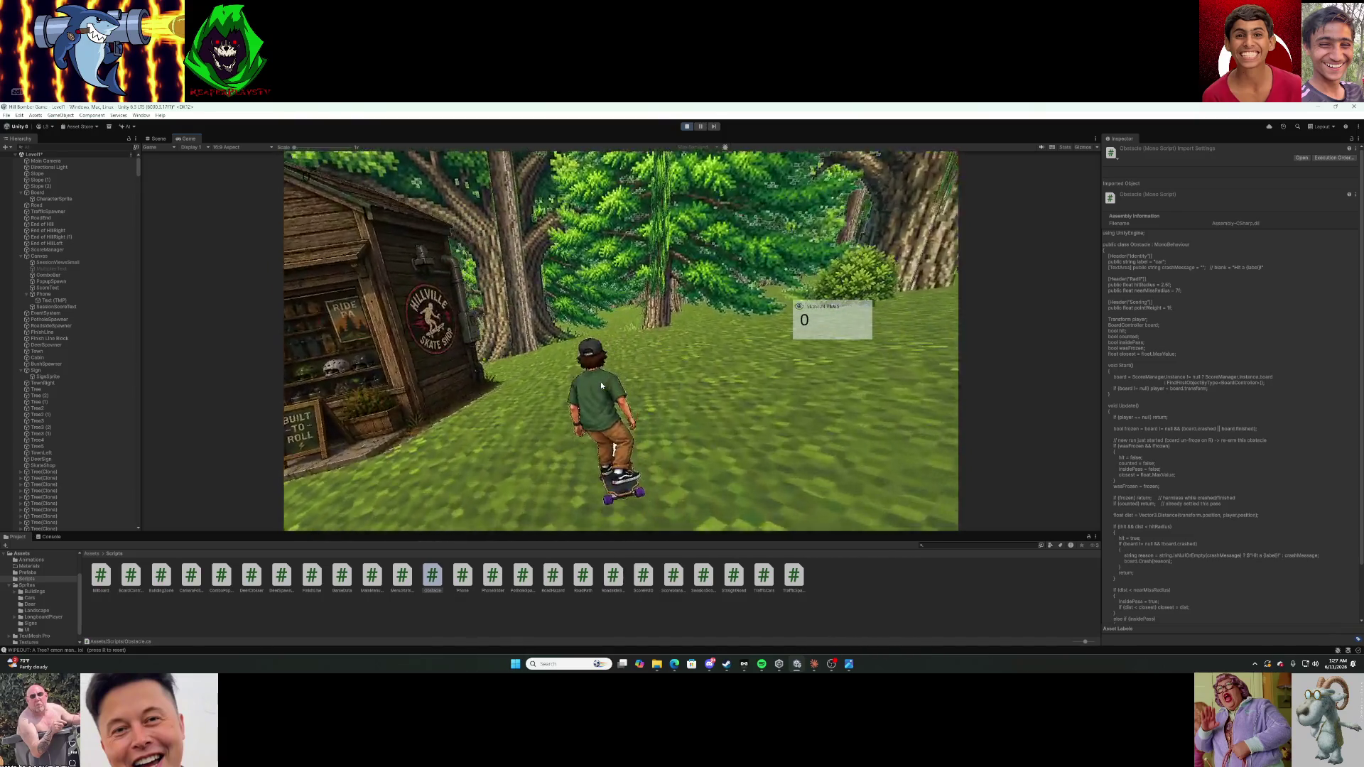
{"action": "key", "text": "a"}
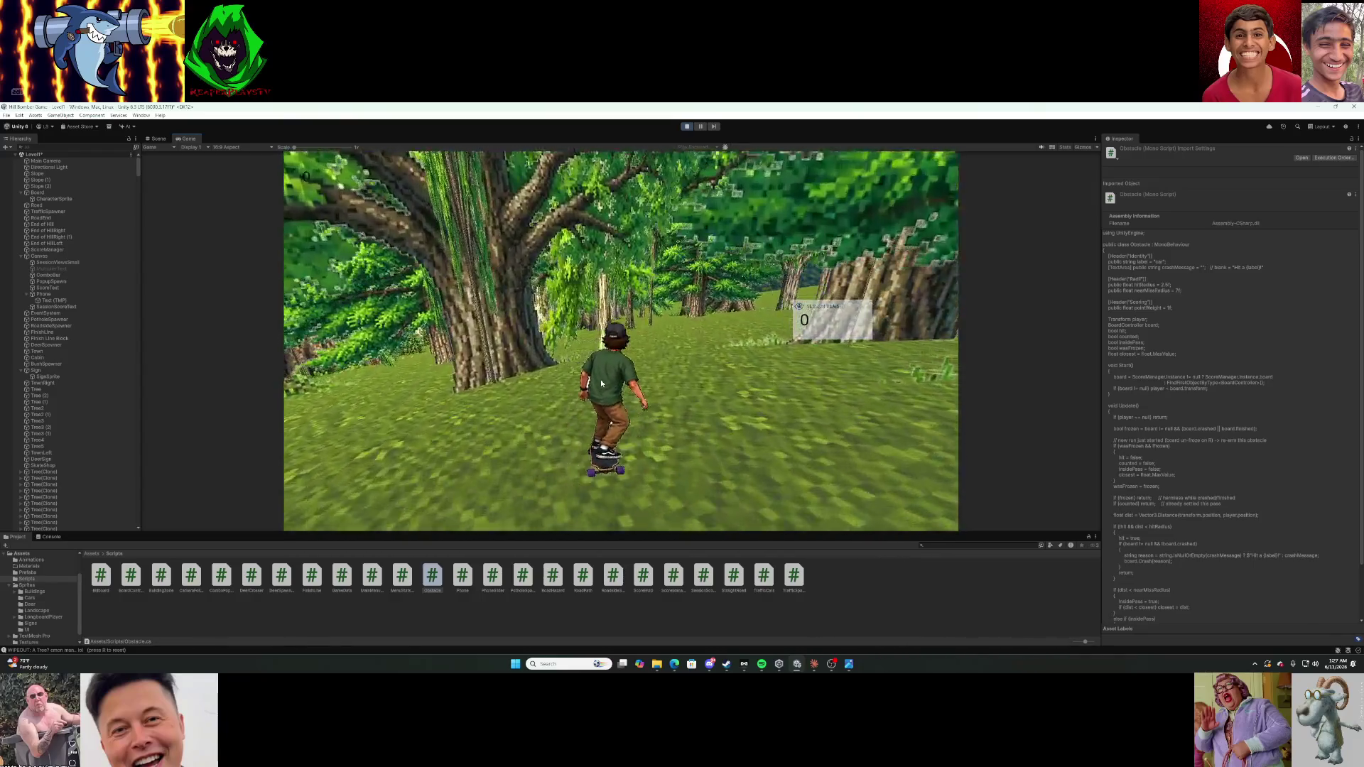
{"action": "key", "text": "a"}
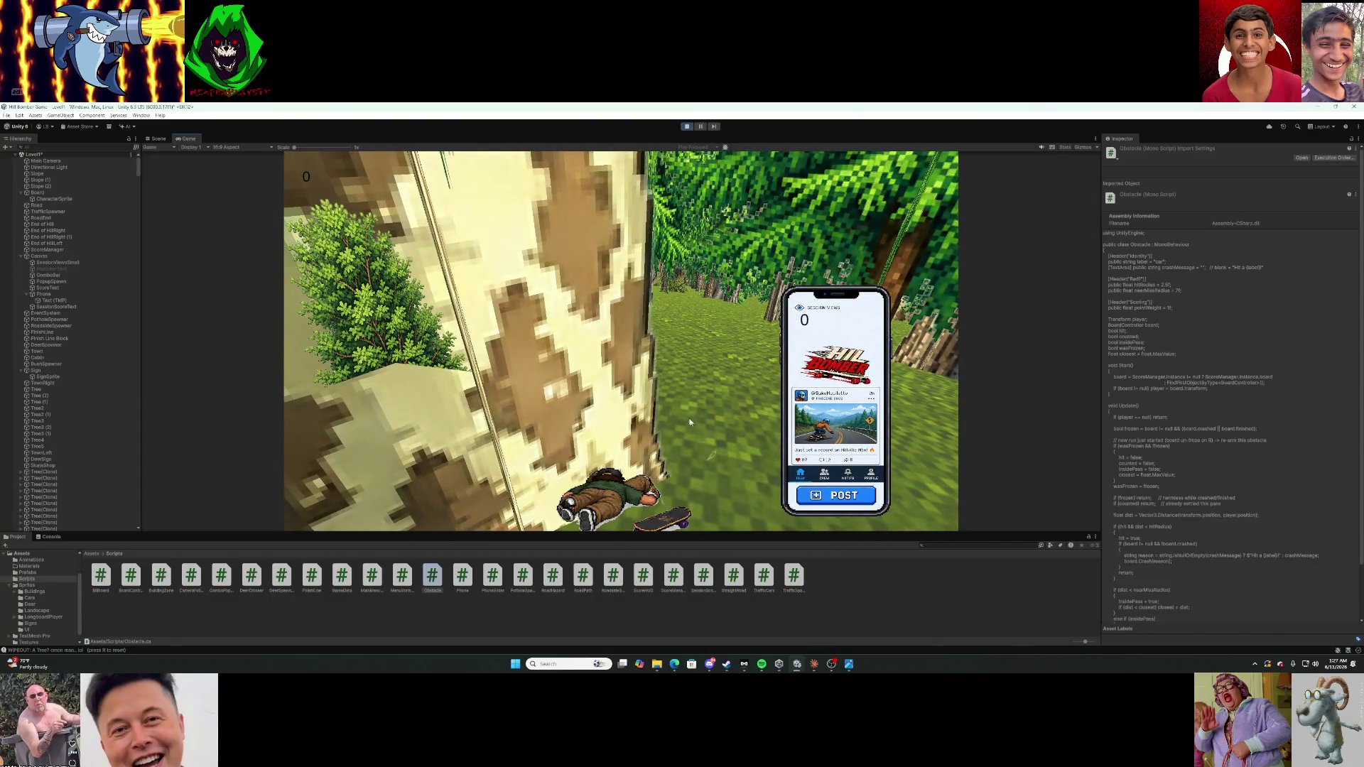
{"action": "left_click", "coordinate": [835, 498]}
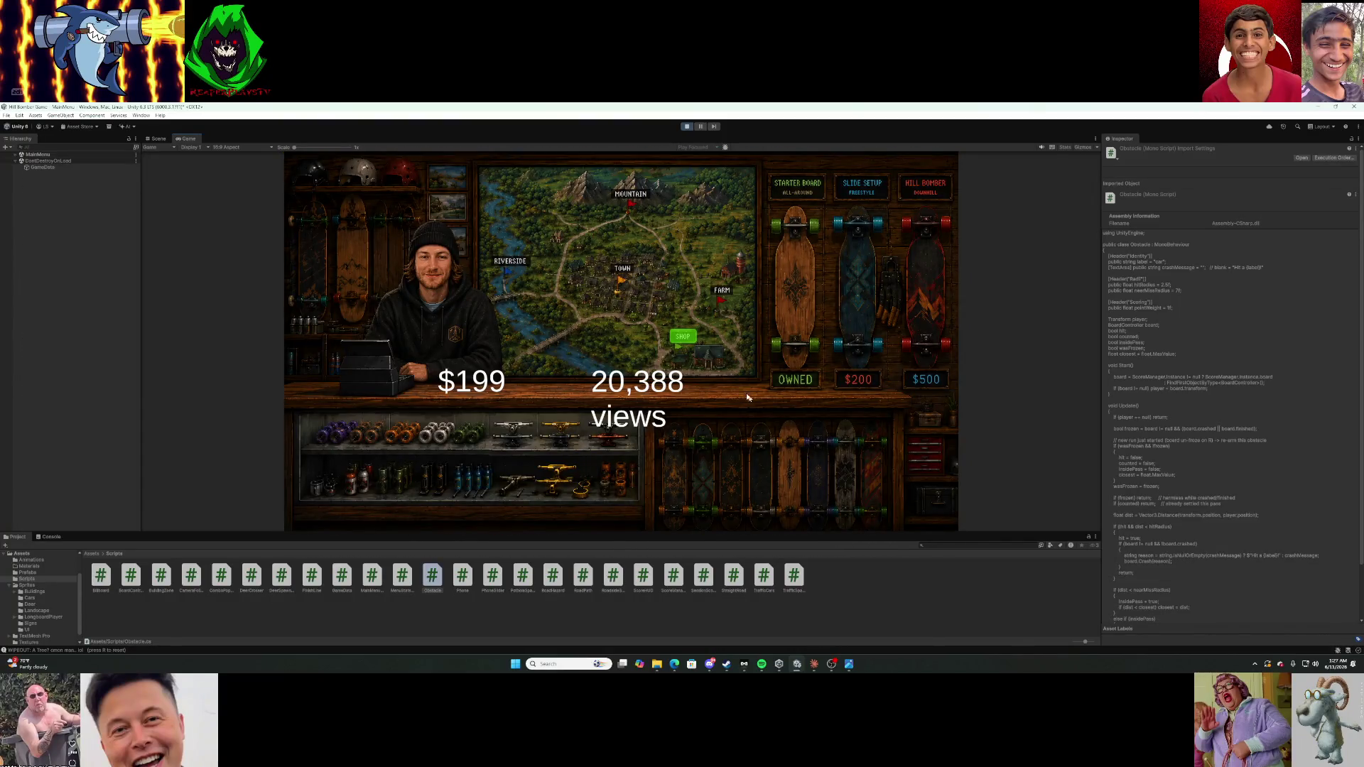
Load Level1 from the map, ride to the Hilltown finish scoring 631, then bring up Claude's reply.
{"action": "left_click", "coordinate": [690, 337]}
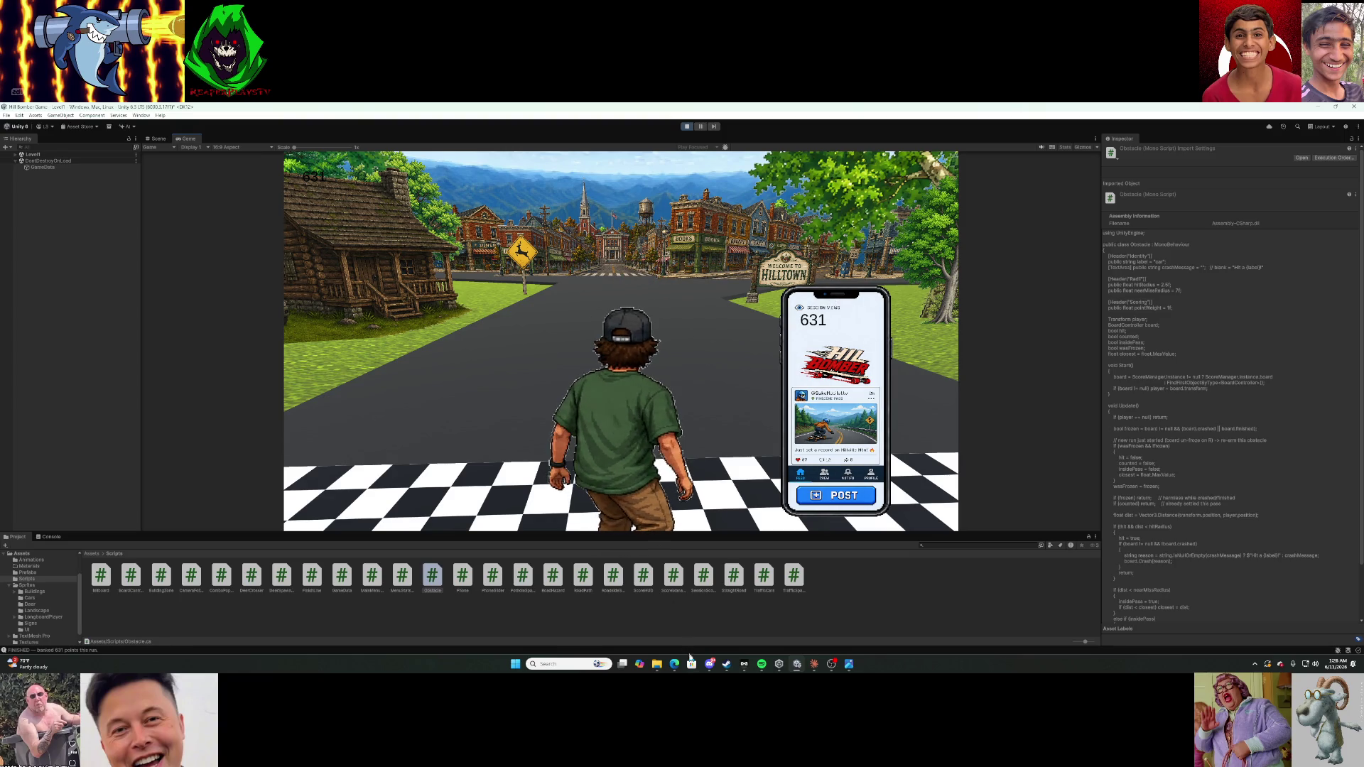
{"action": "left_click", "coordinate": [814, 664]}
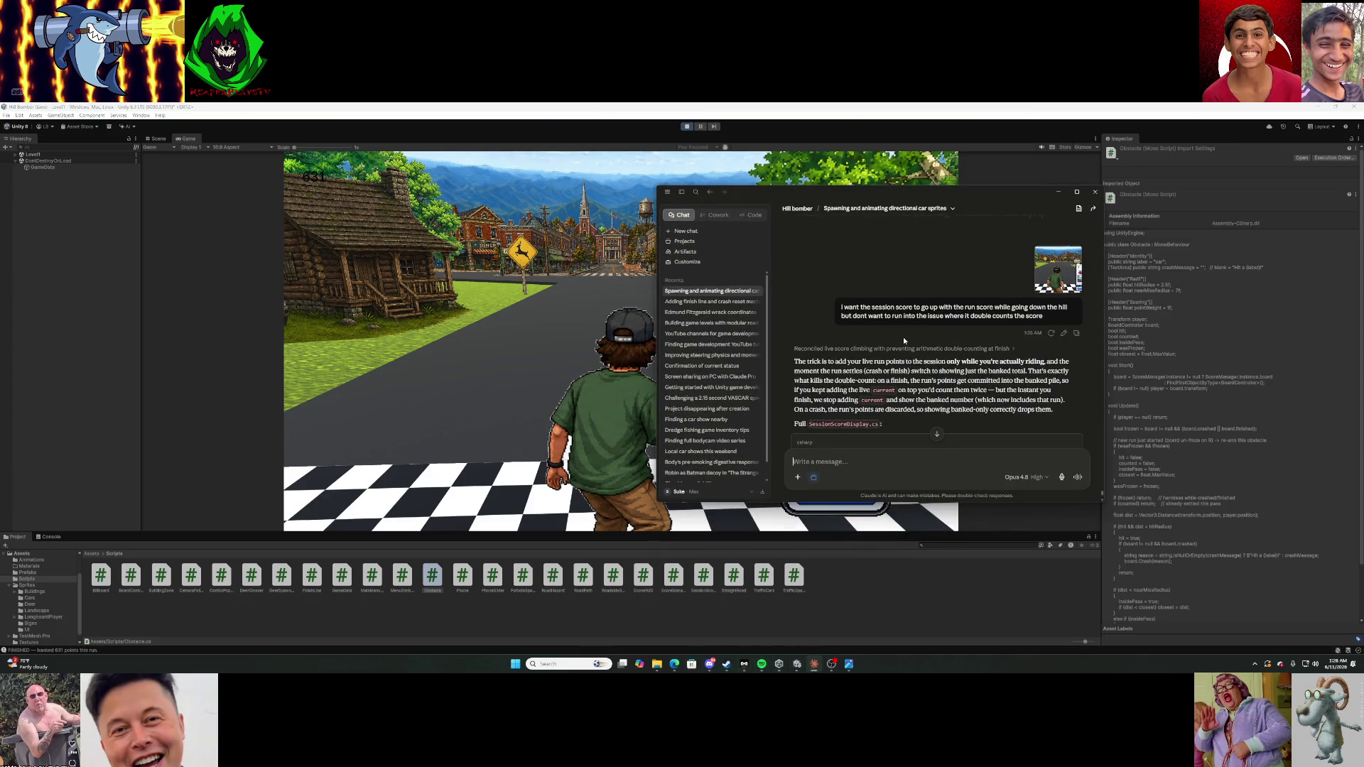
Read Claude's SessionScoreDisplay.cs reply, hide the chat, stop Play mode and select the SessionScoreDisplay script.
{"action": "scroll", "coordinate": [902, 339], "scroll_direction": "down", "scroll_amount": 1}
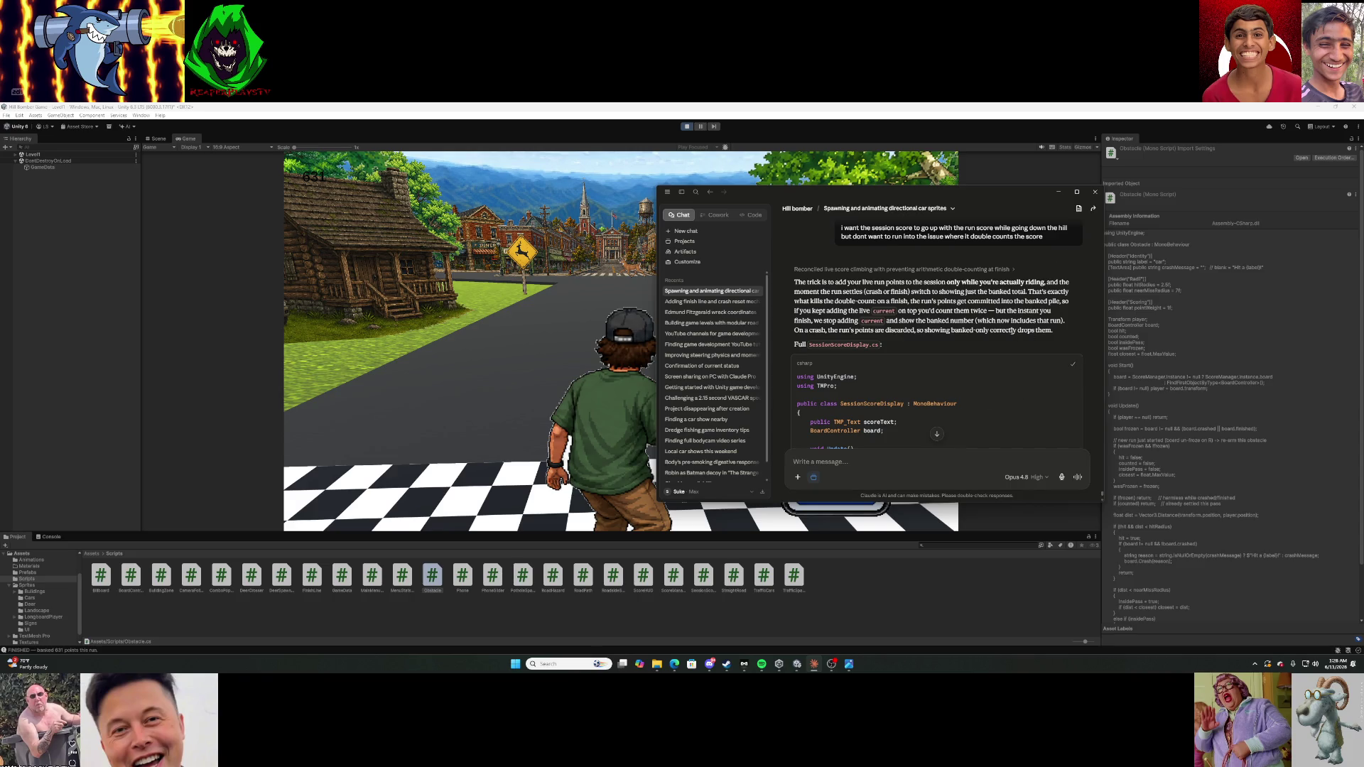
{"action": "scroll", "coordinate": [981, 331], "scroll_direction": "down", "scroll_amount": 6}
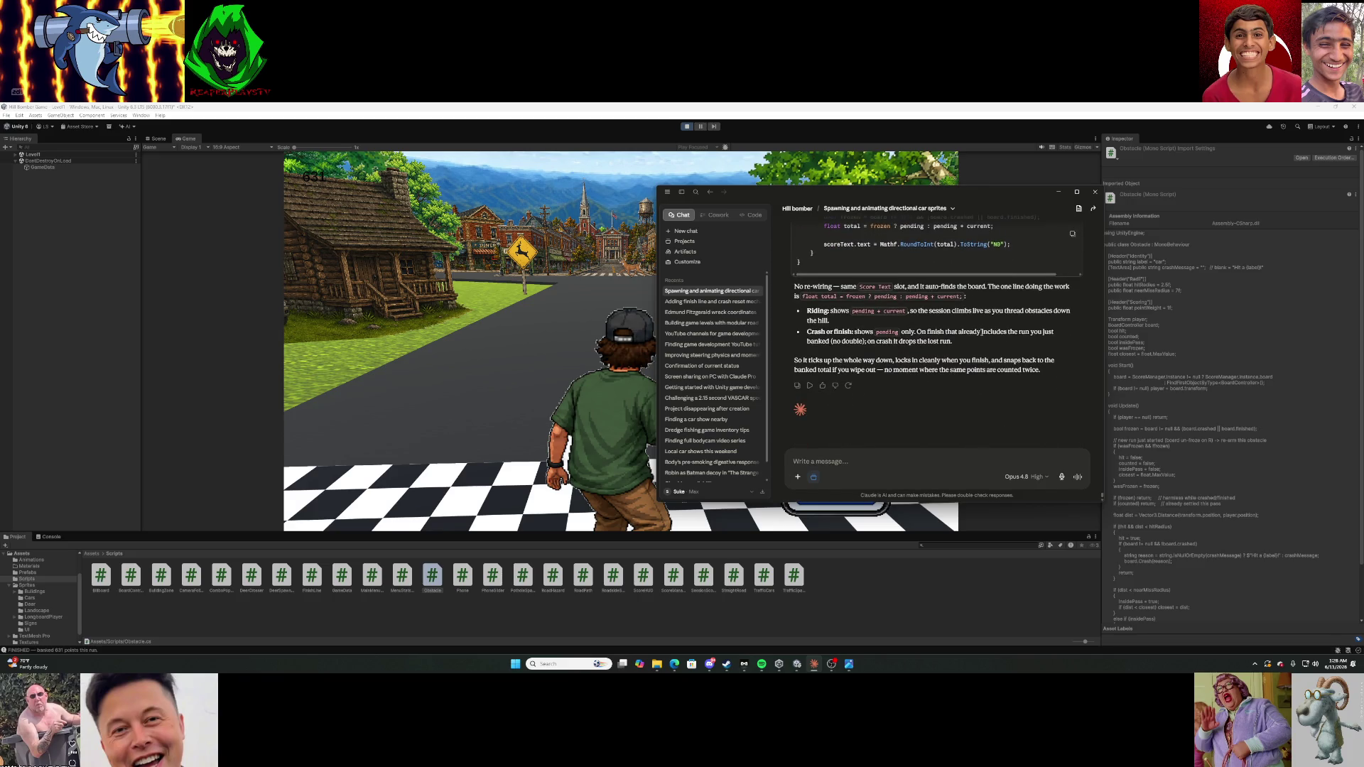
{"action": "scroll", "coordinate": [981, 332], "scroll_direction": "up", "scroll_amount": 10}
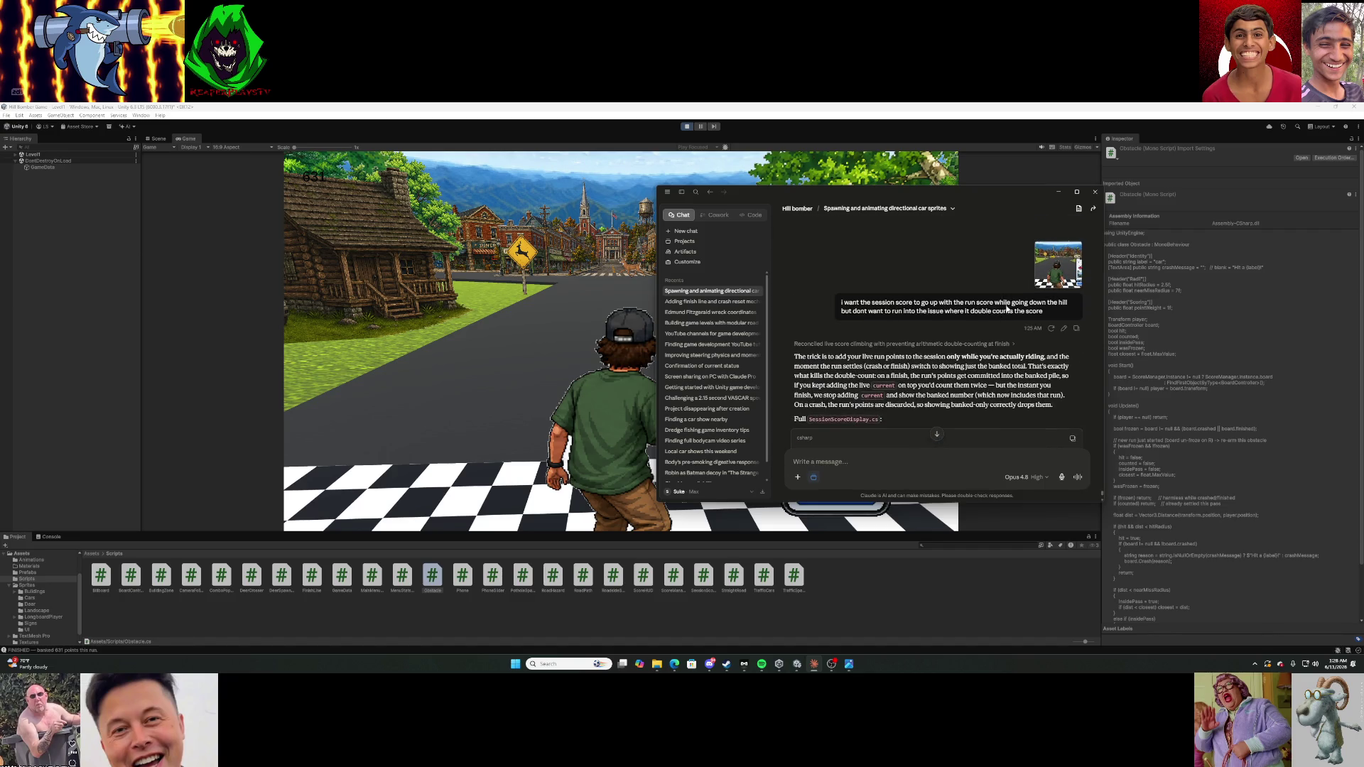
{"action": "left_click", "coordinate": [1058, 193]}
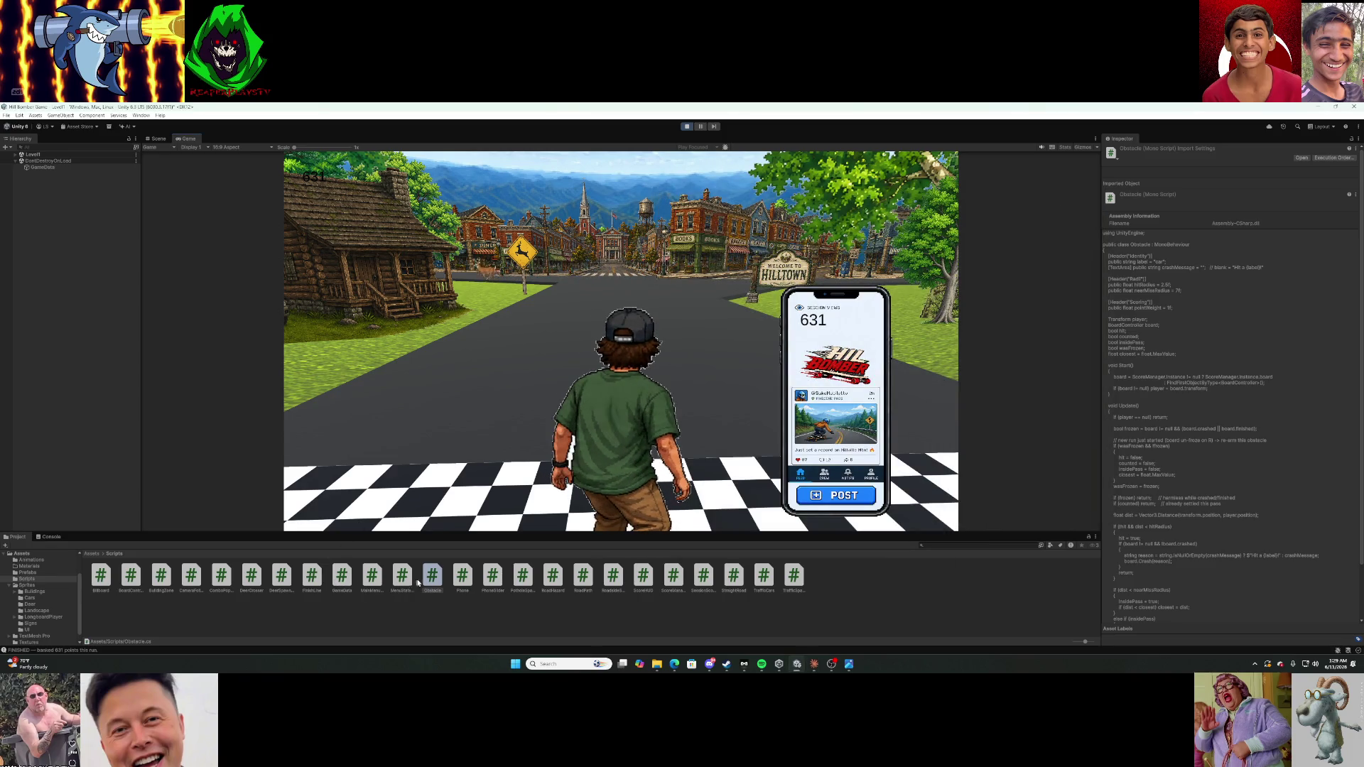
{"action": "left_click", "coordinate": [687, 127]}
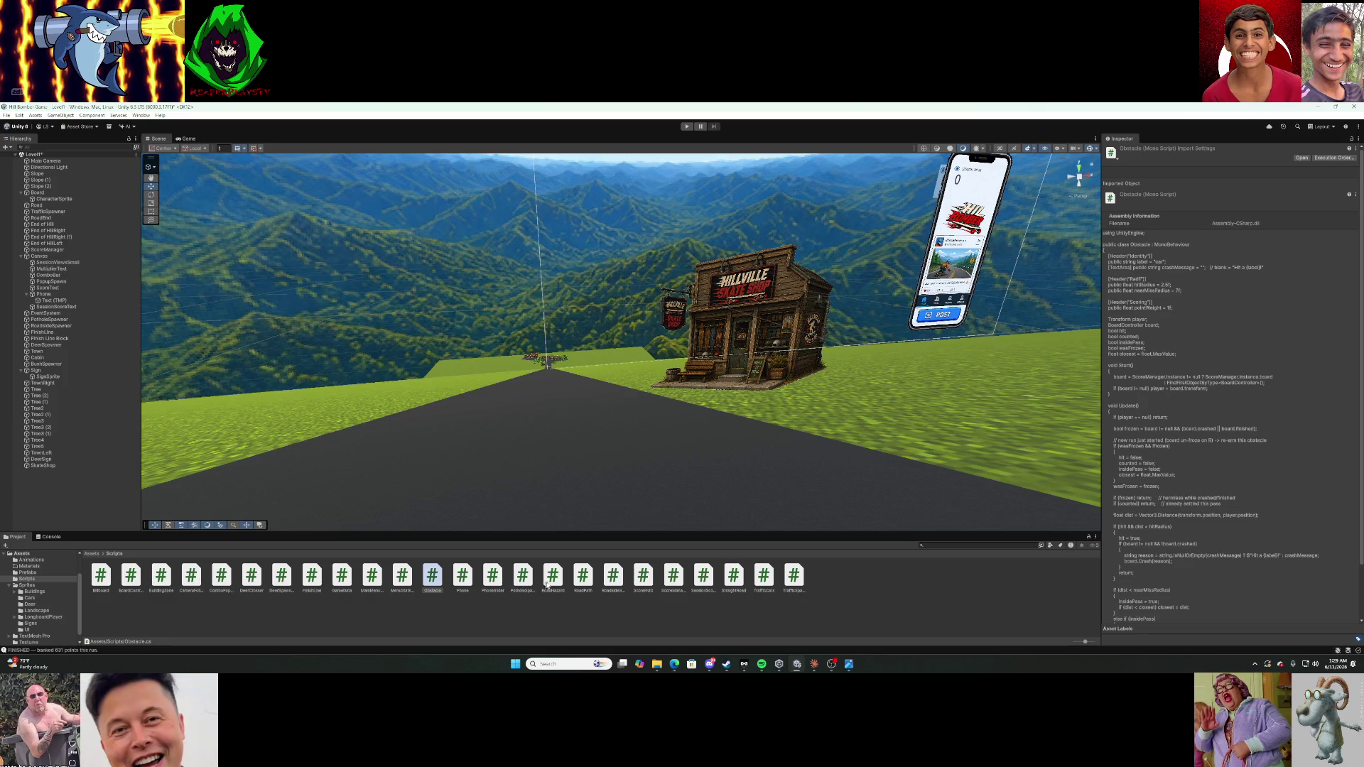
{"action": "left_click", "coordinate": [703, 577]}
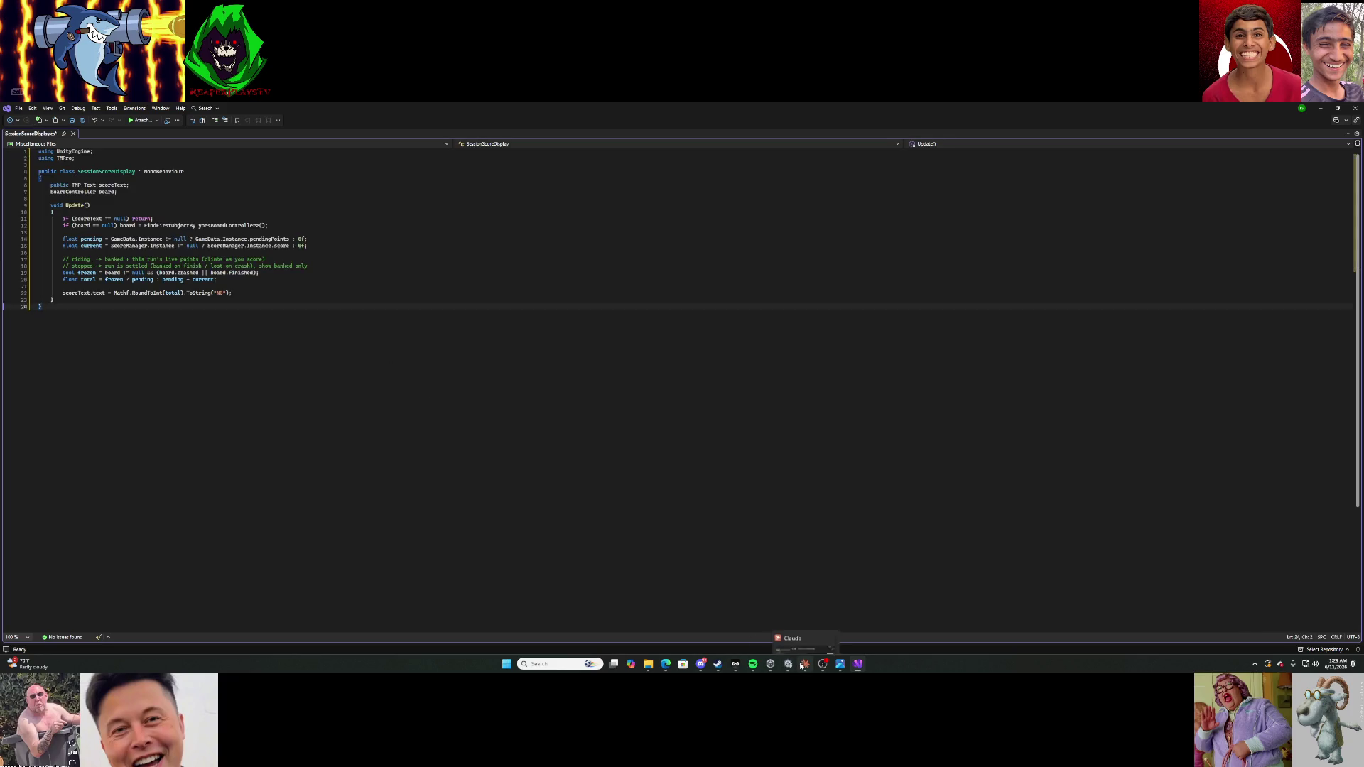
Bring up the SessionScoreDisplay.cs code in Visual Studio, close Visual Studio, and hide Claude's chat.
{"action": "left_click", "coordinate": [805, 625]}
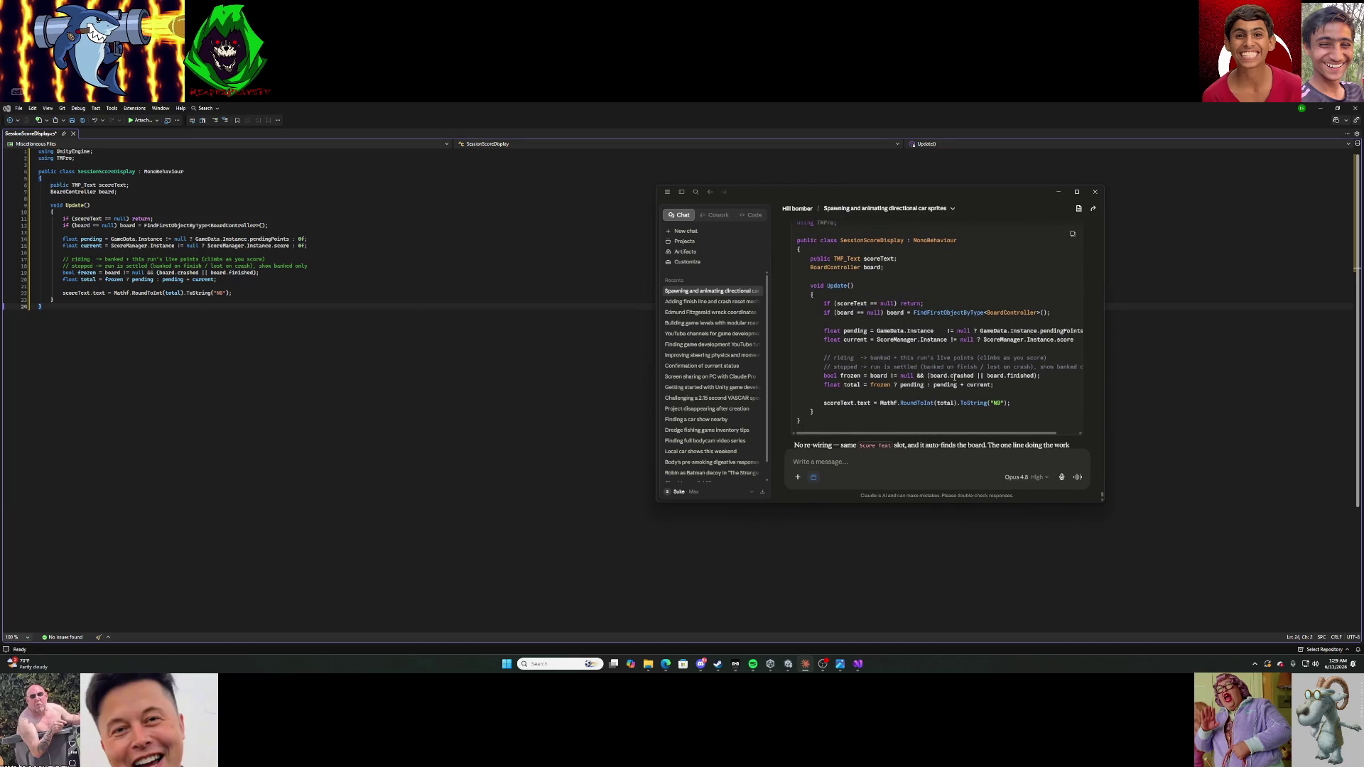
{"action": "left_click", "coordinate": [389, 341]}
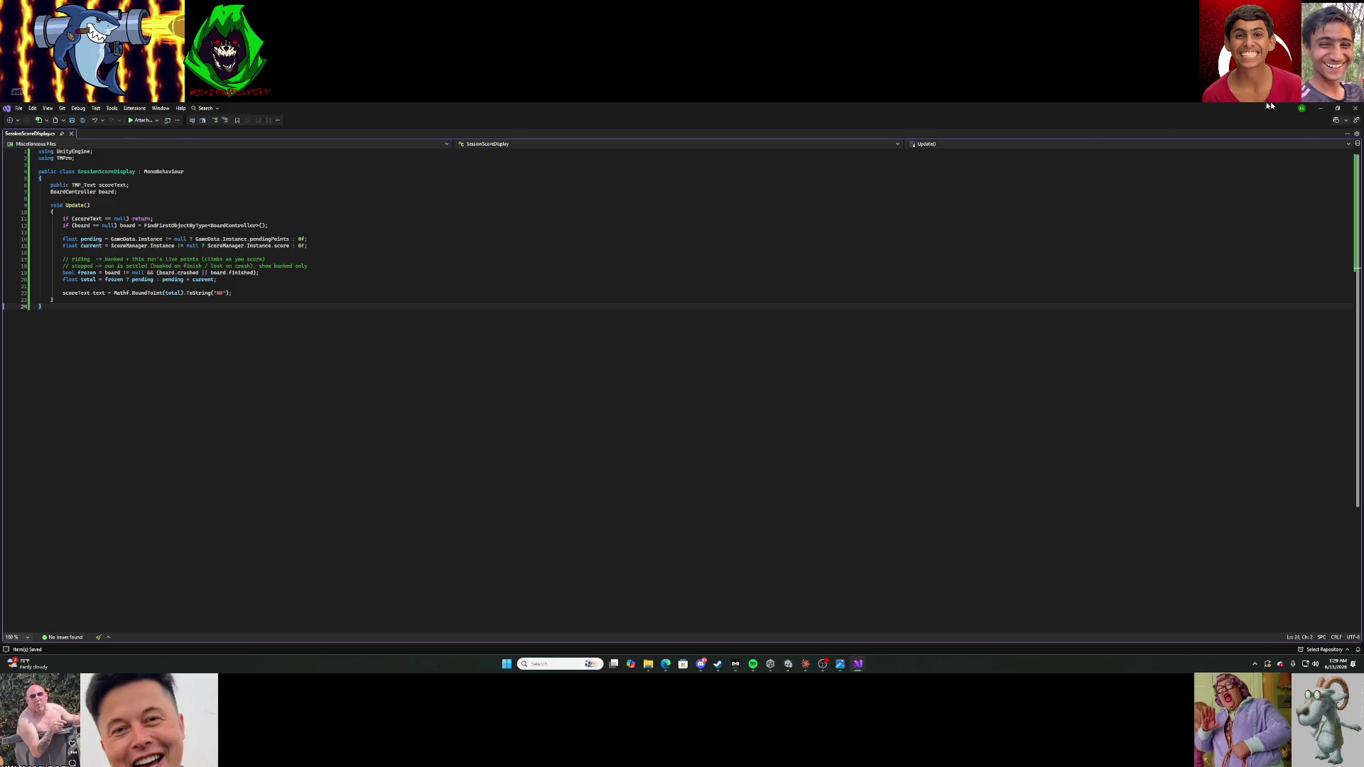
{"action": "left_click", "coordinate": [1354, 108]}
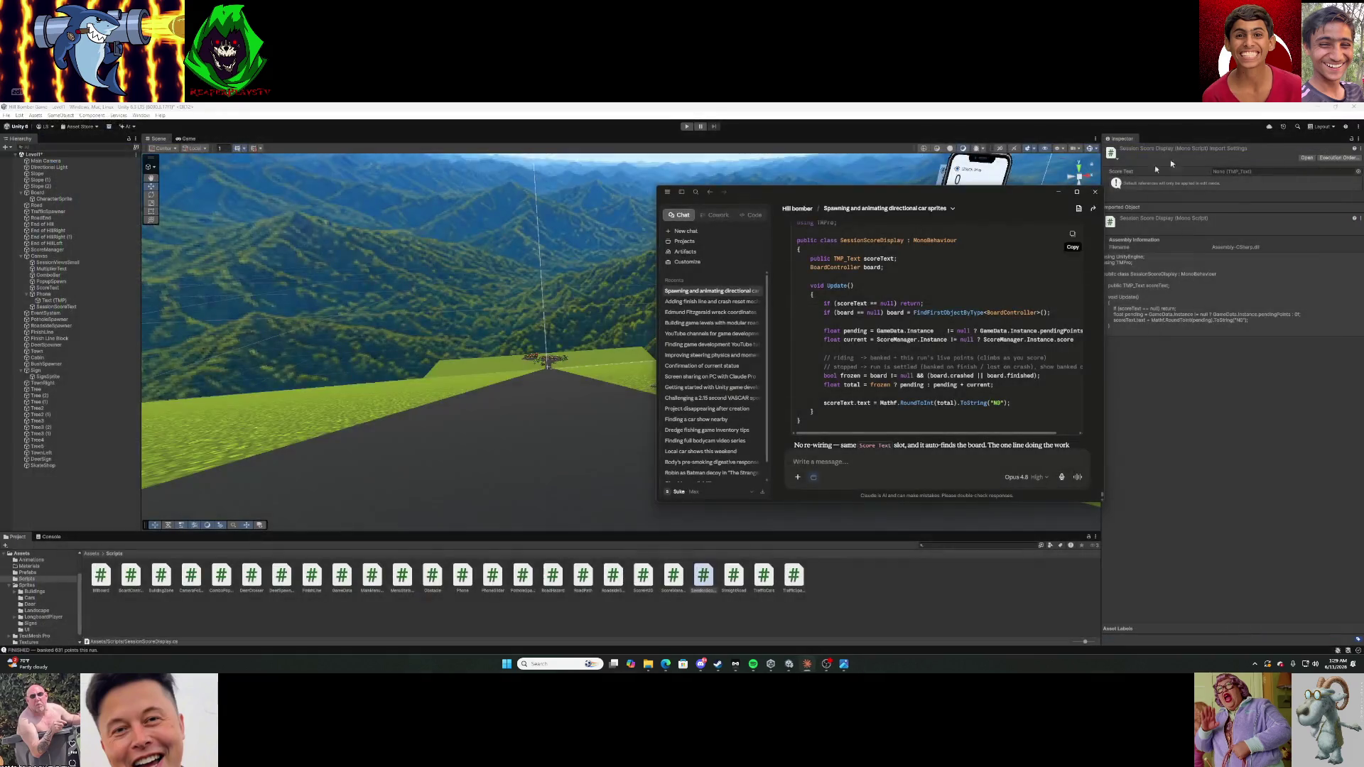
{"action": "left_click", "coordinate": [1054, 194]}
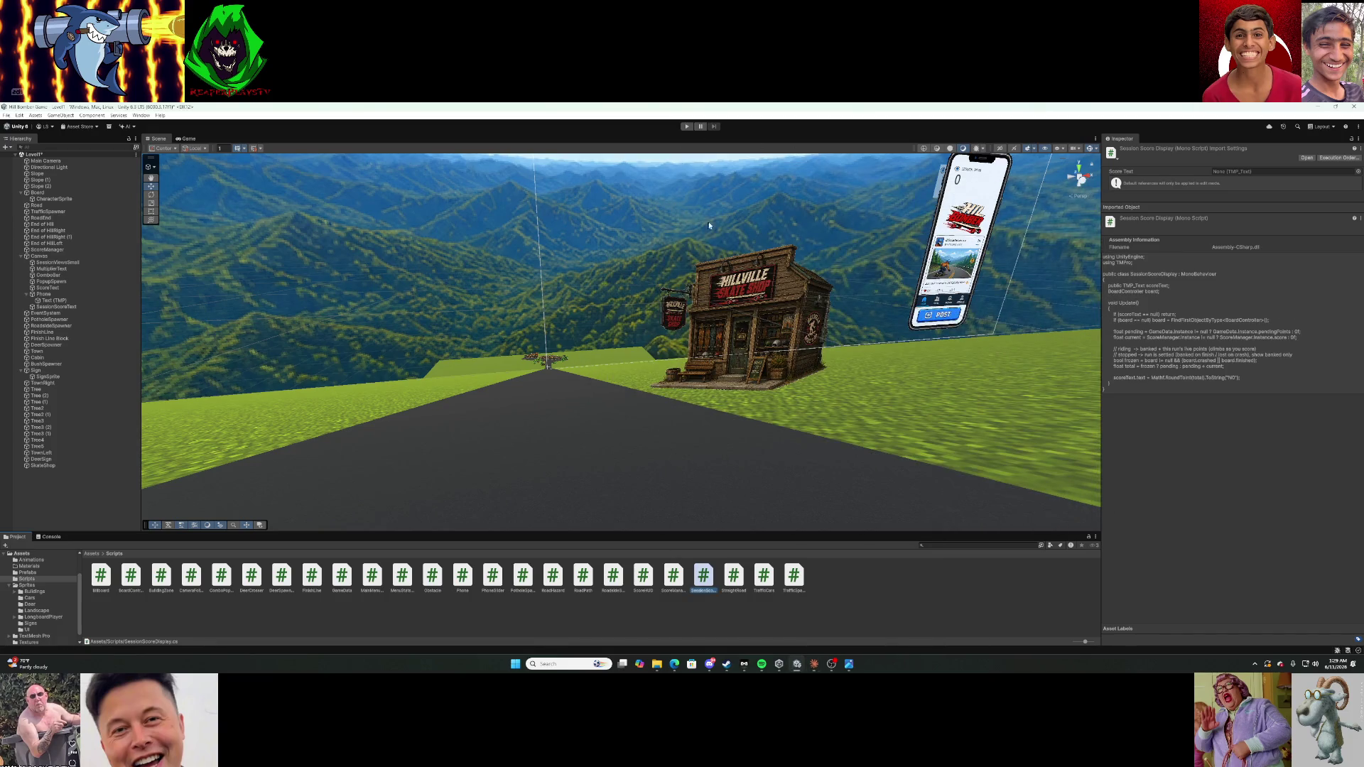
Play a test run to the Hilltown finish as the score climbs to 1,864, then reopen Claude.
{"action": "left_click", "coordinate": [687, 127]}
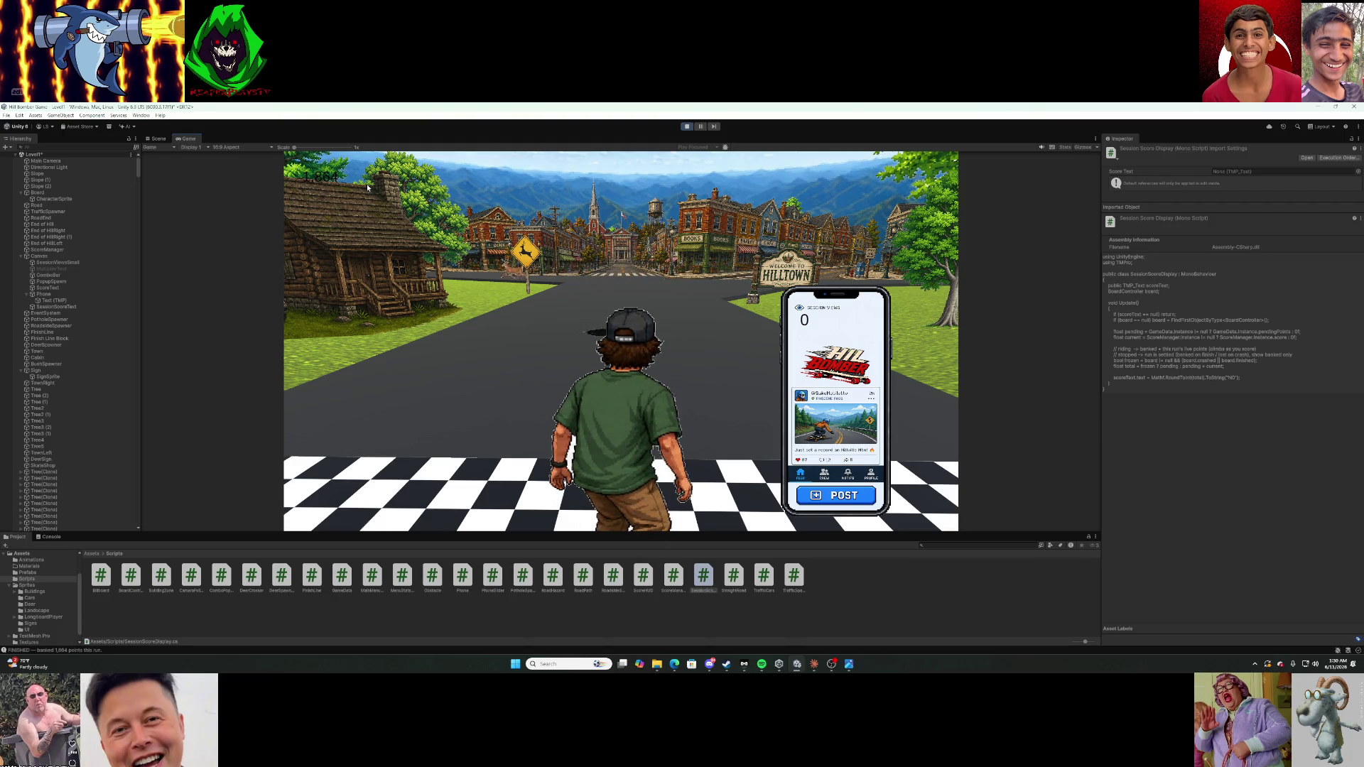
{"action": "left_click", "coordinate": [814, 665]}
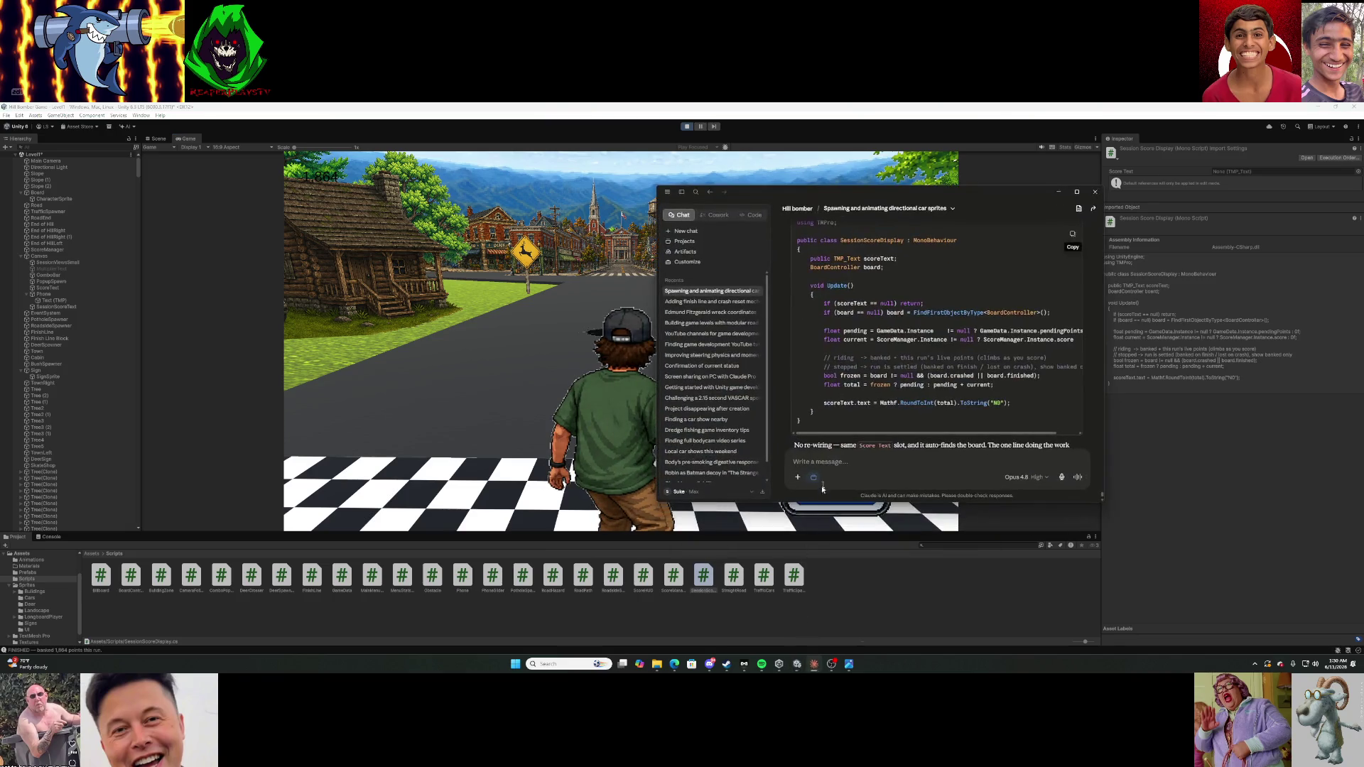
Tell Claude 'It was working but jumped to 0 at the end.' and hide the chat.
{"action": "scroll", "coordinate": [853, 451], "scroll_direction": "down", "scroll_amount": 3}
{"action": "type", "text": "It was working but jumped to 0 a"}
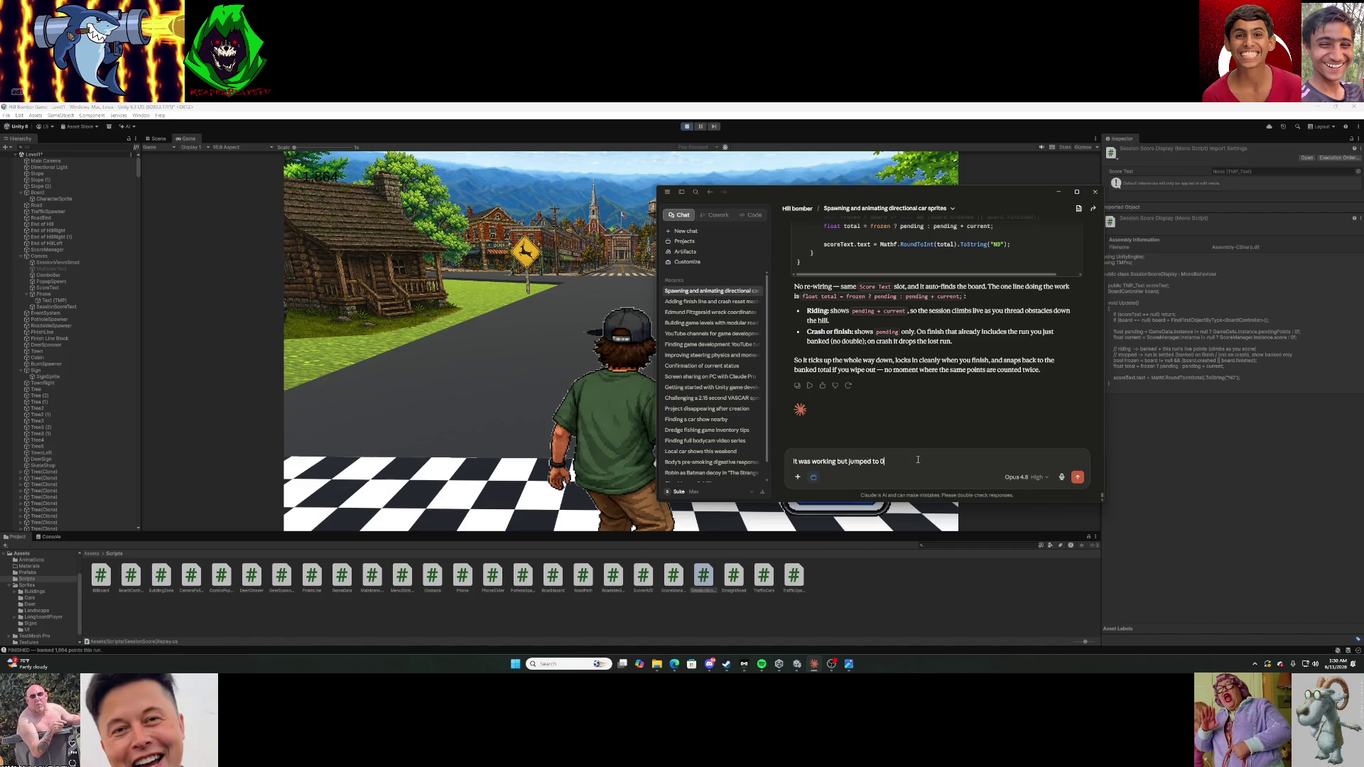
{"action": "type", "text": "the end"}
{"action": "key", "text": "BackSpace"}
{"action": "key", "text": "BackSpace"}
{"action": "key", "text": "BackSpace"}
{"action": "type", "text": "jus"}
{"action": "type", "text": "out t"}
{"action": "key", "text": "BackSpace"}
{"action": "key", "text": "BackSpace"}
{"action": "key", "text": "BackSpace"}
{"action": "key", "text": "Return"}
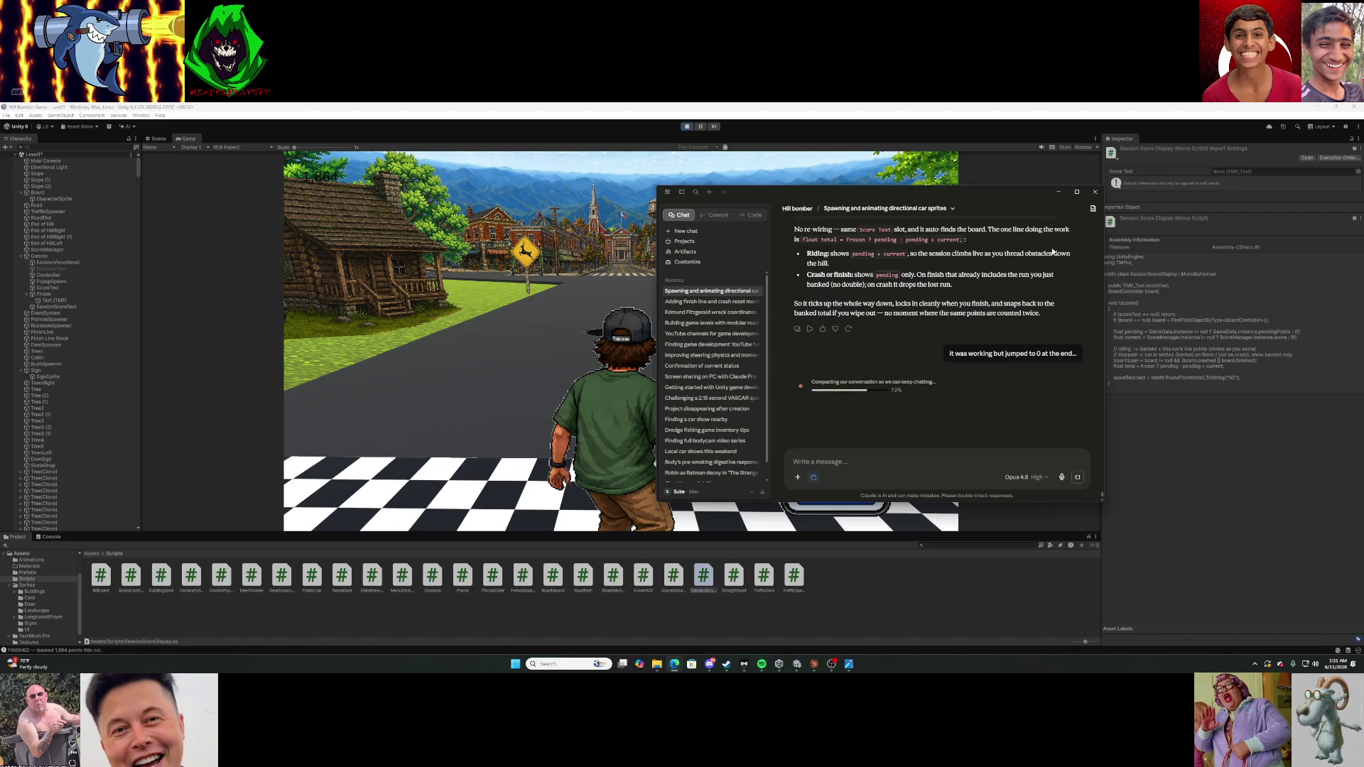
{"action": "left_click", "coordinate": [1058, 192]}
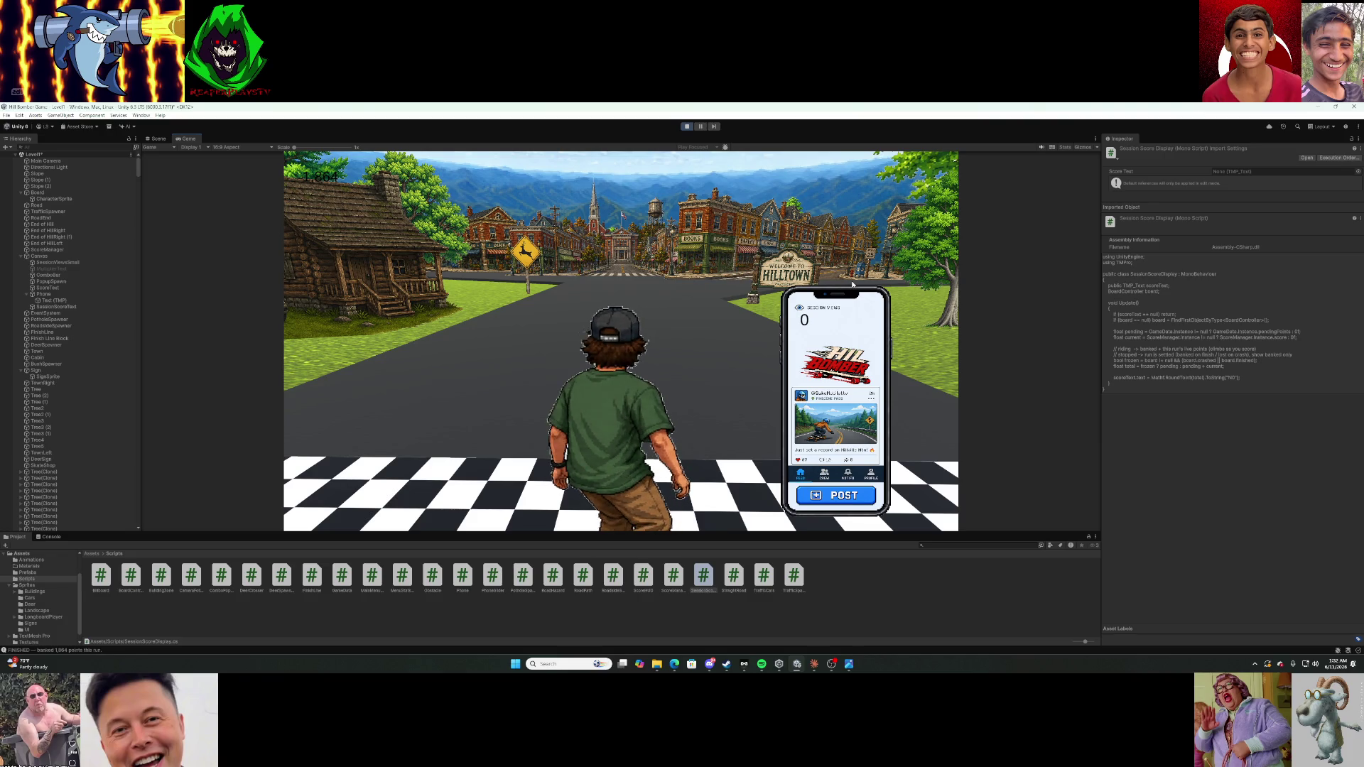
Check Claude's progress on the FinishLine pending-bank question, then hide the chat over the Game view.
{"action": "mouse_move", "coordinate": [709, 664]}
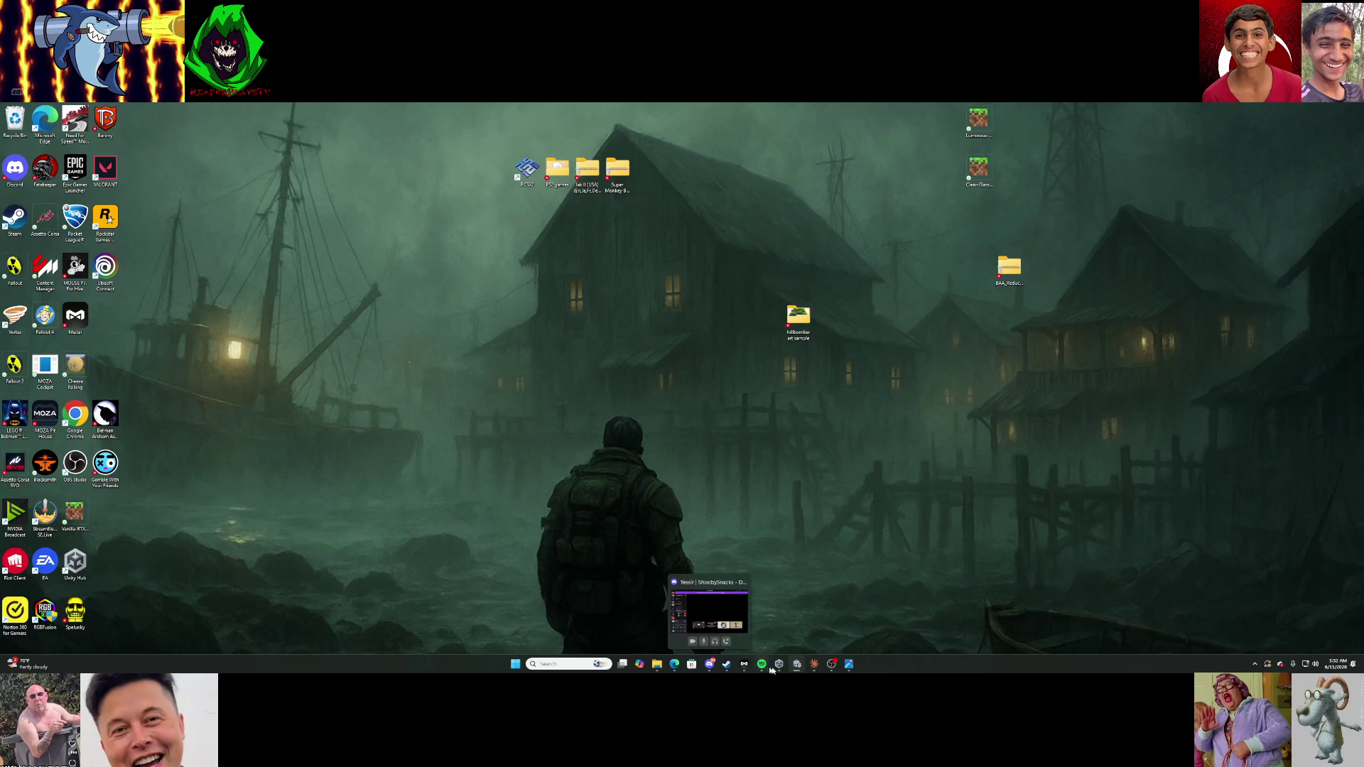
{"action": "mouse_move", "coordinate": [812, 663]}
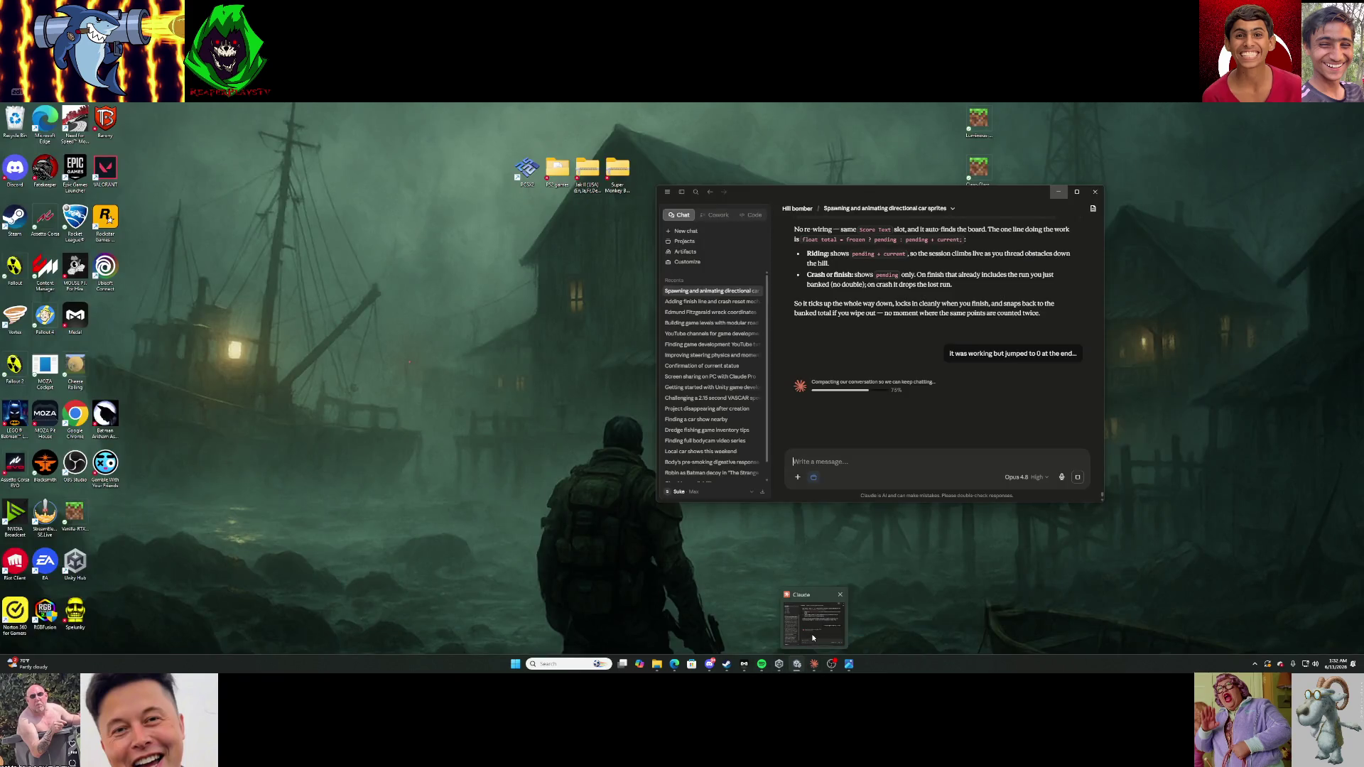
{"action": "left_click", "coordinate": [812, 637]}
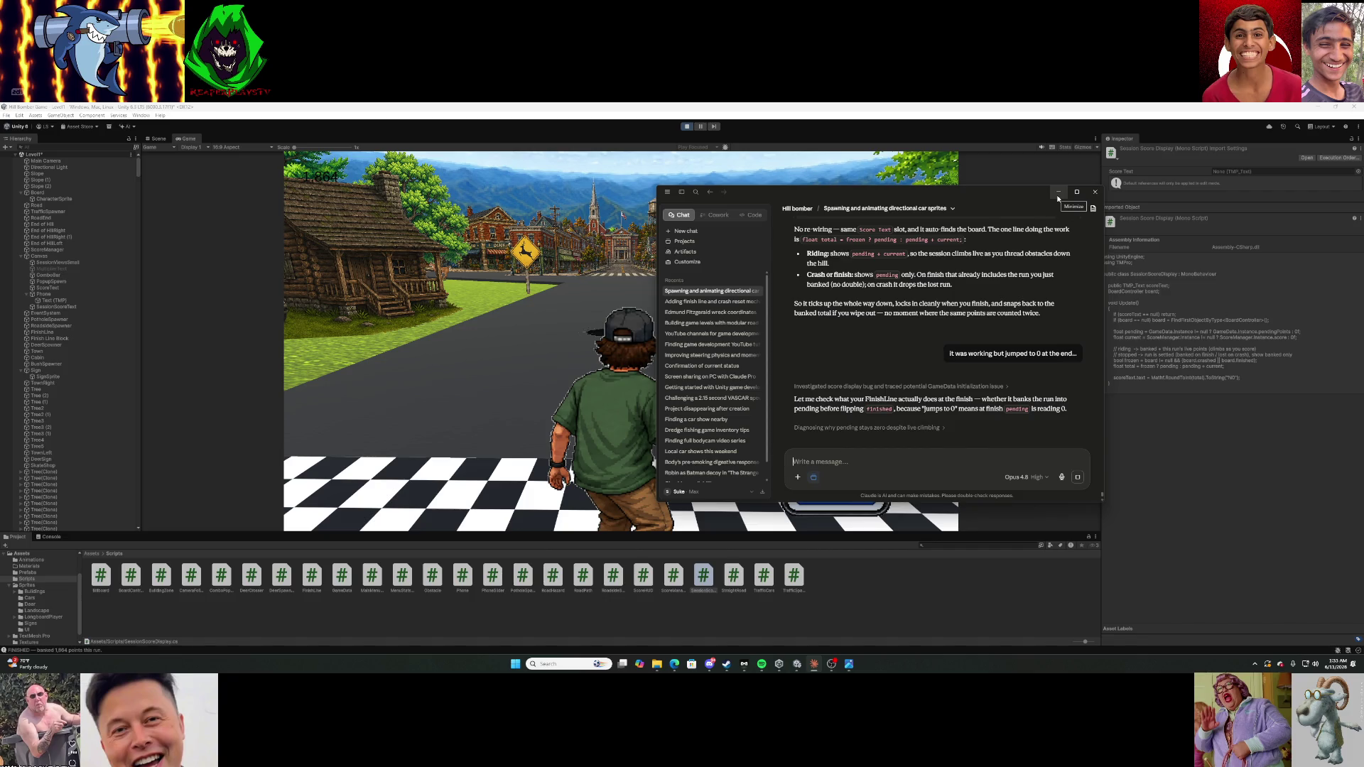
{"action": "left_click", "coordinate": [1058, 198]}
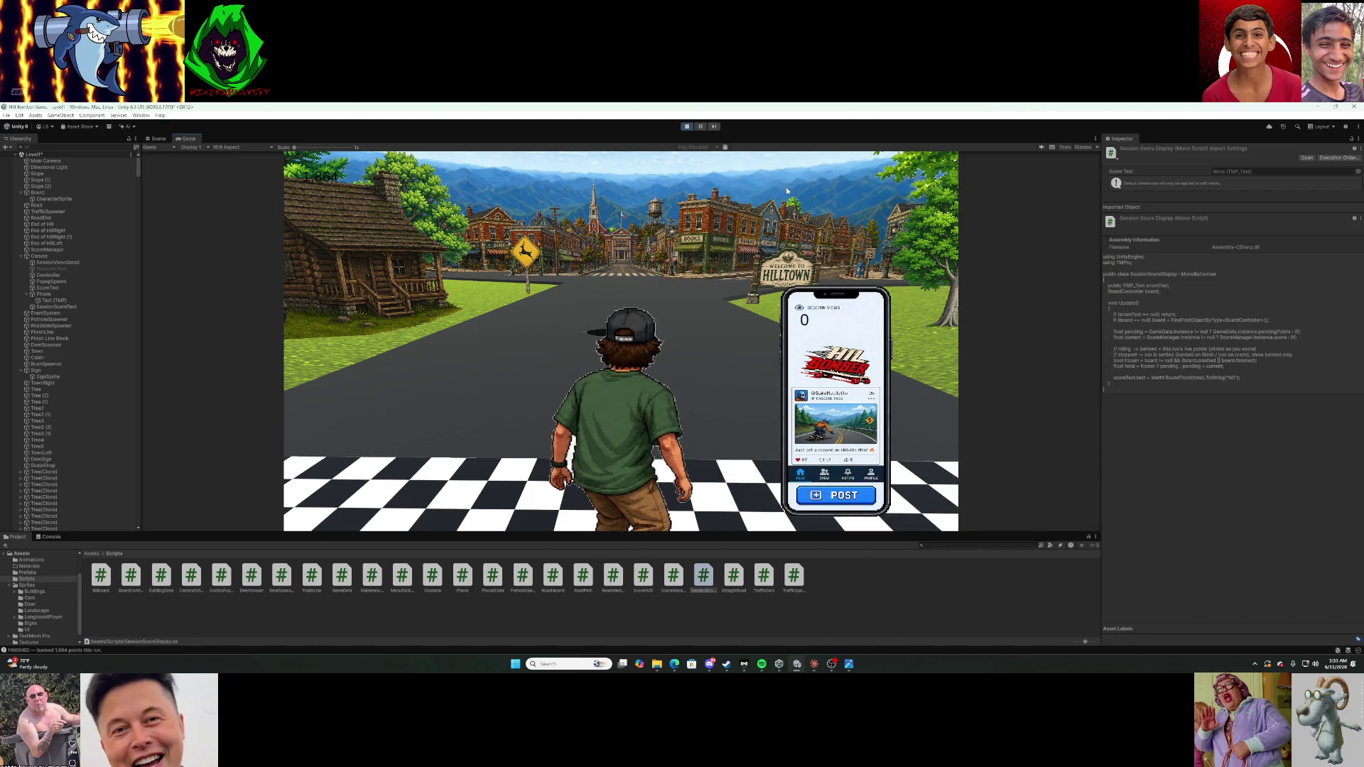
Ride a fresh run to the finish line, resetting with R after wipeouts, then switch to Claude.
{"action": "left_click", "coordinate": [787, 190]}
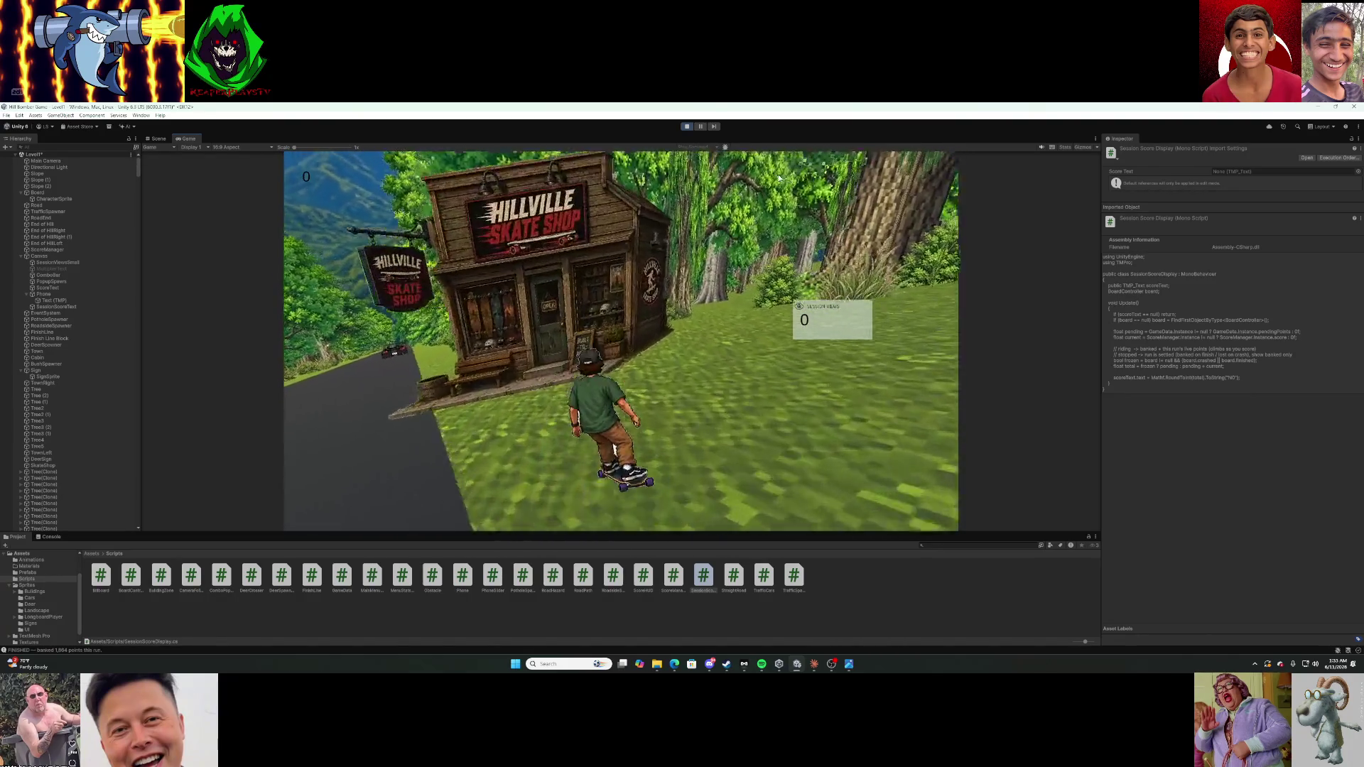
{"action": "key", "text": "r"}
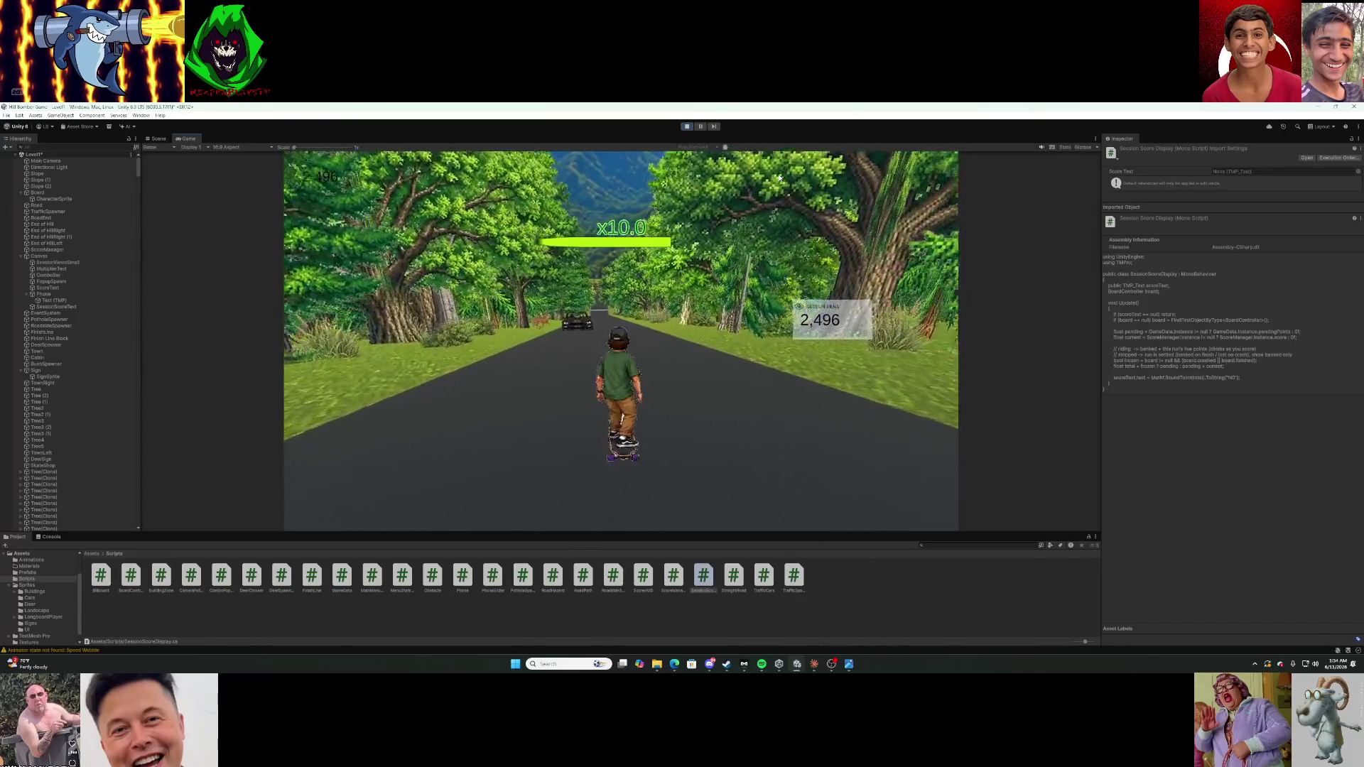
{"action": "key", "text": "r"}
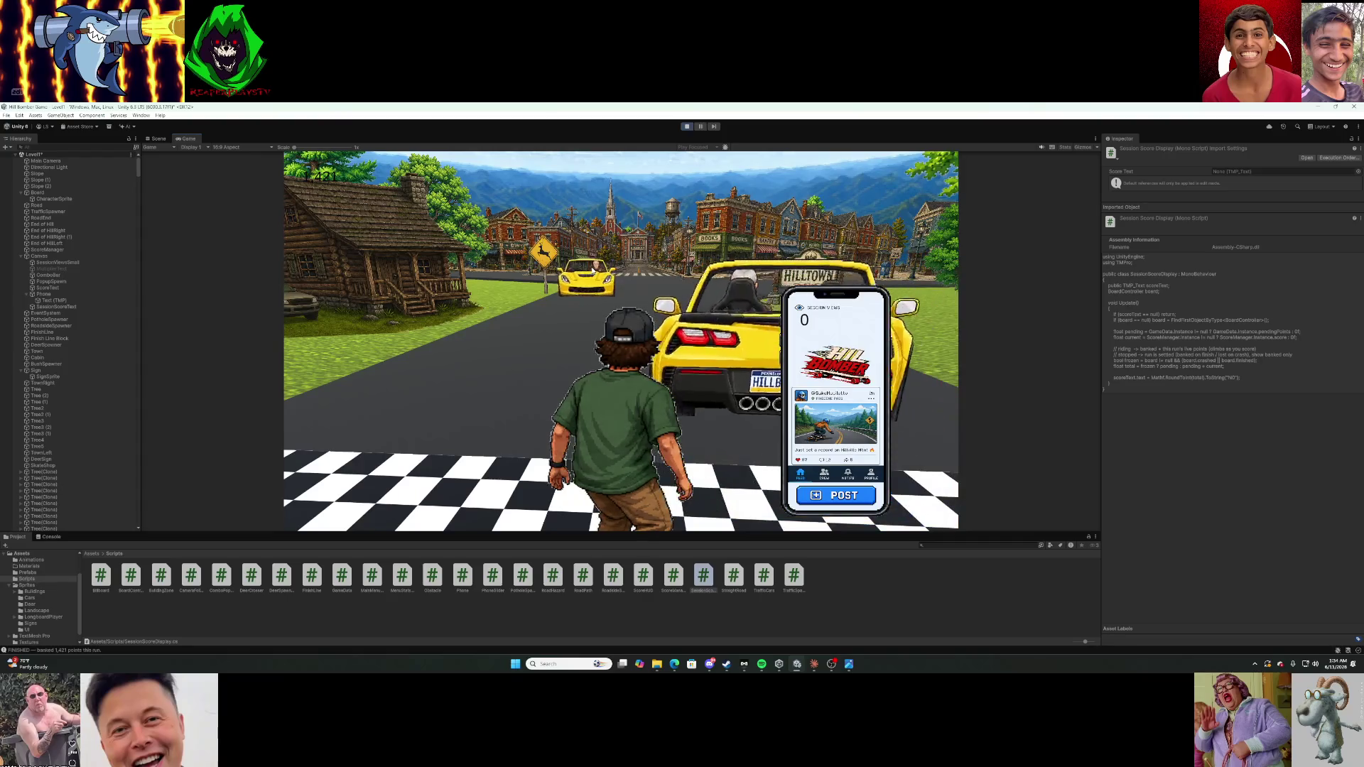
{"action": "key", "text": "alt+Tab"}
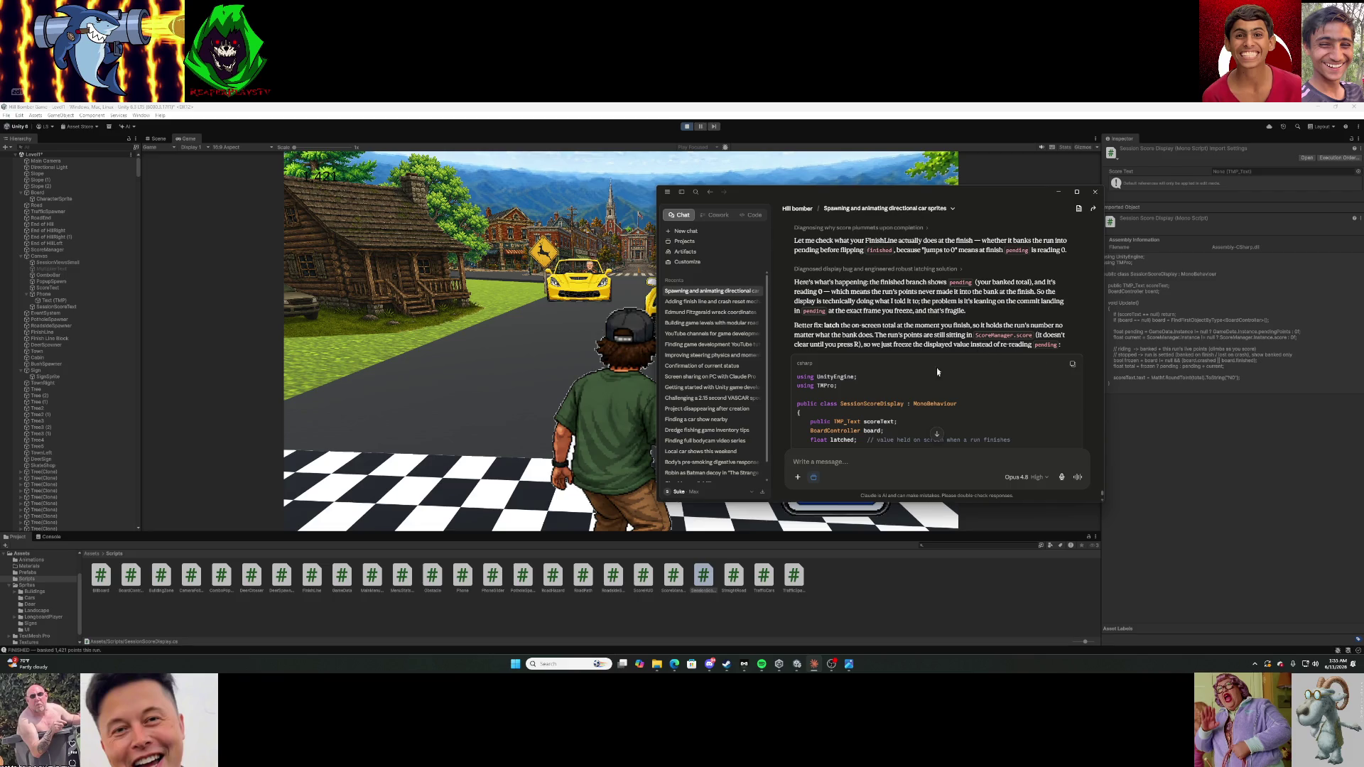
Scroll through Claude's latching SessionScoreDisplay.cs fix and its explanation of the 0 score.
{"action": "scroll", "coordinate": [937, 371], "scroll_direction": "down", "scroll_amount": 3}
{"action": "scroll", "coordinate": [936, 382], "scroll_direction": "up", "scroll_amount": 3}
{"action": "scroll", "coordinate": [925, 310], "scroll_direction": "down", "scroll_amount": 3}
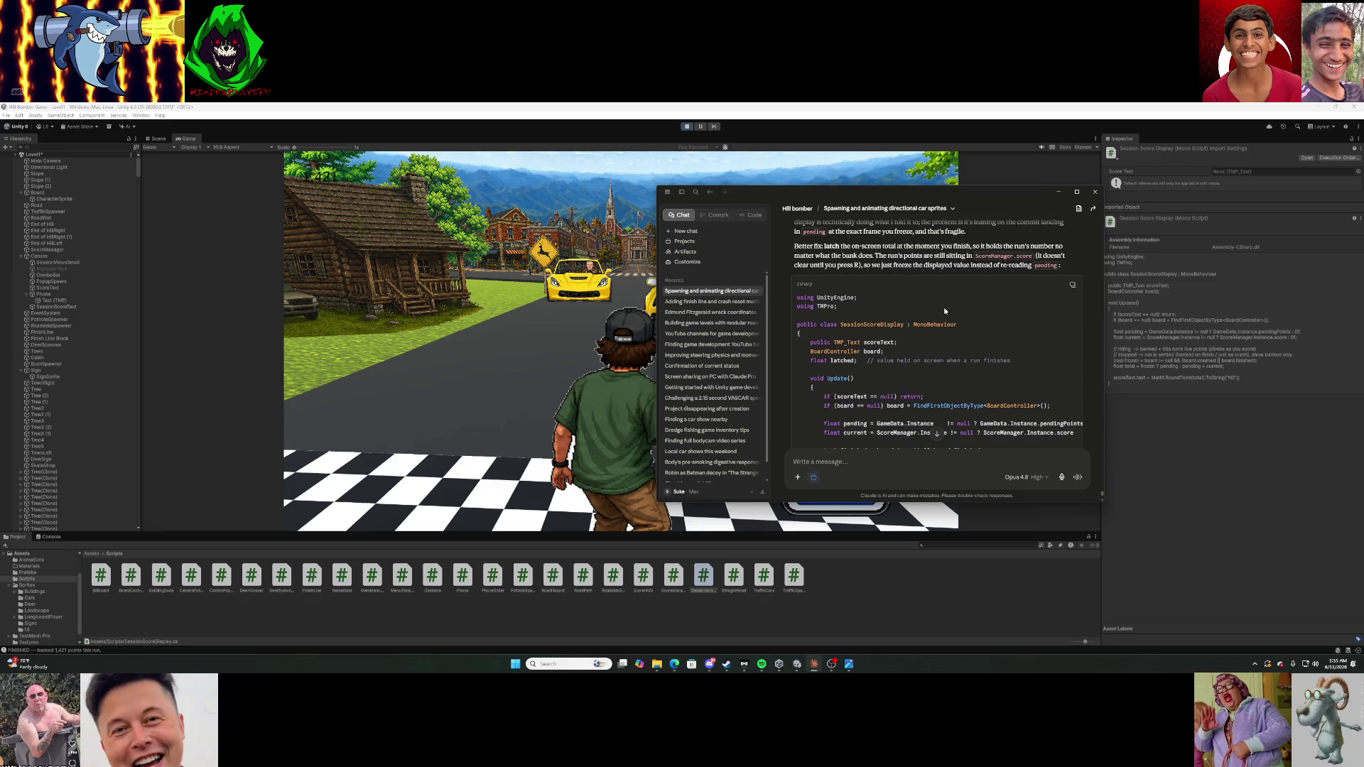
{"action": "scroll", "coordinate": [952, 305], "scroll_direction": "down", "scroll_amount": 9}
{"action": "type", "text": "I dont want to bank anypoints unless im posting my score and going back to shop thats the whole"}
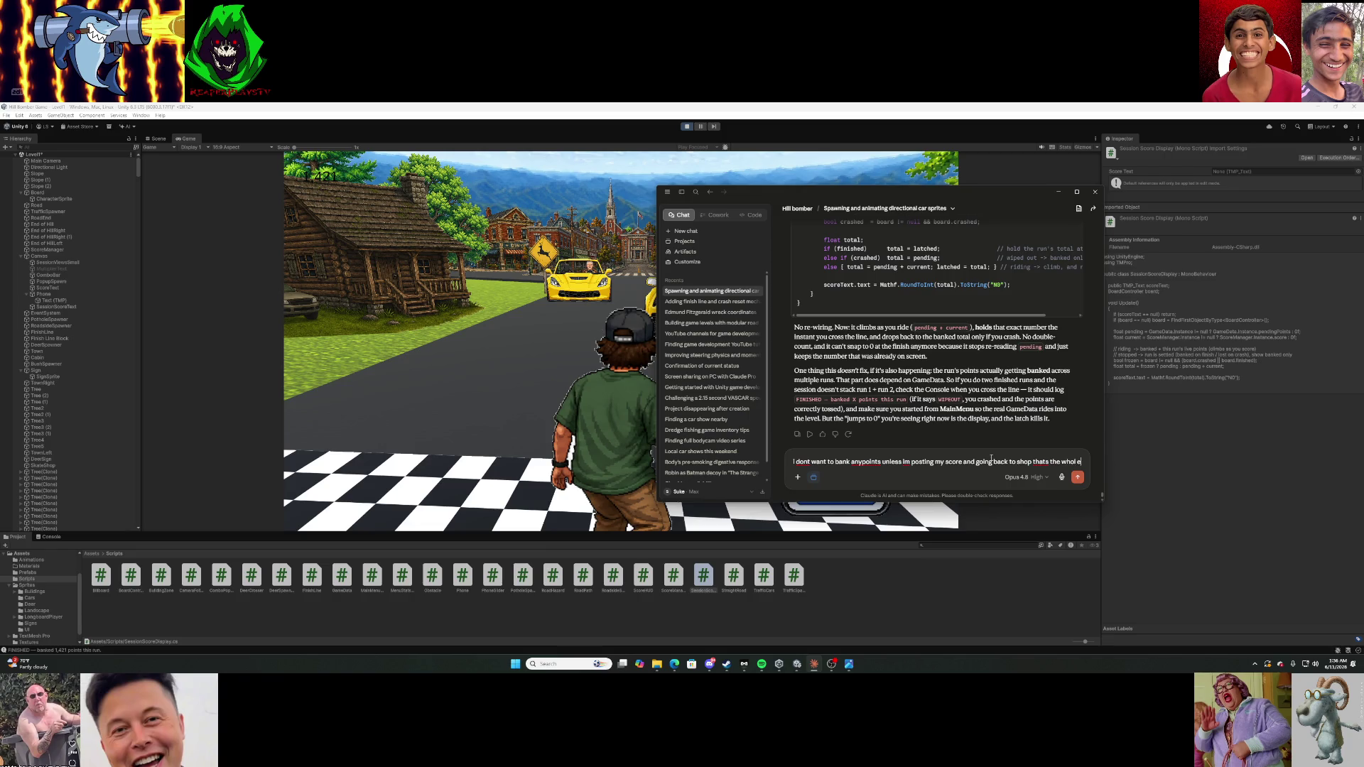
Send the message that points should bank only when posting the score and returning to the shop.
{"action": "type", "text": "pol"}
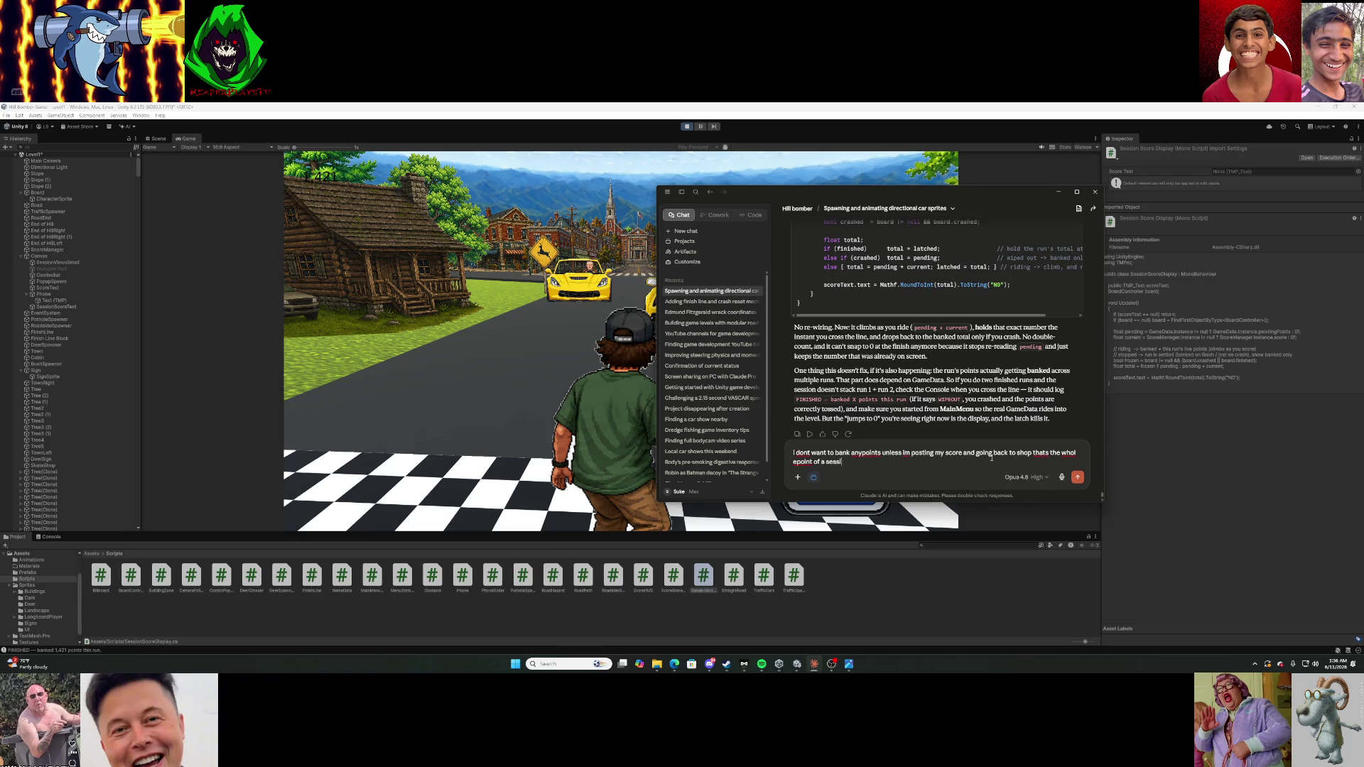
{"action": "type", "text": "on score"}
{"action": "key", "text": "Return"}
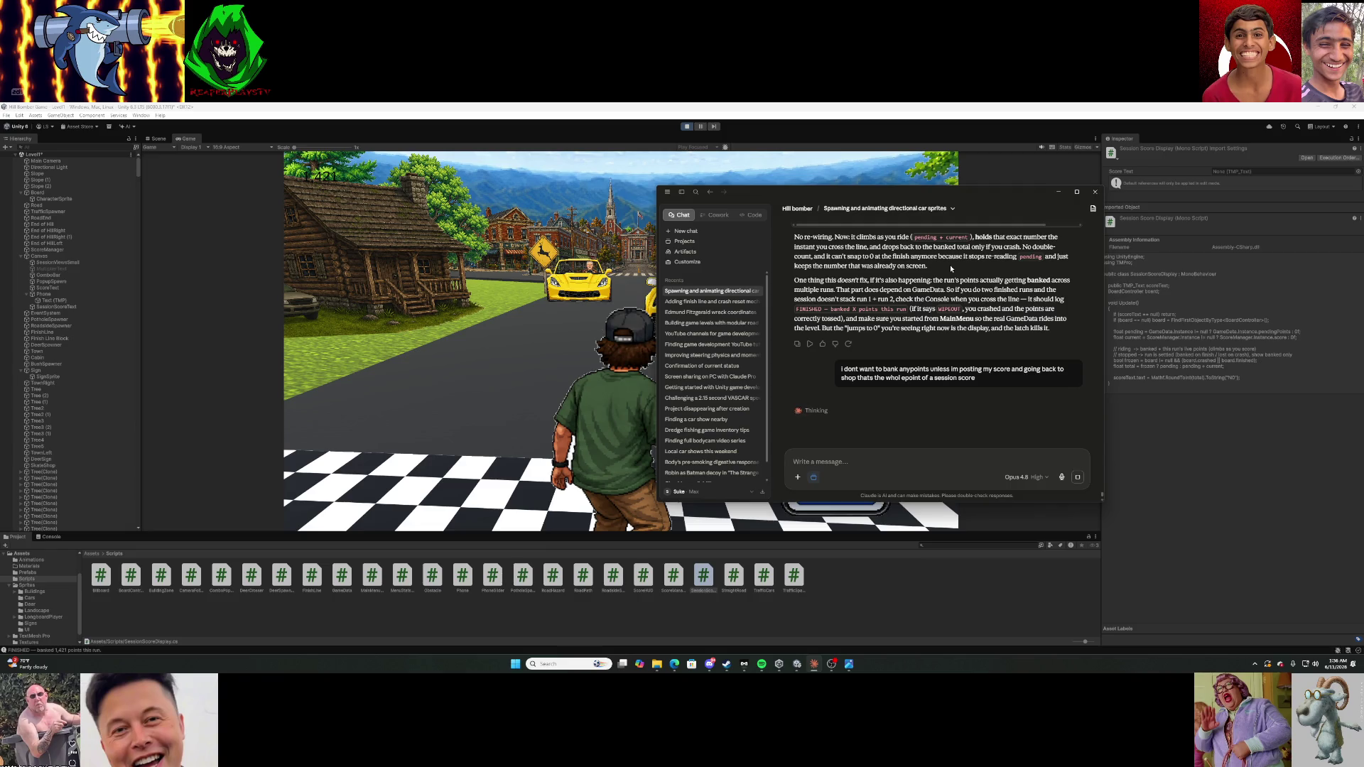
Return to the shop, load Level1 from the map, and ride to the finish scoring 1,848.
{"action": "left_click", "coordinate": [1059, 193]}
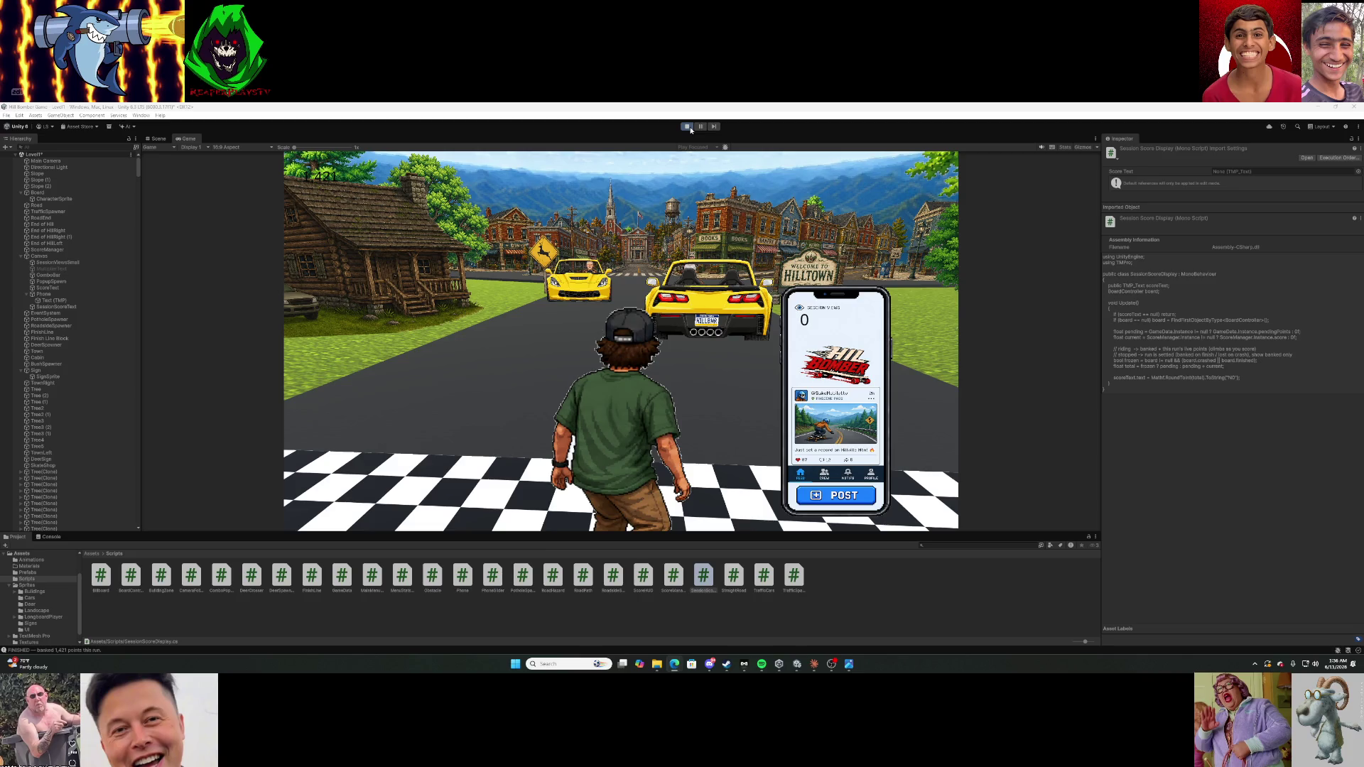
{"action": "left_click", "coordinate": [828, 498]}
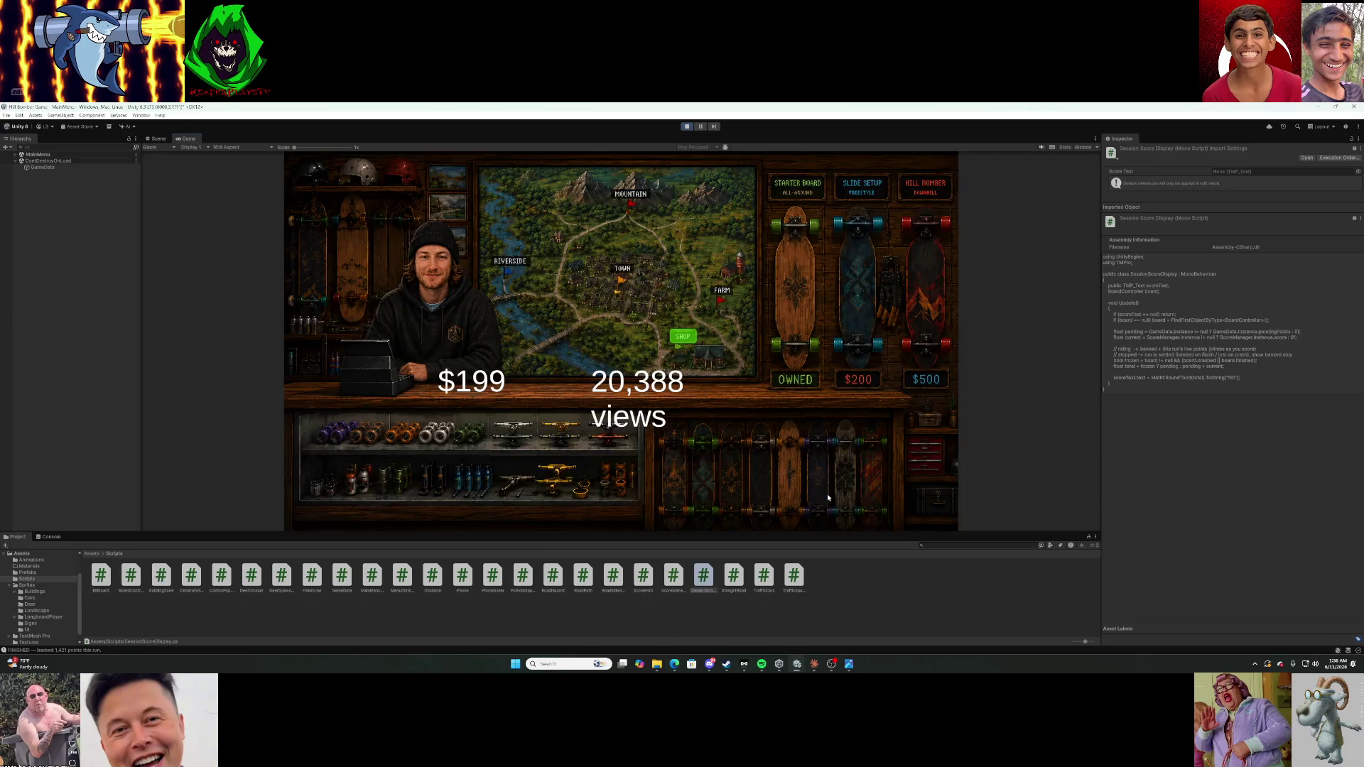
{"action": "left_click", "coordinate": [676, 340]}
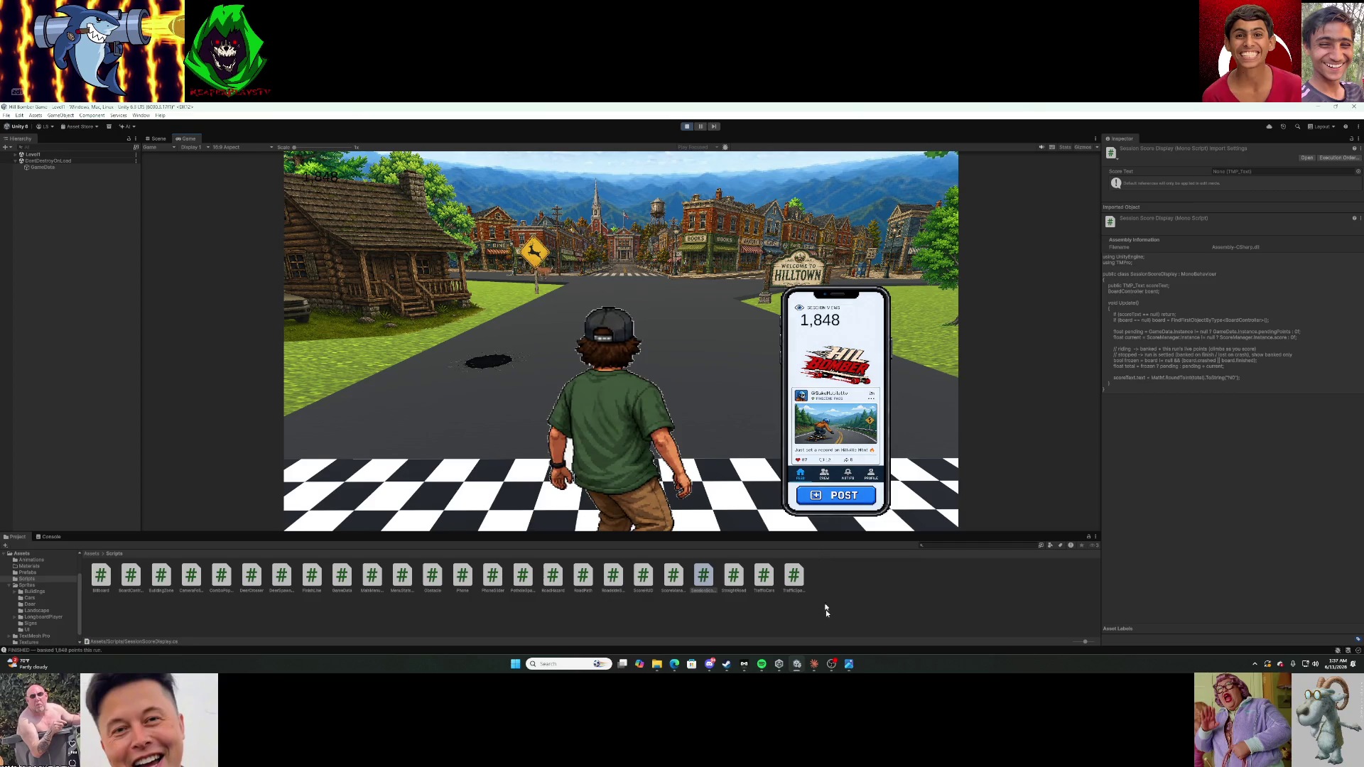
{"action": "left_click", "coordinate": [817, 668]}
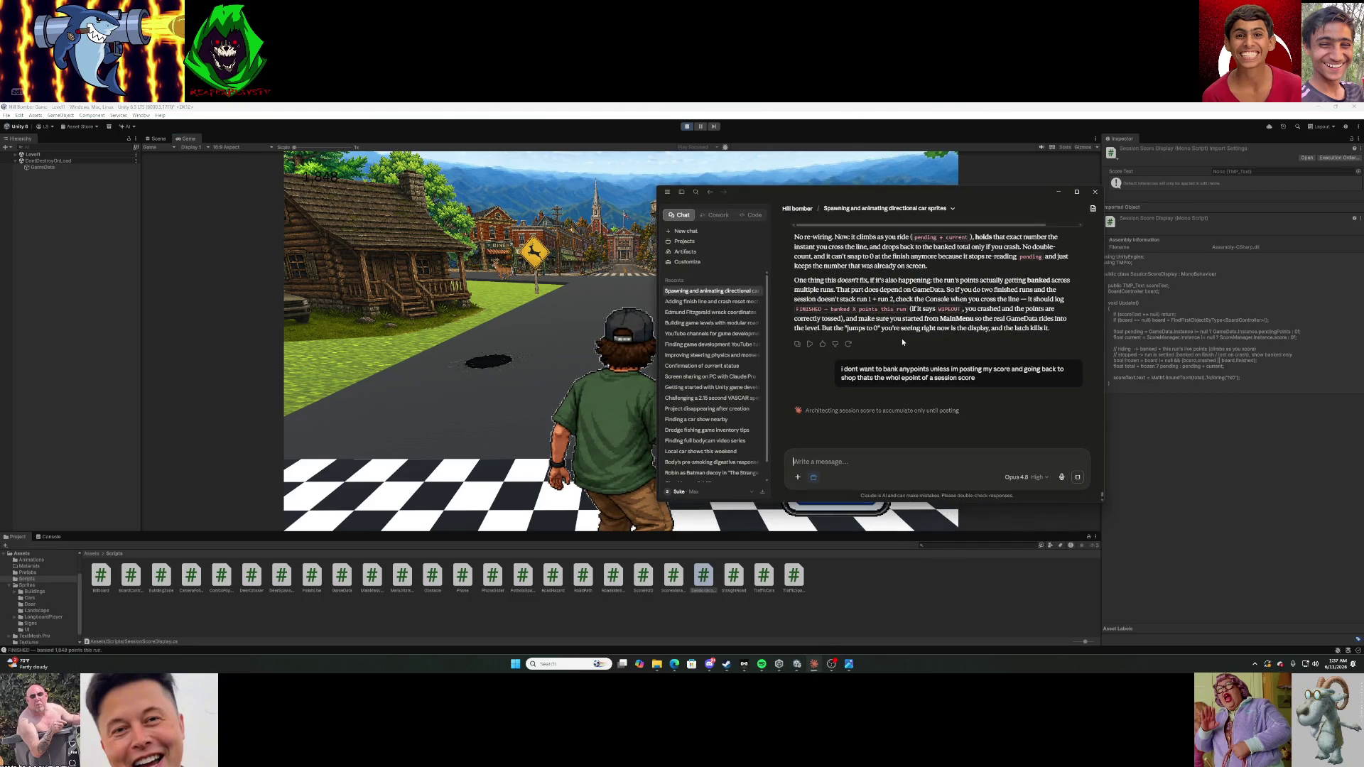
Keep riding runs until the phone session score reaches 4,643, then stop Play mode.
{"action": "left_click", "coordinate": [1060, 193]}
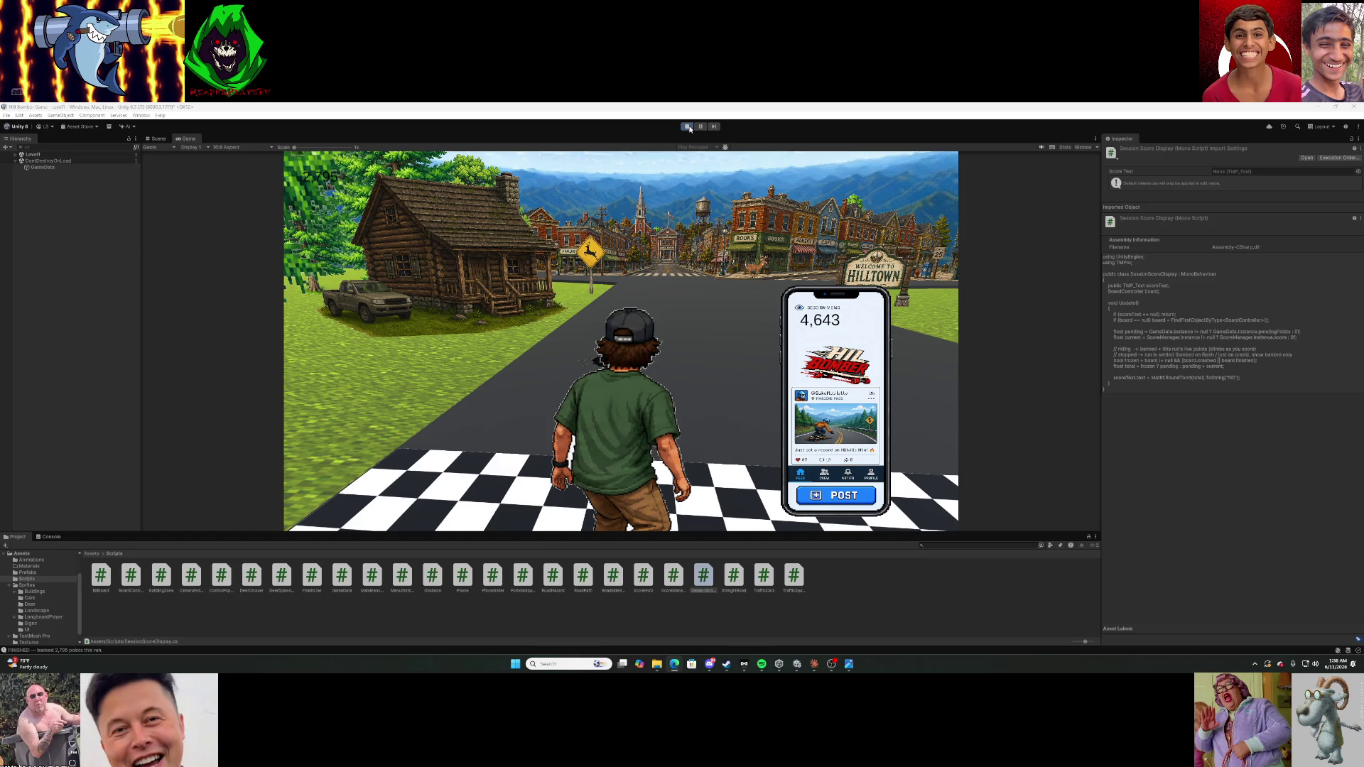
{"action": "left_click", "coordinate": [688, 127]}
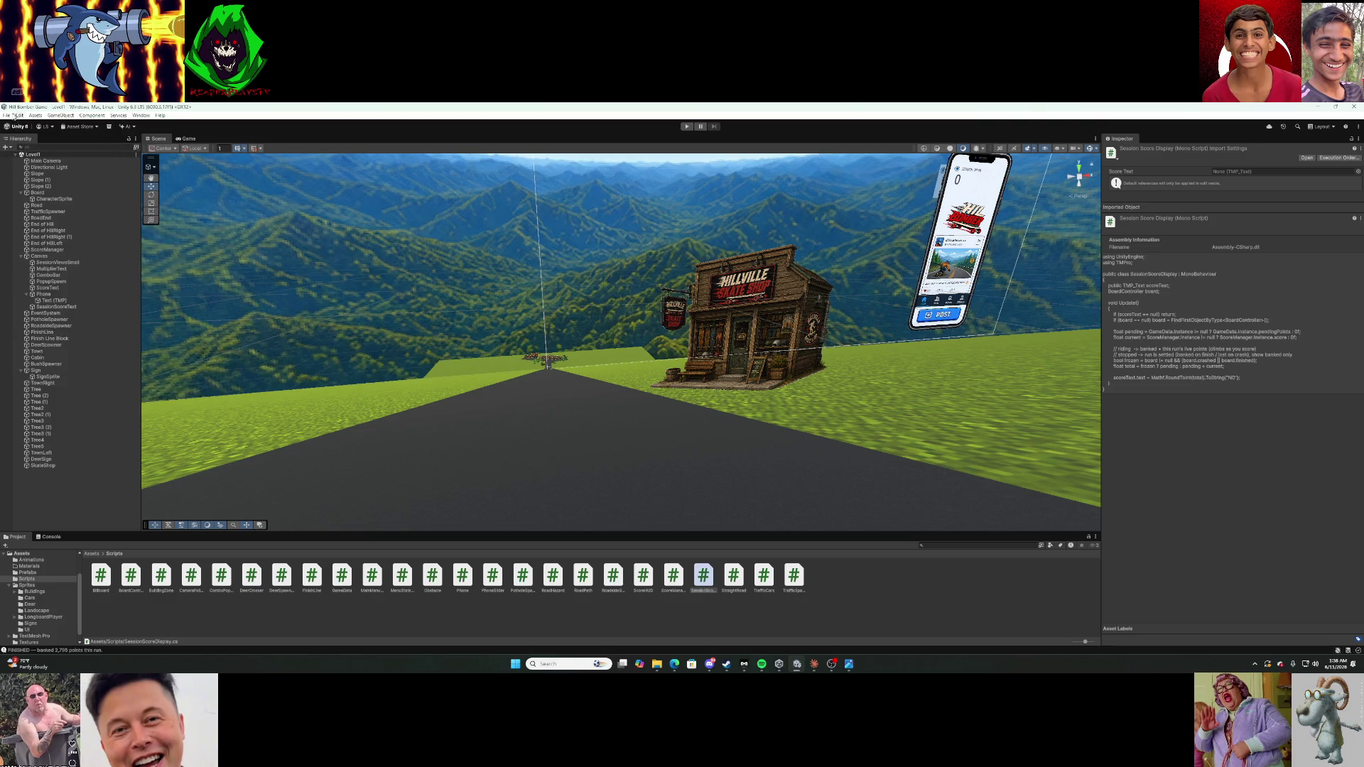
Open the MainMenu scene, play it, and go from the title screen through the shop into the level.
{"action": "left_click", "coordinate": [15, 133]}
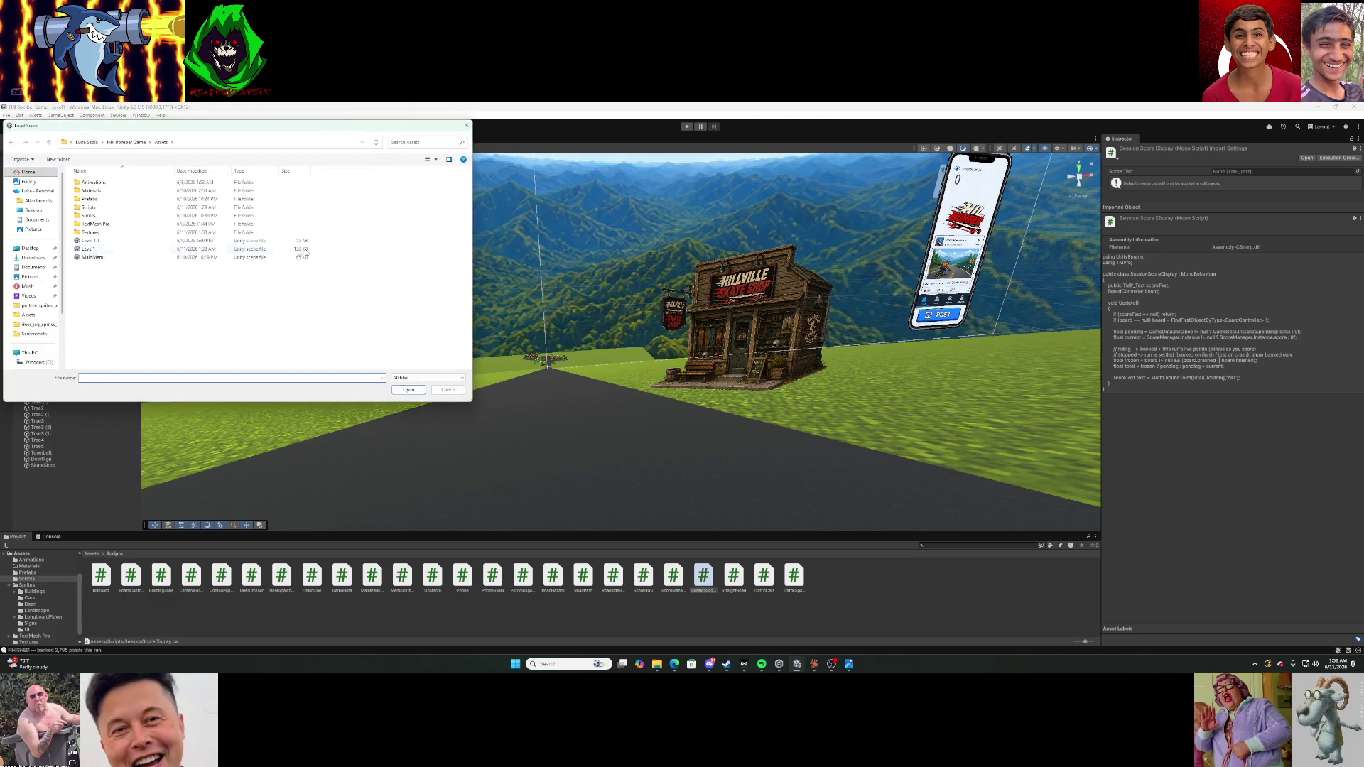
{"action": "left_click", "coordinate": [409, 392]}
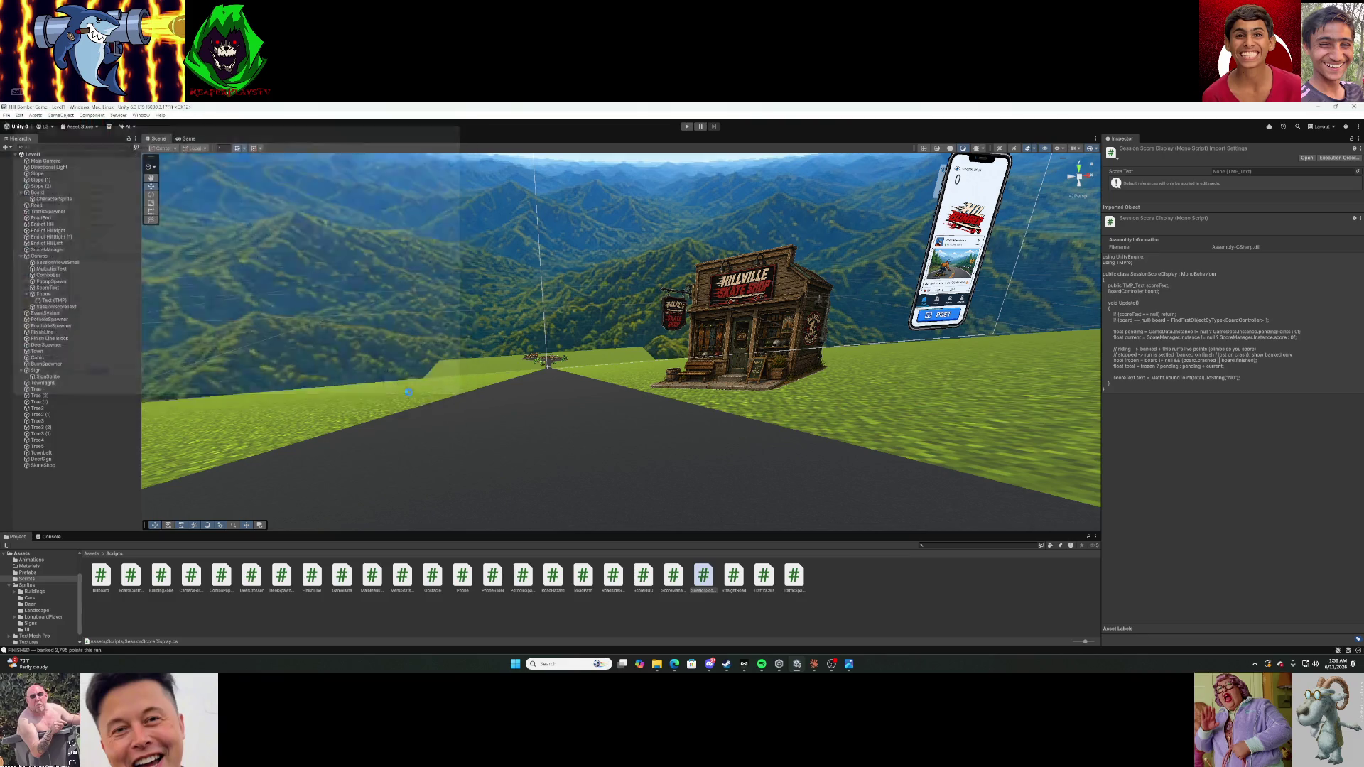
{"action": "left_click", "coordinate": [686, 127]}
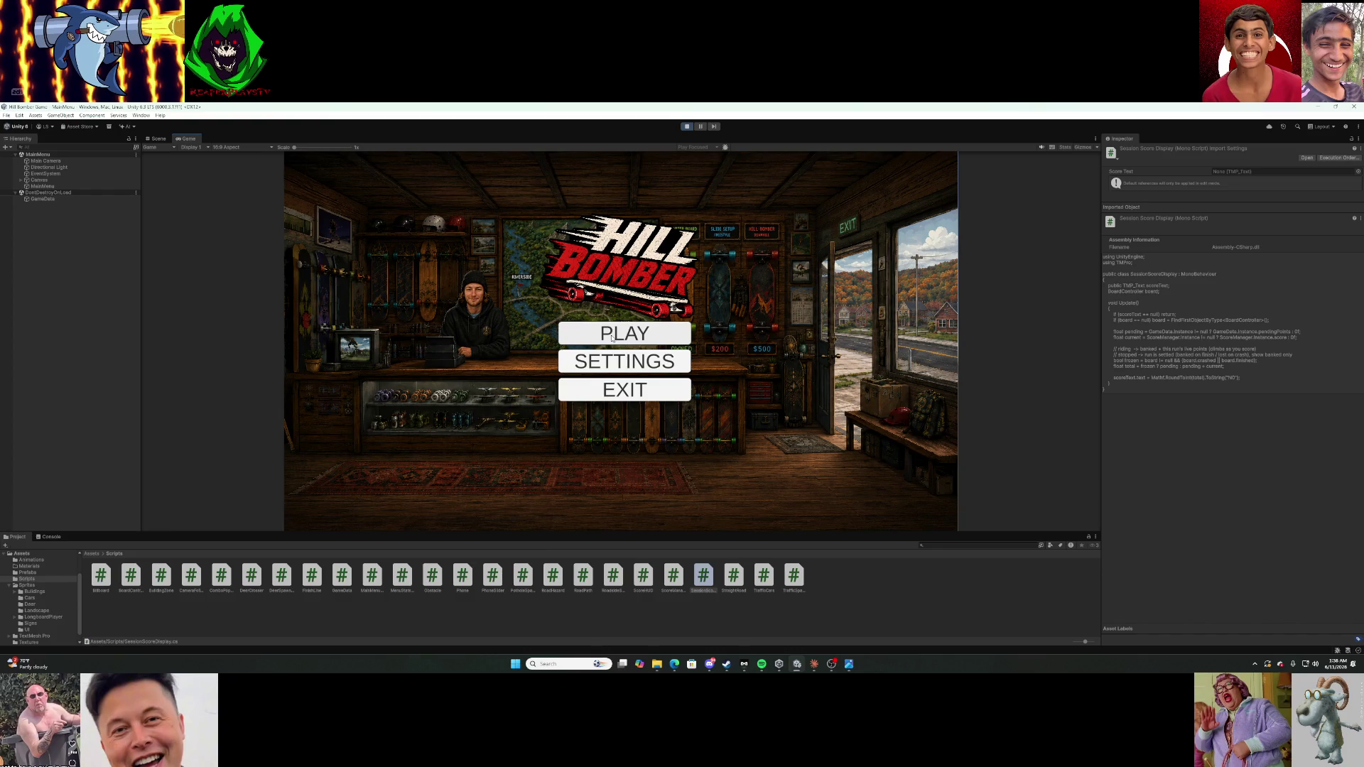
{"action": "left_click", "coordinate": [612, 338]}
{"action": "left_click", "coordinate": [683, 336]}
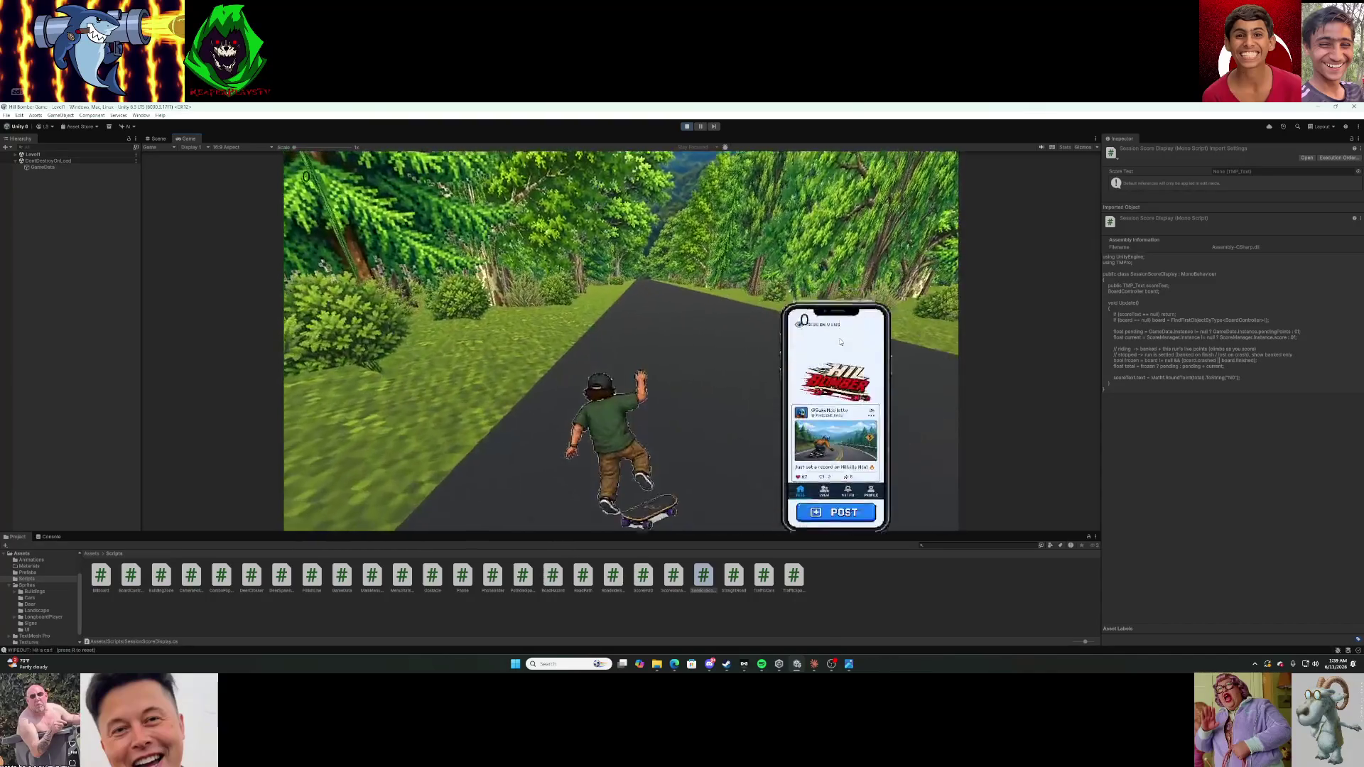
Restart the run with R after each car crash and wipeout, confirming the session score shows 0.
{"action": "key", "text": "r"}
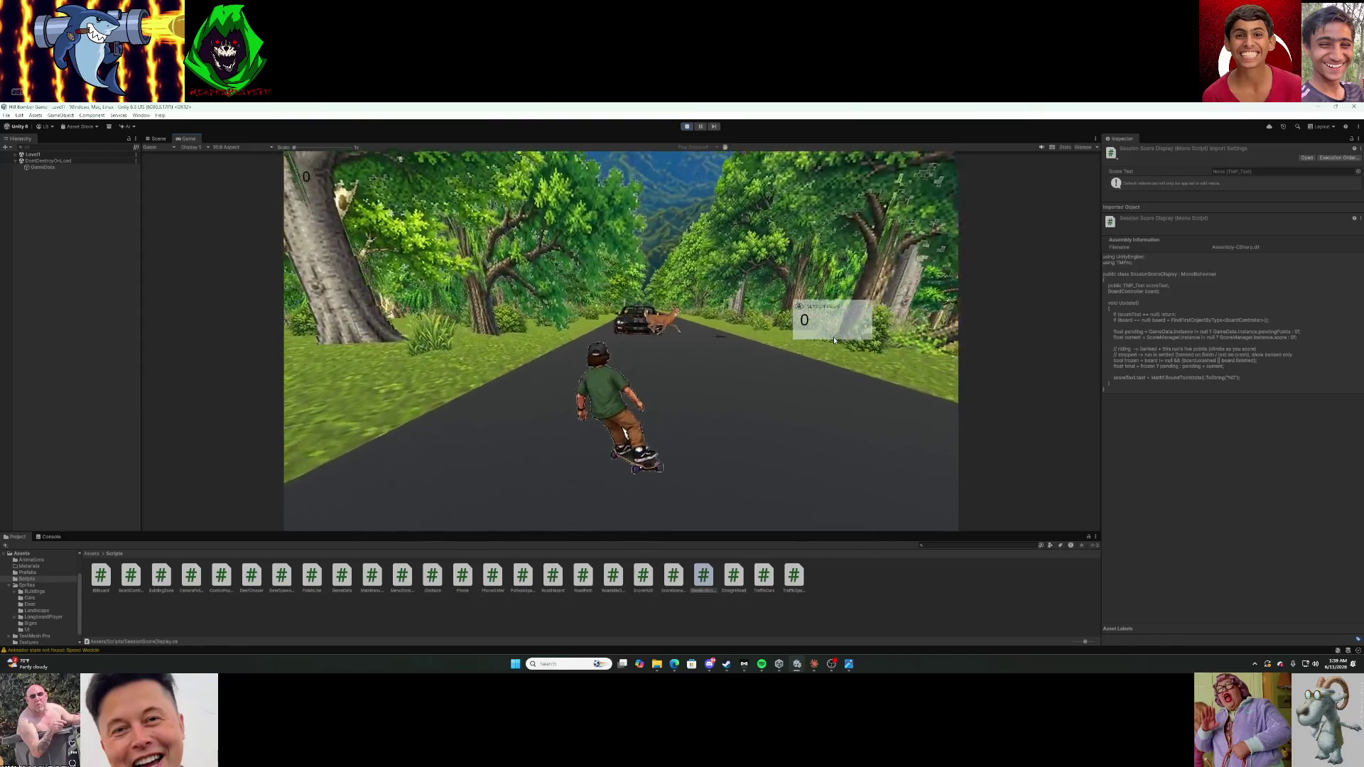
{"action": "key", "text": "r"}
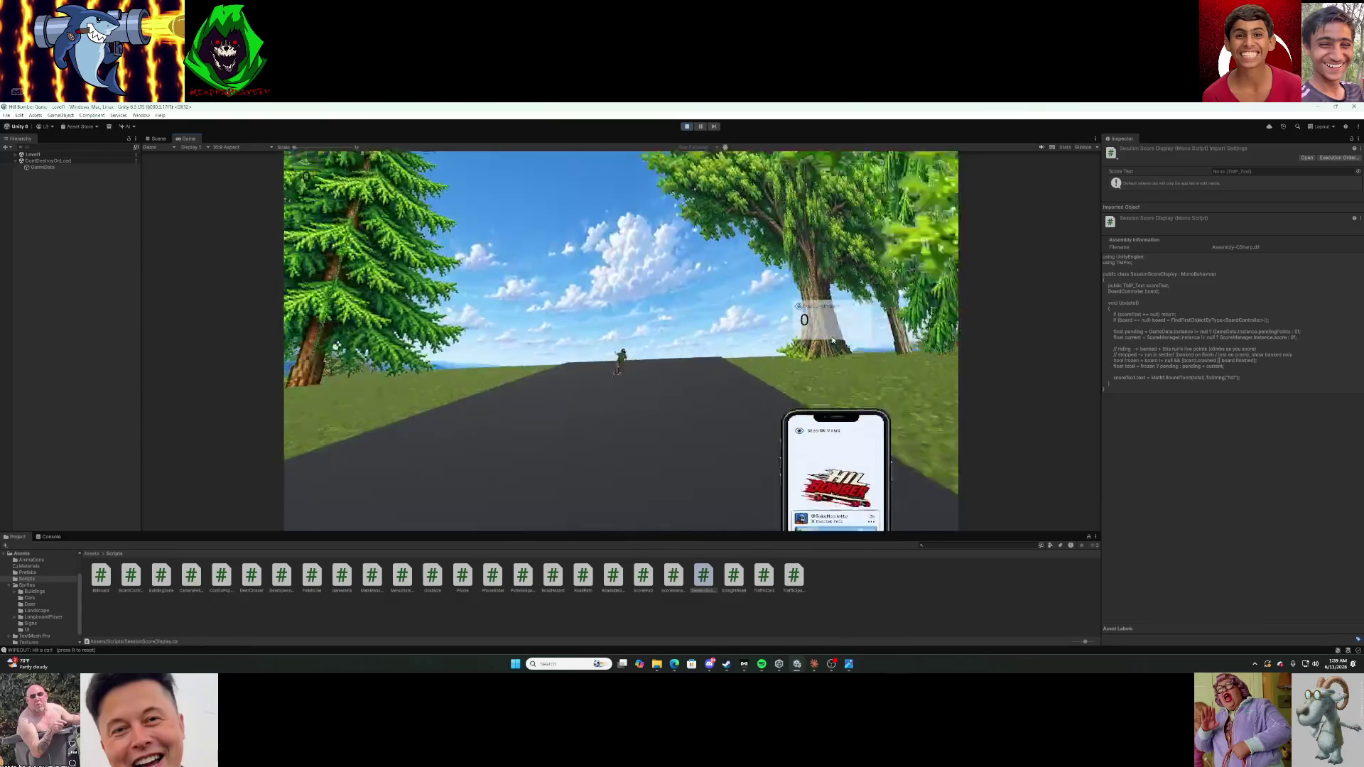
{"action": "key", "text": "r"}
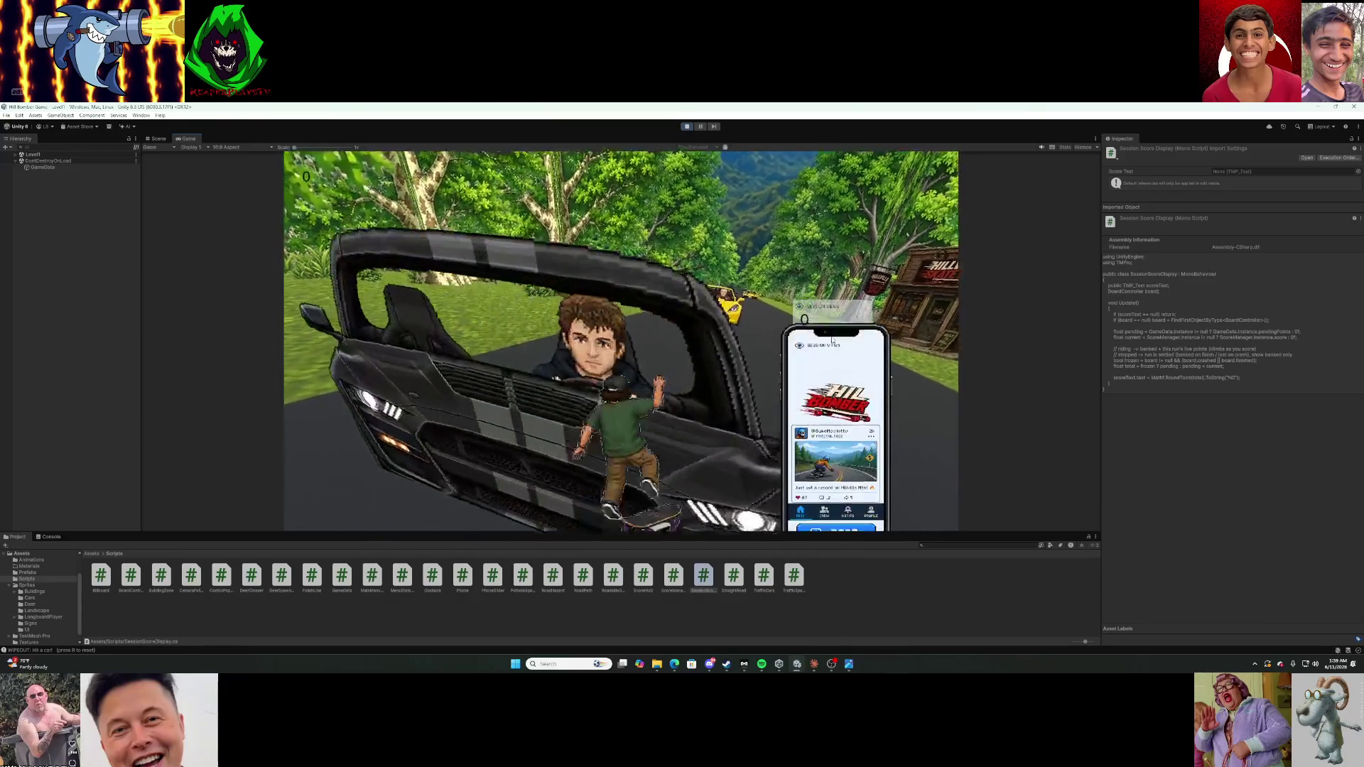
{"action": "key", "text": "r"}
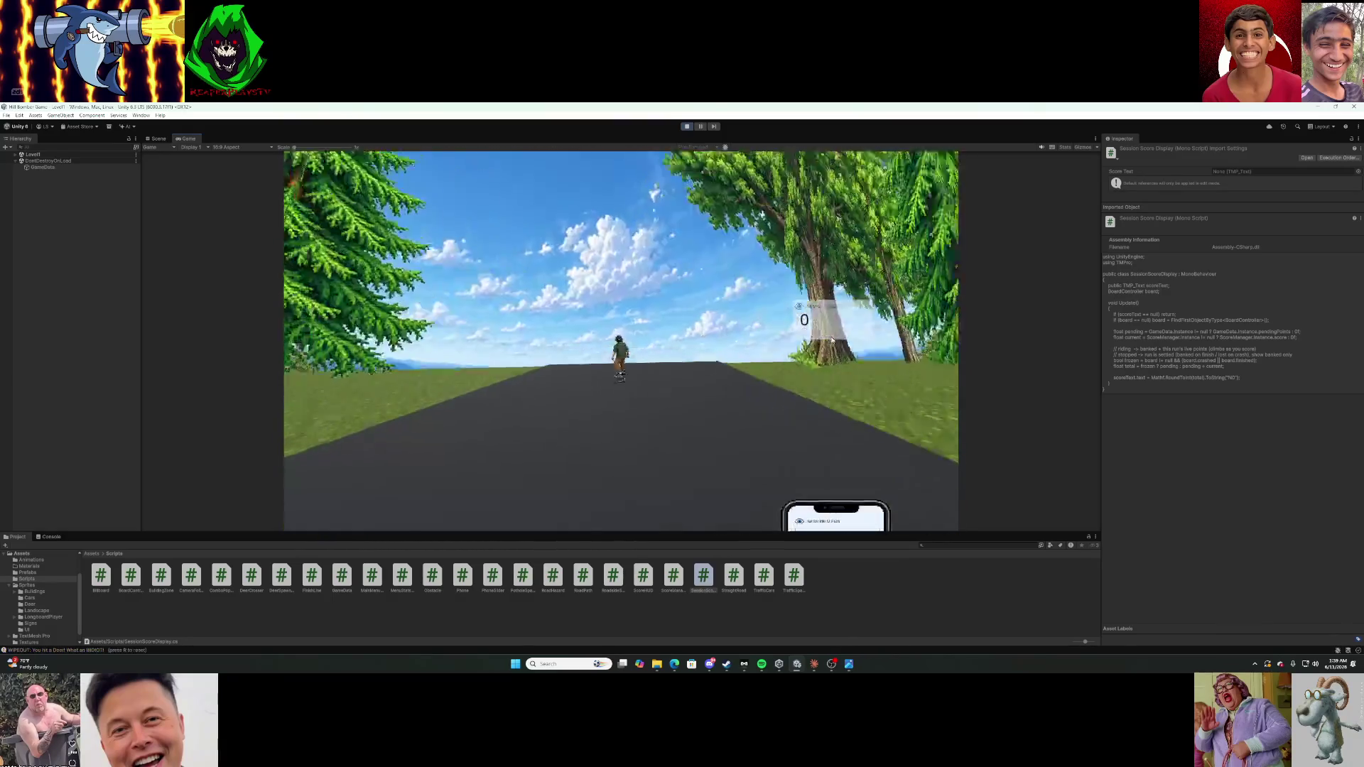
{"action": "key", "text": "r"}
{"action": "key", "text": "a"}
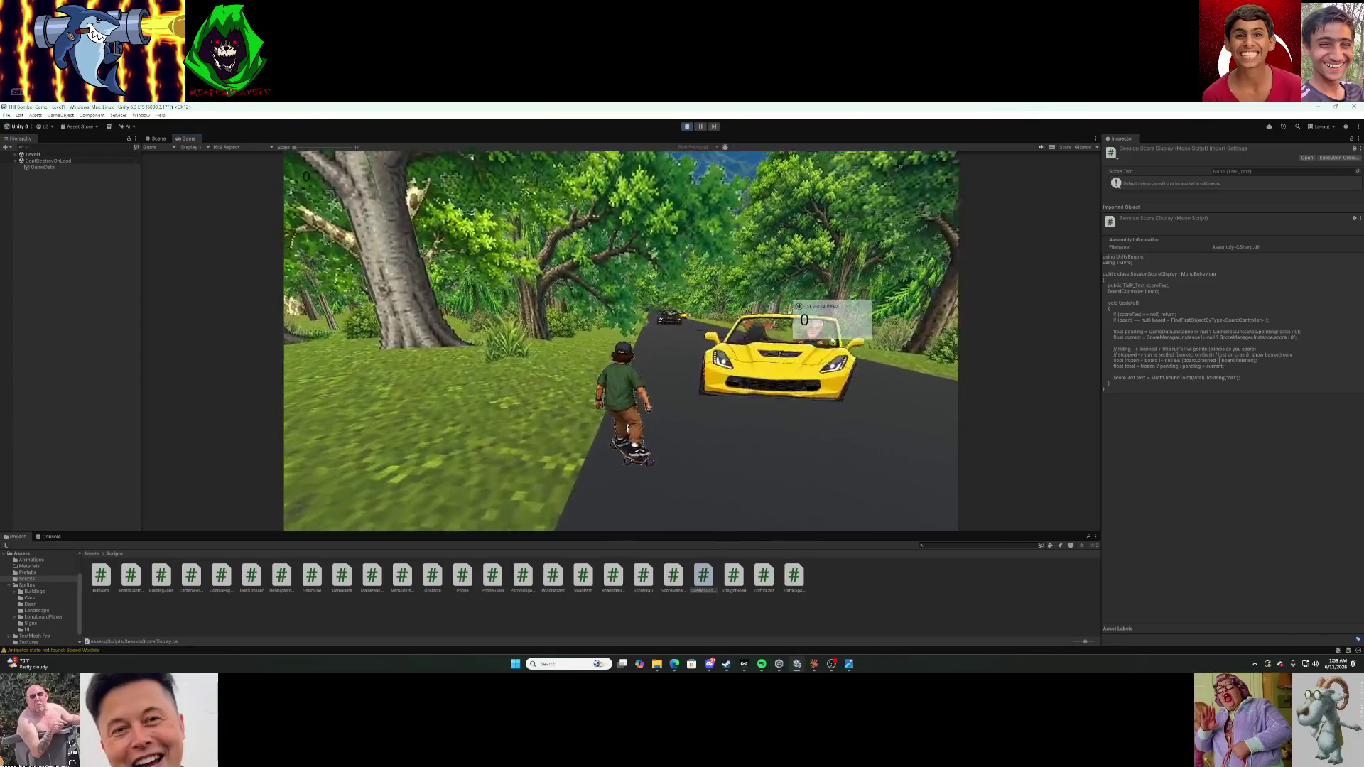
{"action": "key", "text": "r"}
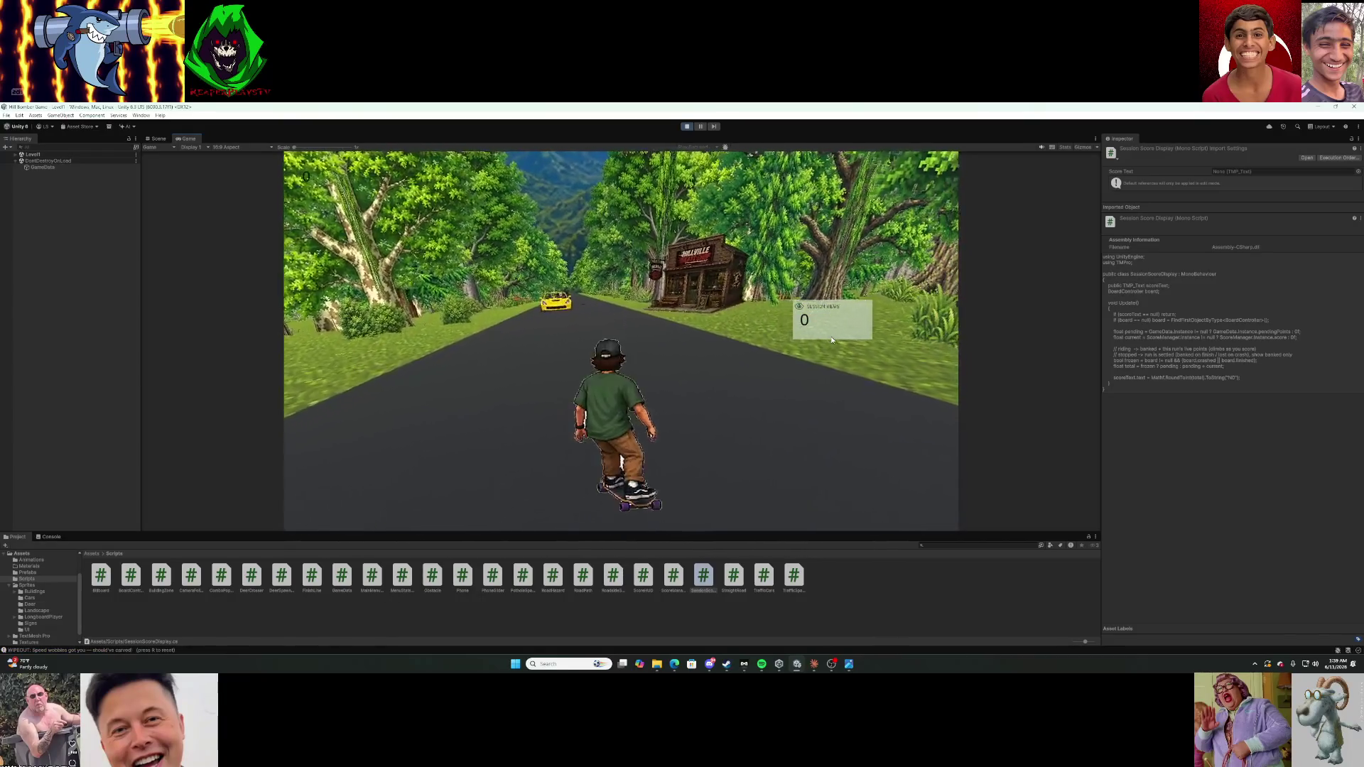
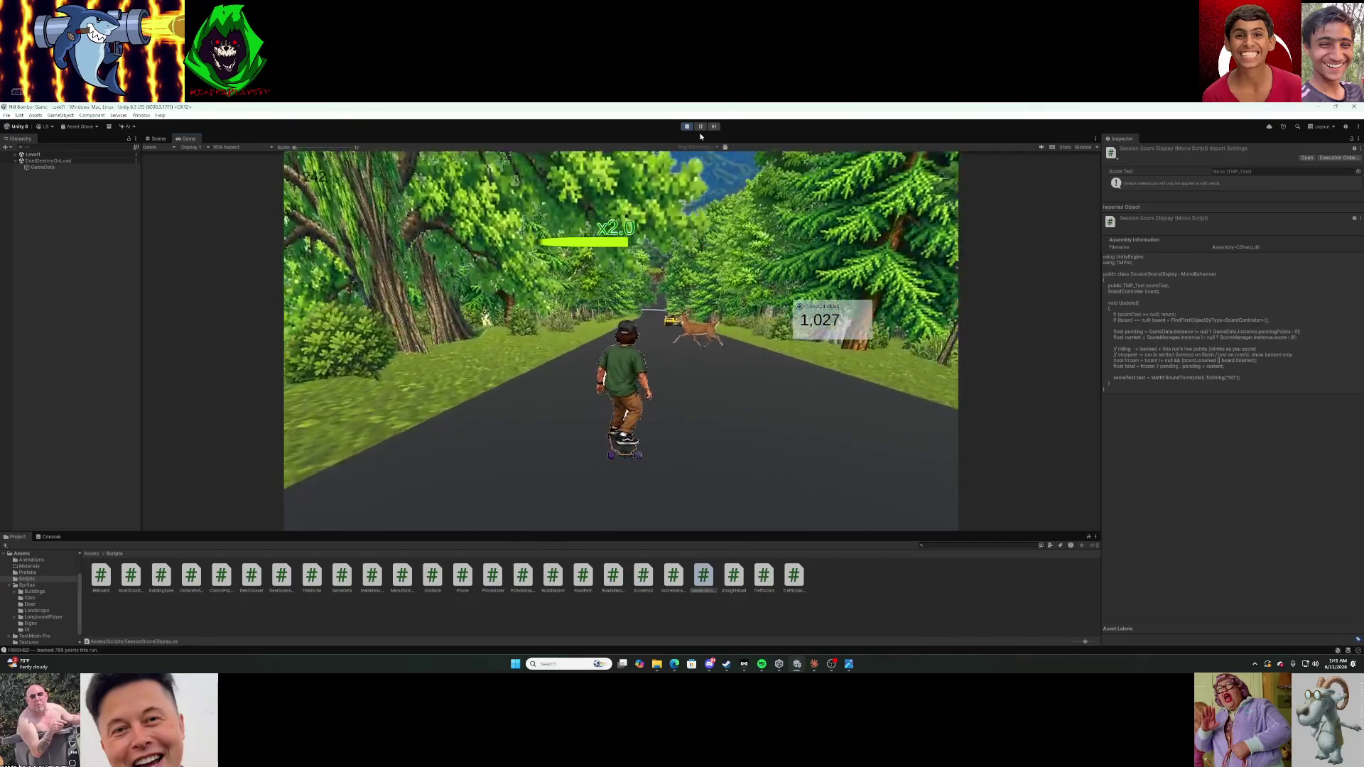
Play-test the level, crashing into the deer, the skate shop and the trees; the score drops to 785.
{"action": "key", "text": "r"}
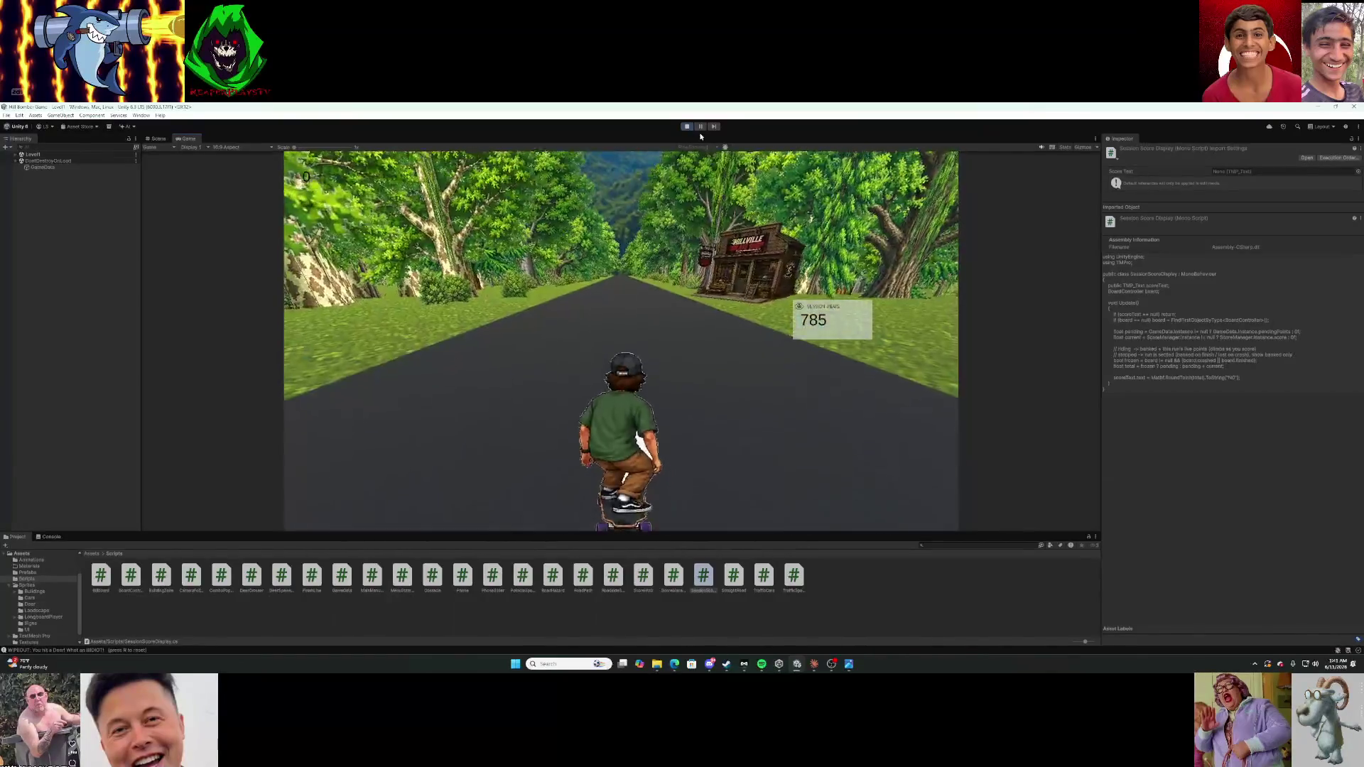
{"action": "key", "text": "d"}
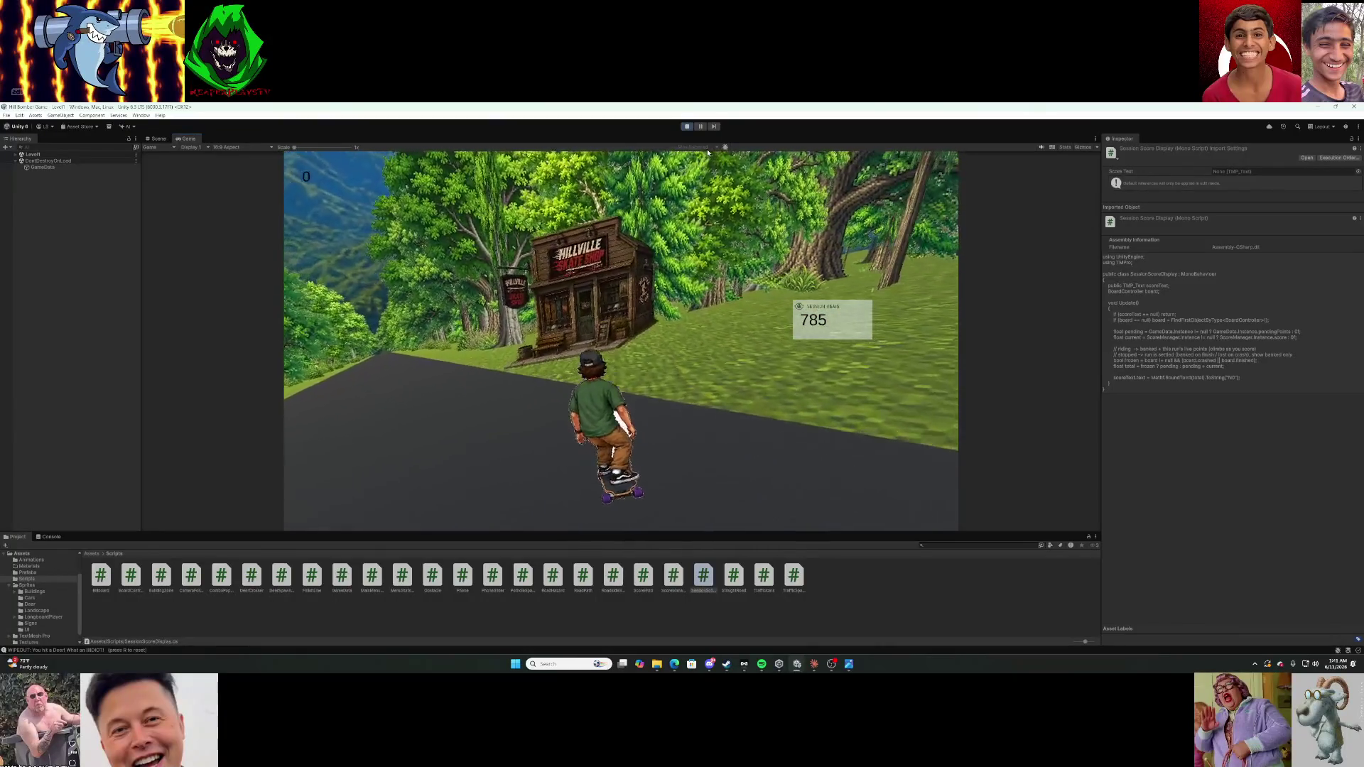
{"action": "key", "text": "a"}
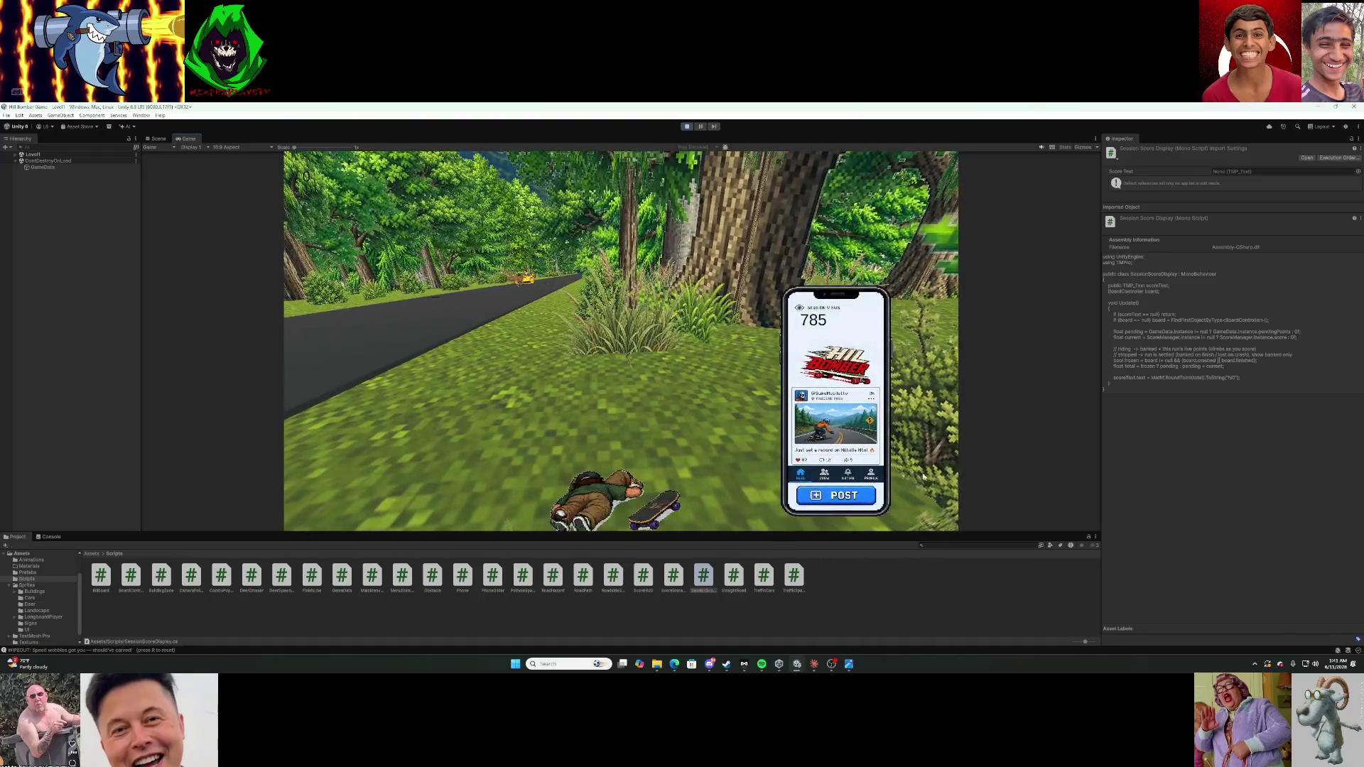
{"action": "key", "text": "r"}
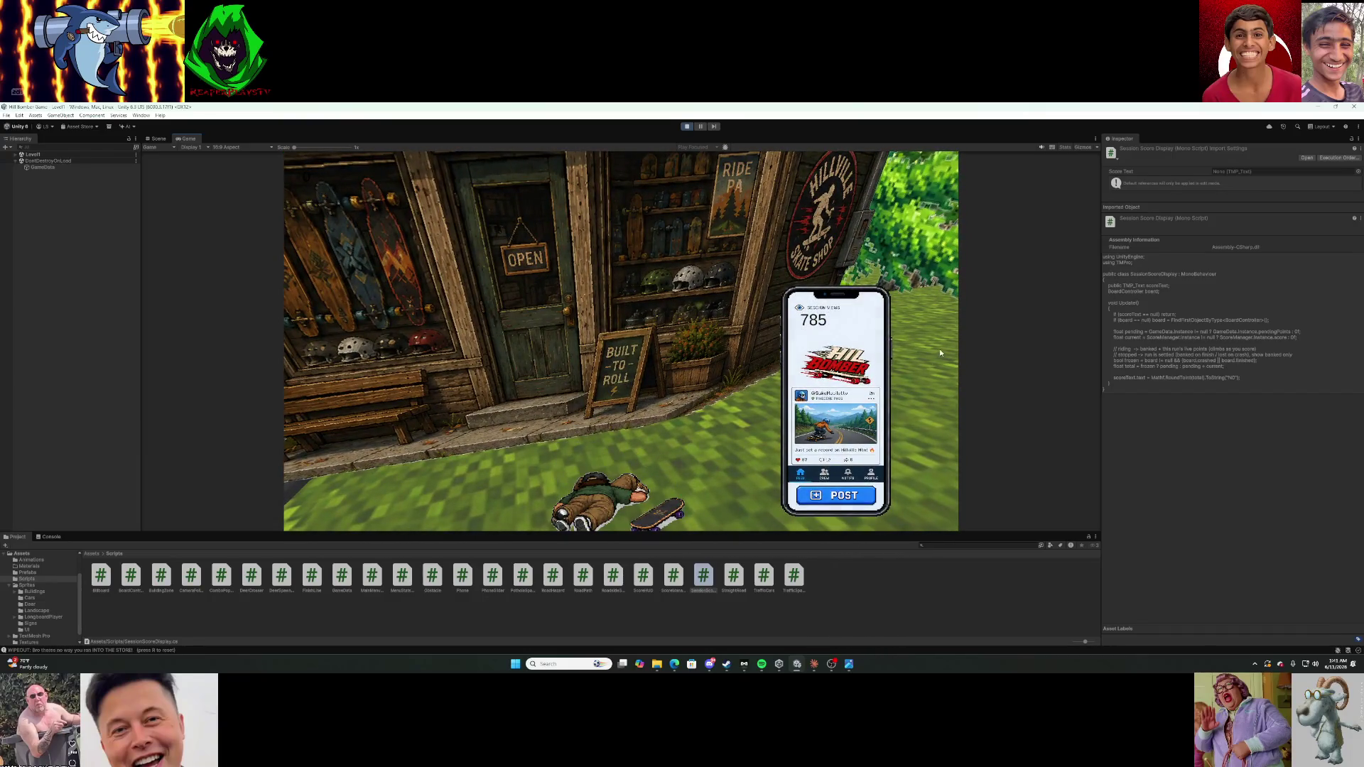
Reset the wiped-out run, stop play mode and load the Level1 scene.
{"action": "key", "text": "r"}
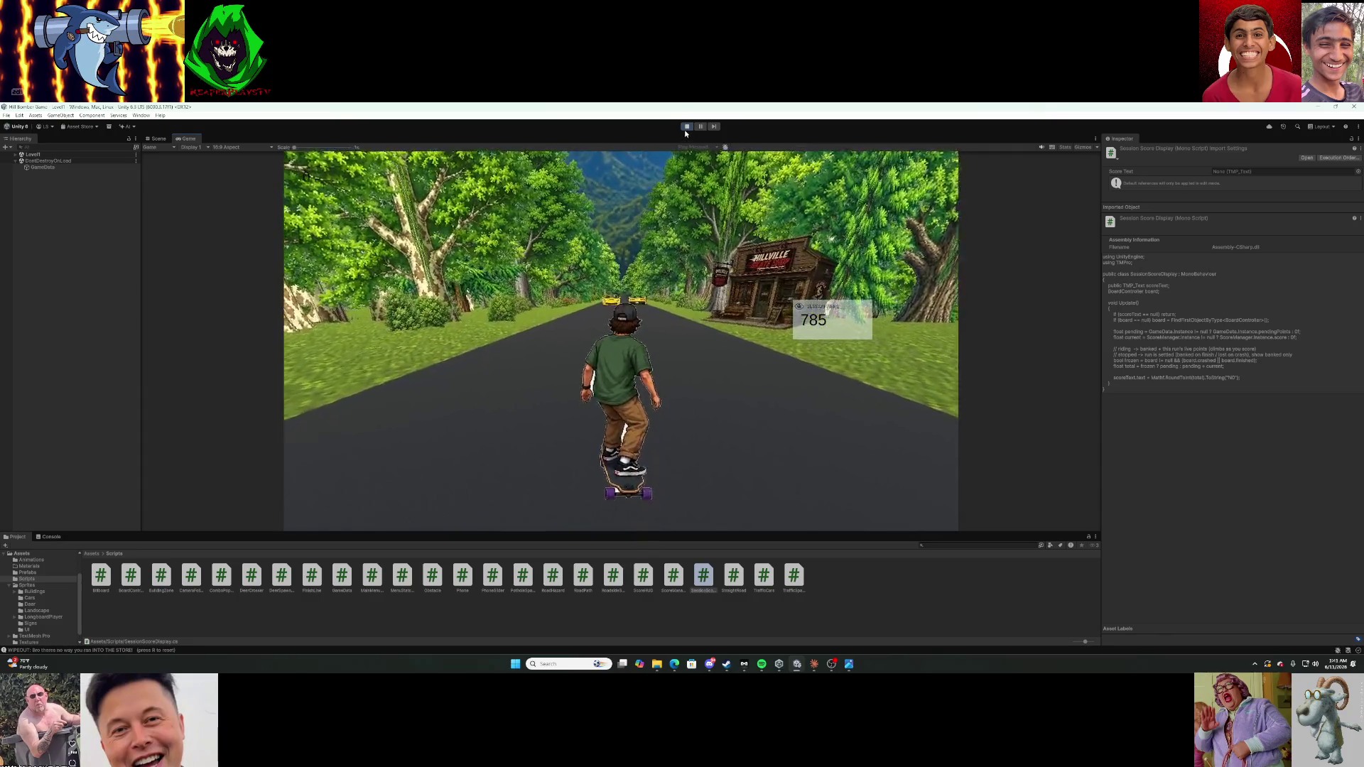
{"action": "left_click", "coordinate": [686, 126]}
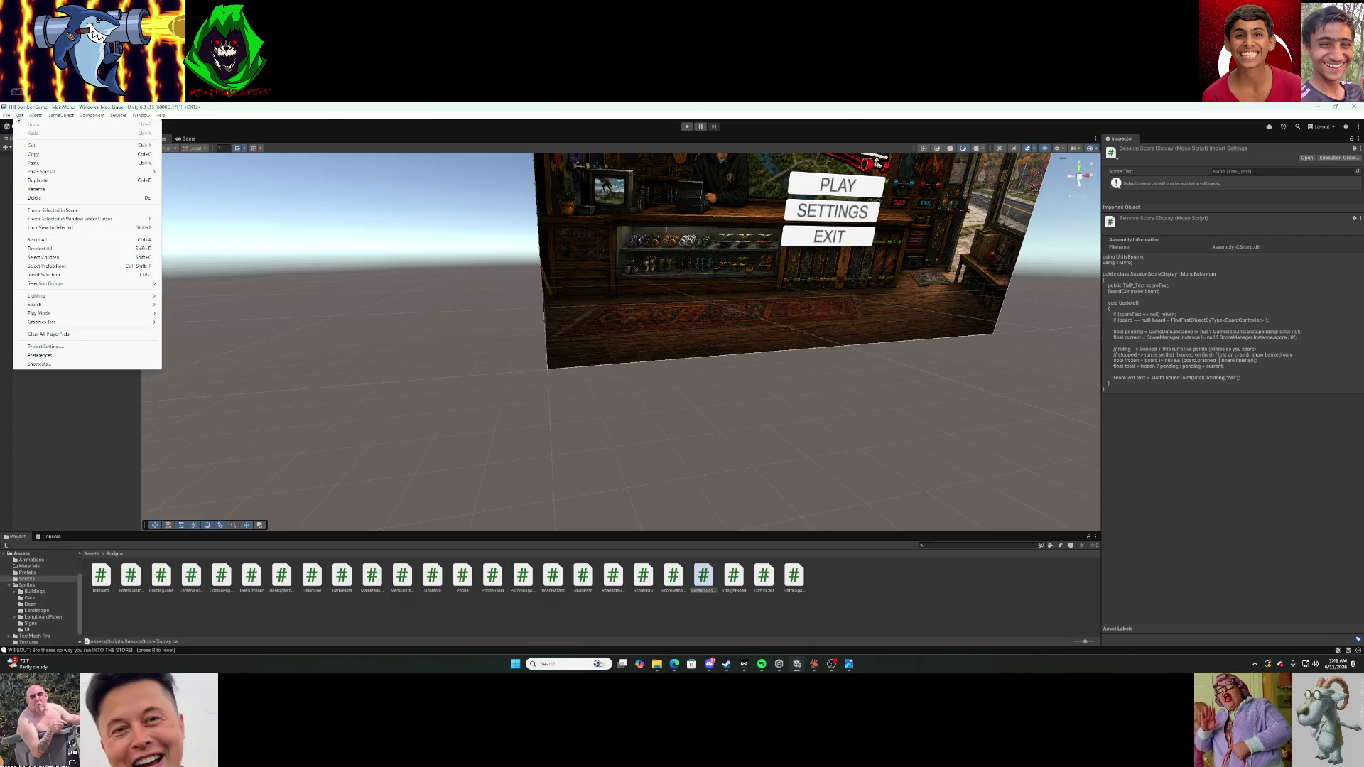
{"action": "left_click", "coordinate": [14, 134]}
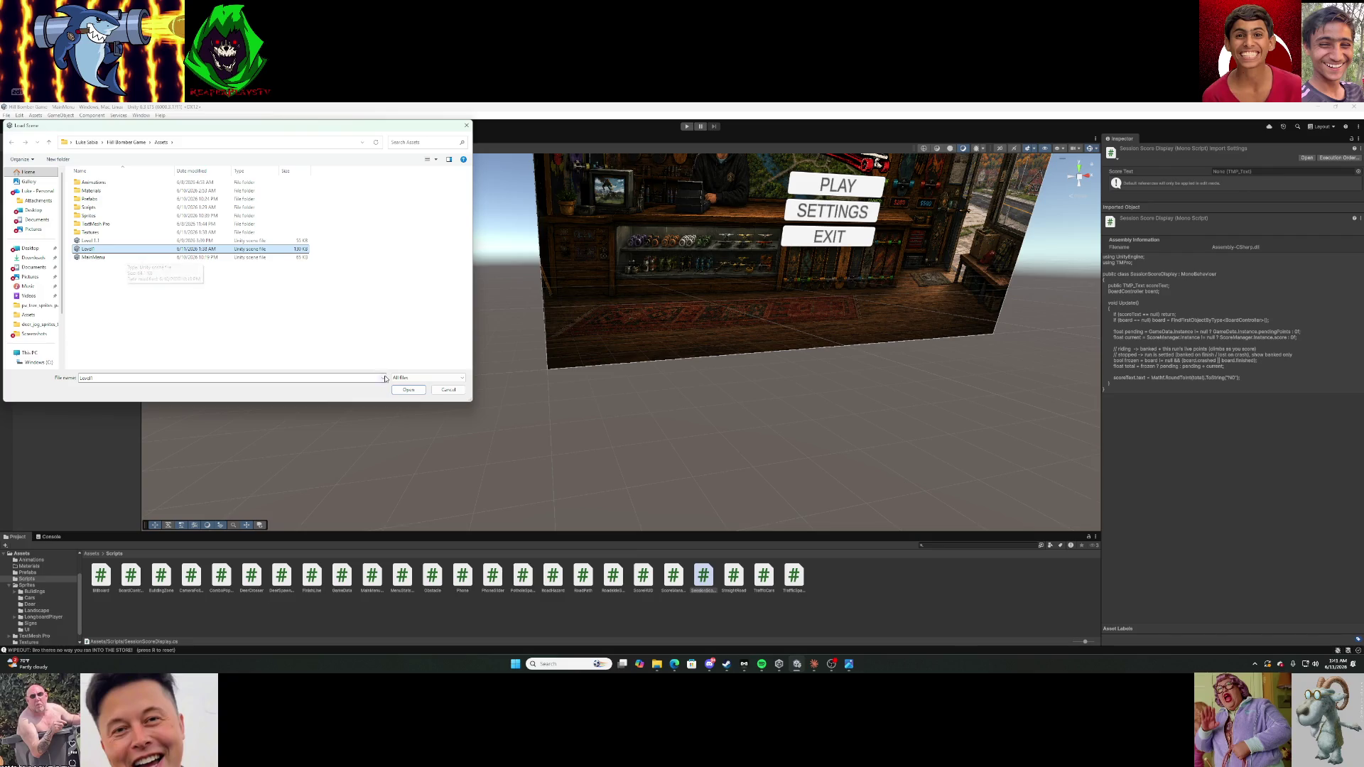
{"action": "left_click", "coordinate": [408, 390]}
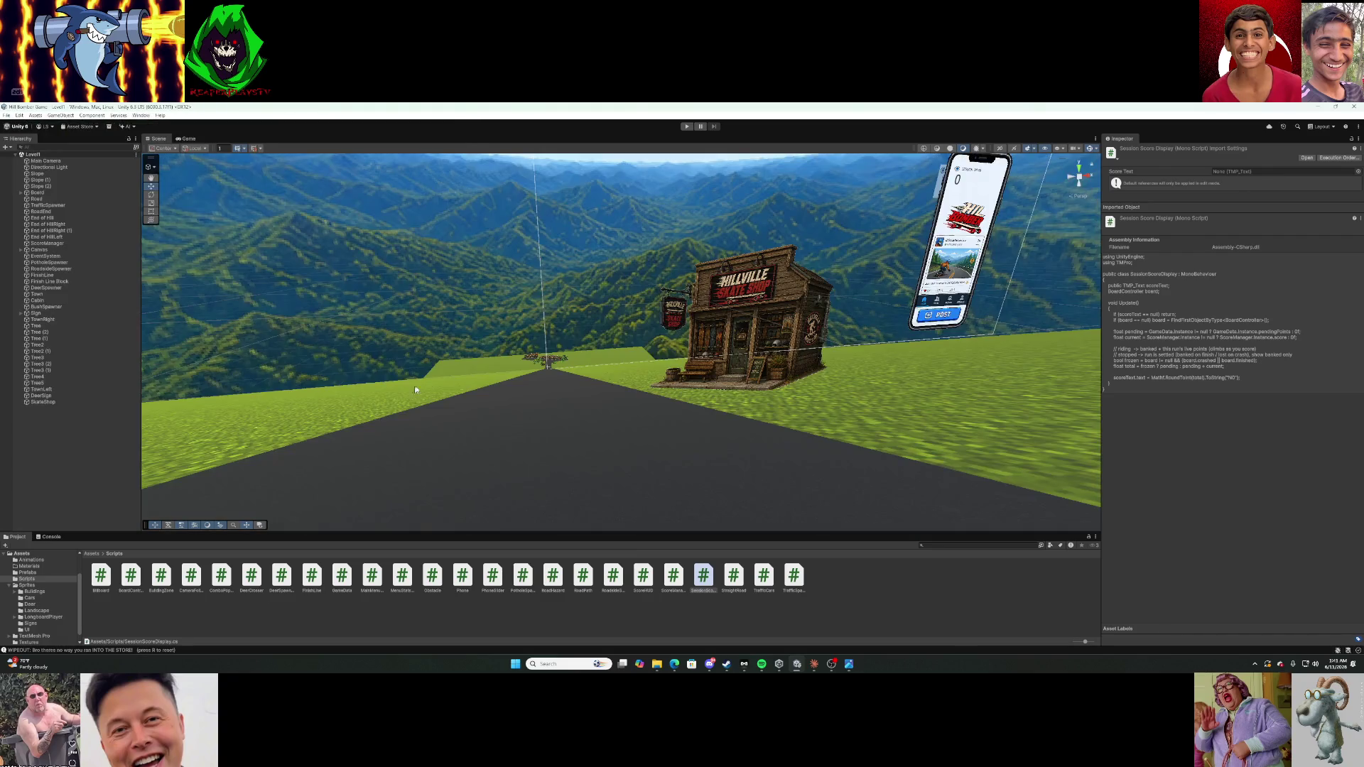
Select the skate shop in the Scene view to check its settings, then start a new play-test.
{"action": "left_click", "coordinate": [719, 308]}
{"action": "left_click", "coordinate": [739, 299]}
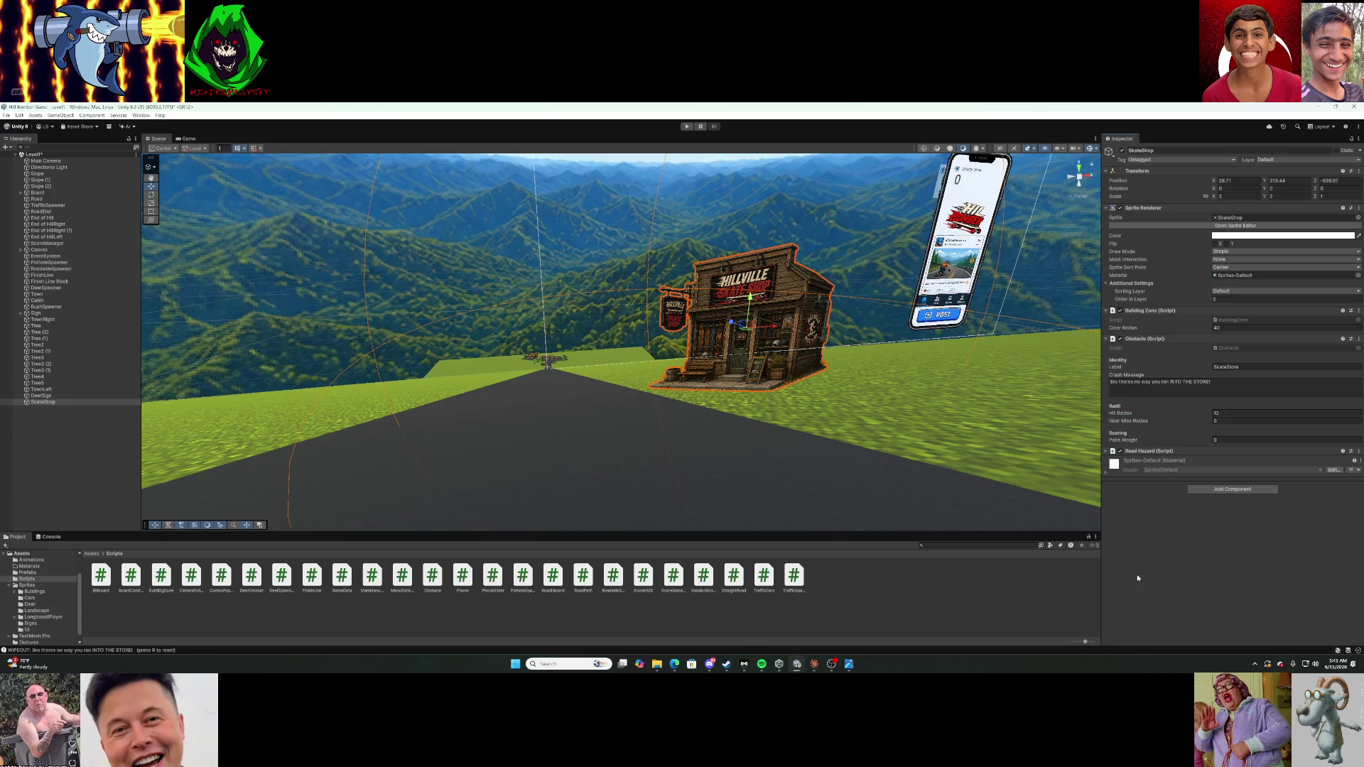
{"action": "left_click", "coordinate": [685, 127]}
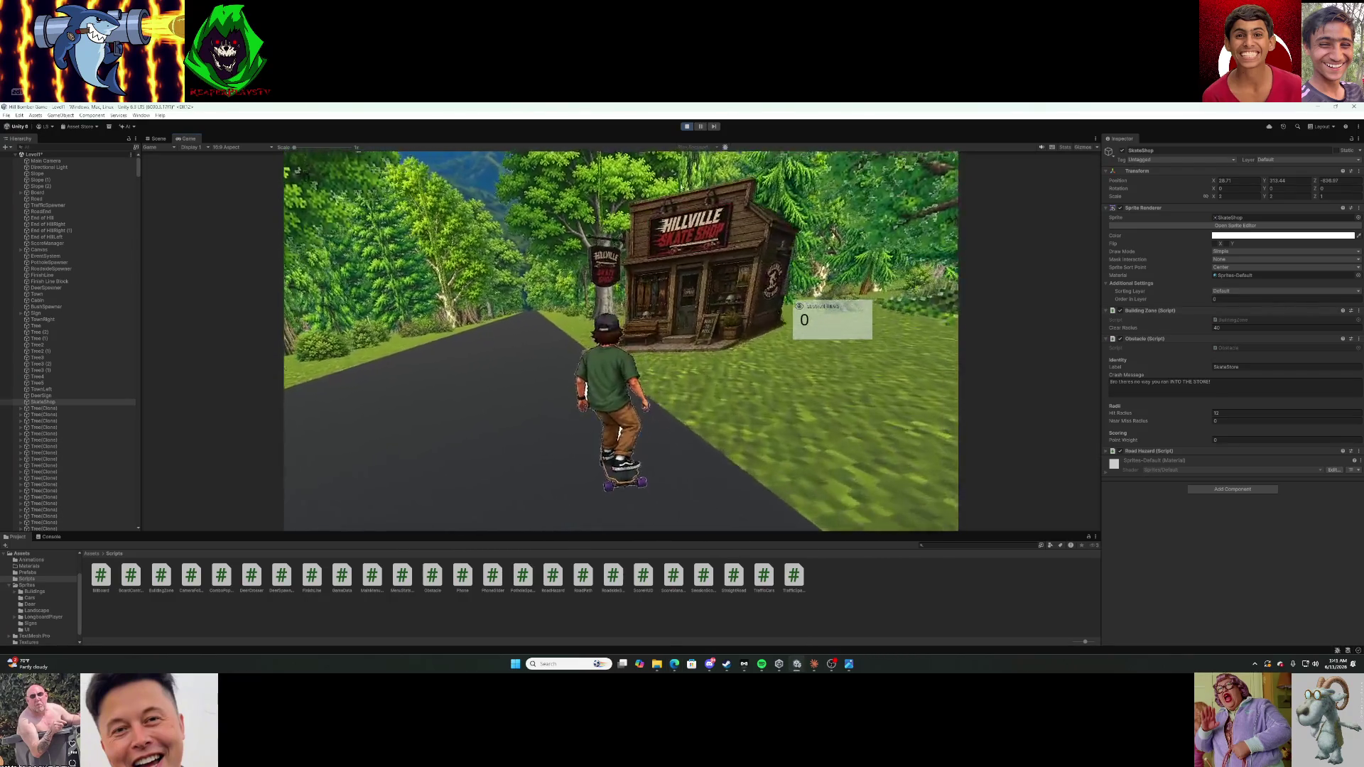
{"action": "key", "text": "r"}
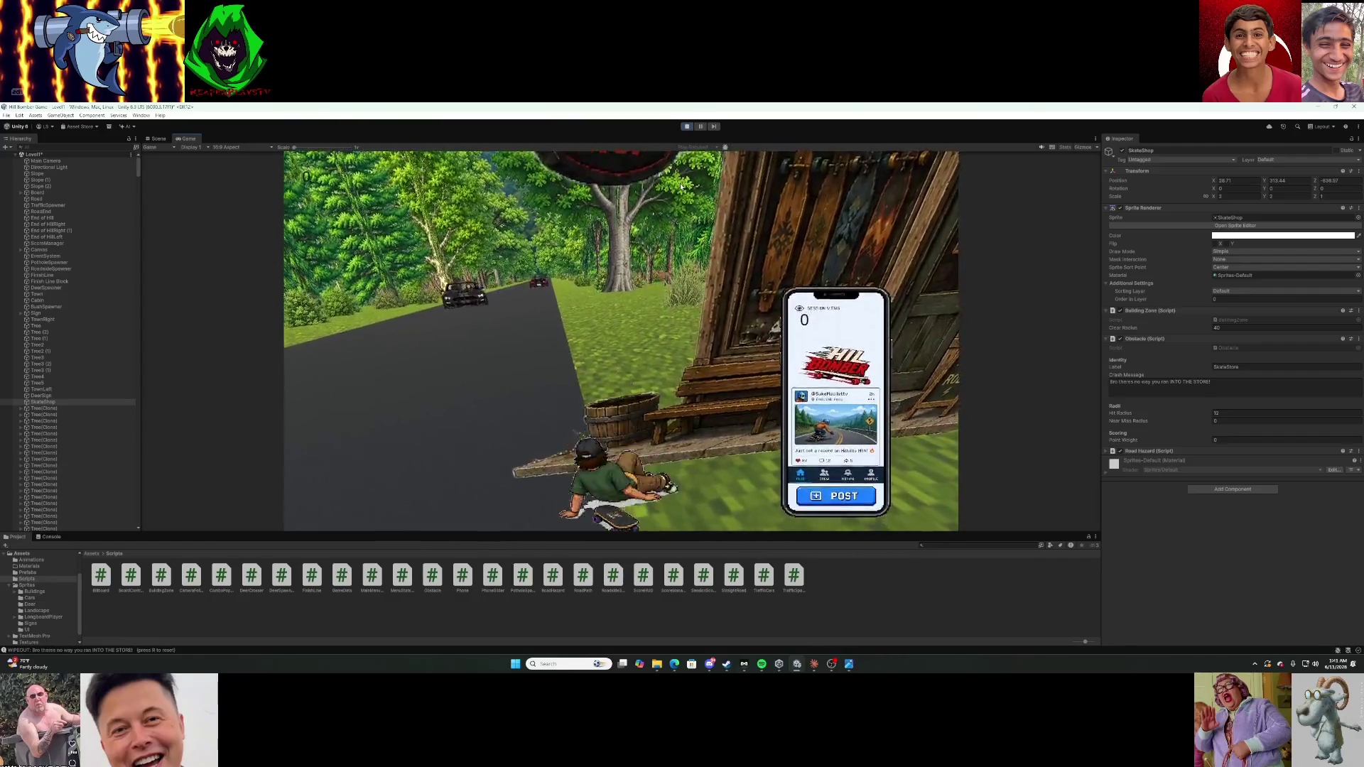
{"action": "key", "text": "r"}
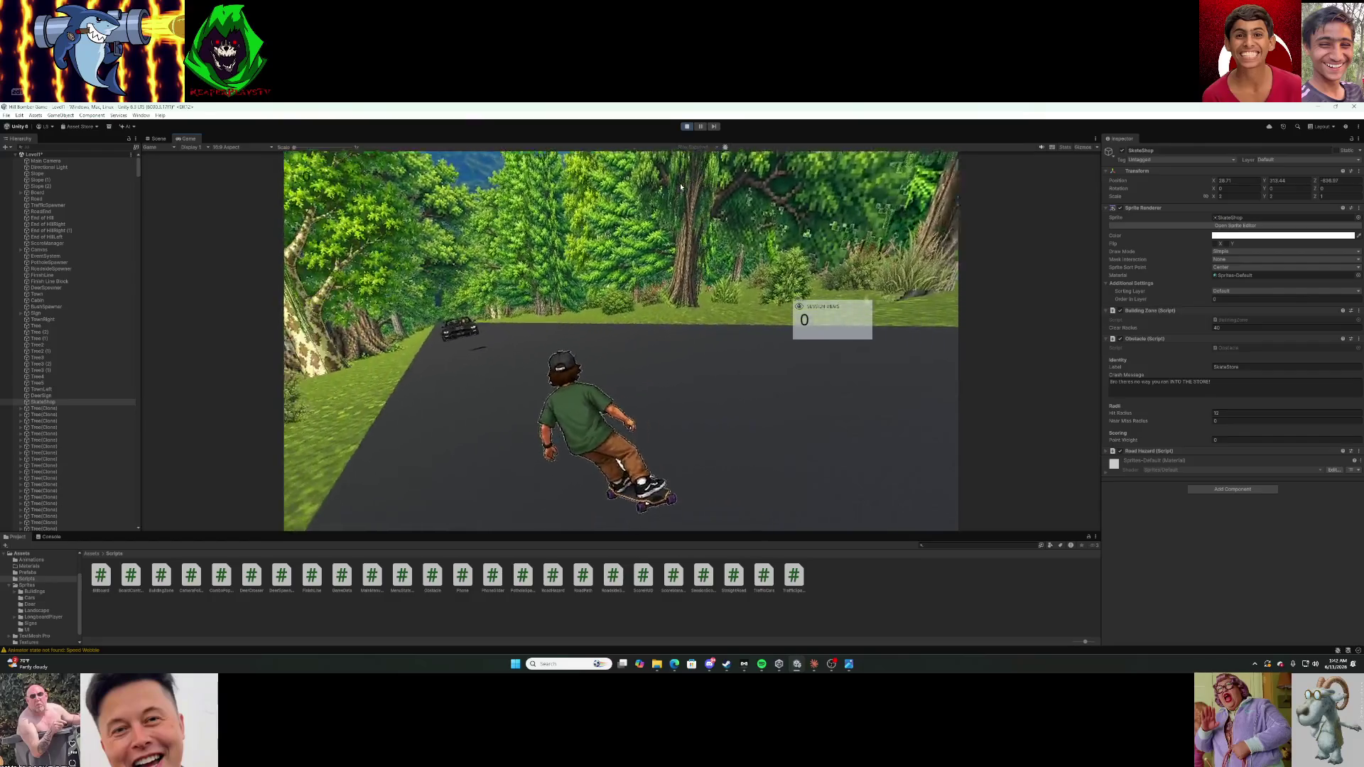
{"action": "key", "text": "ctrl+s"}
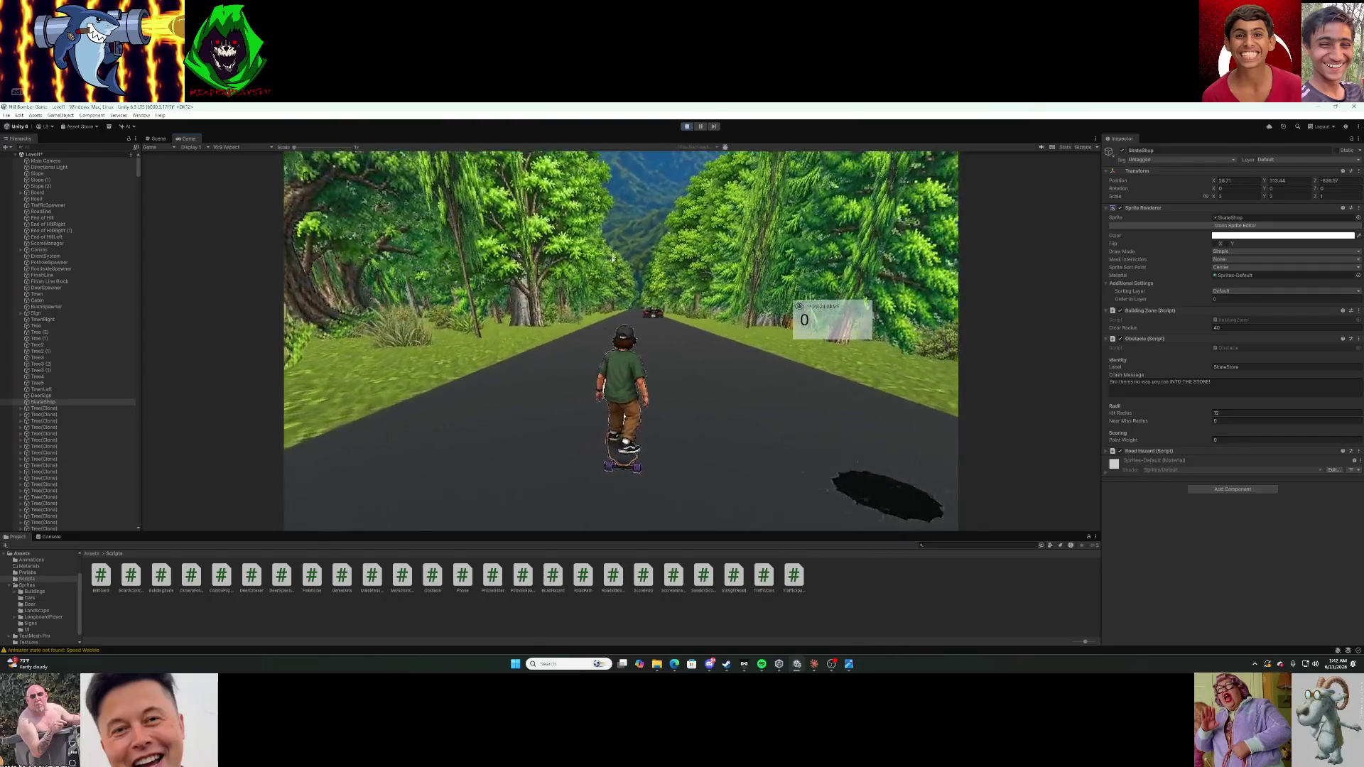
{"action": "left_click", "coordinate": [687, 127]}
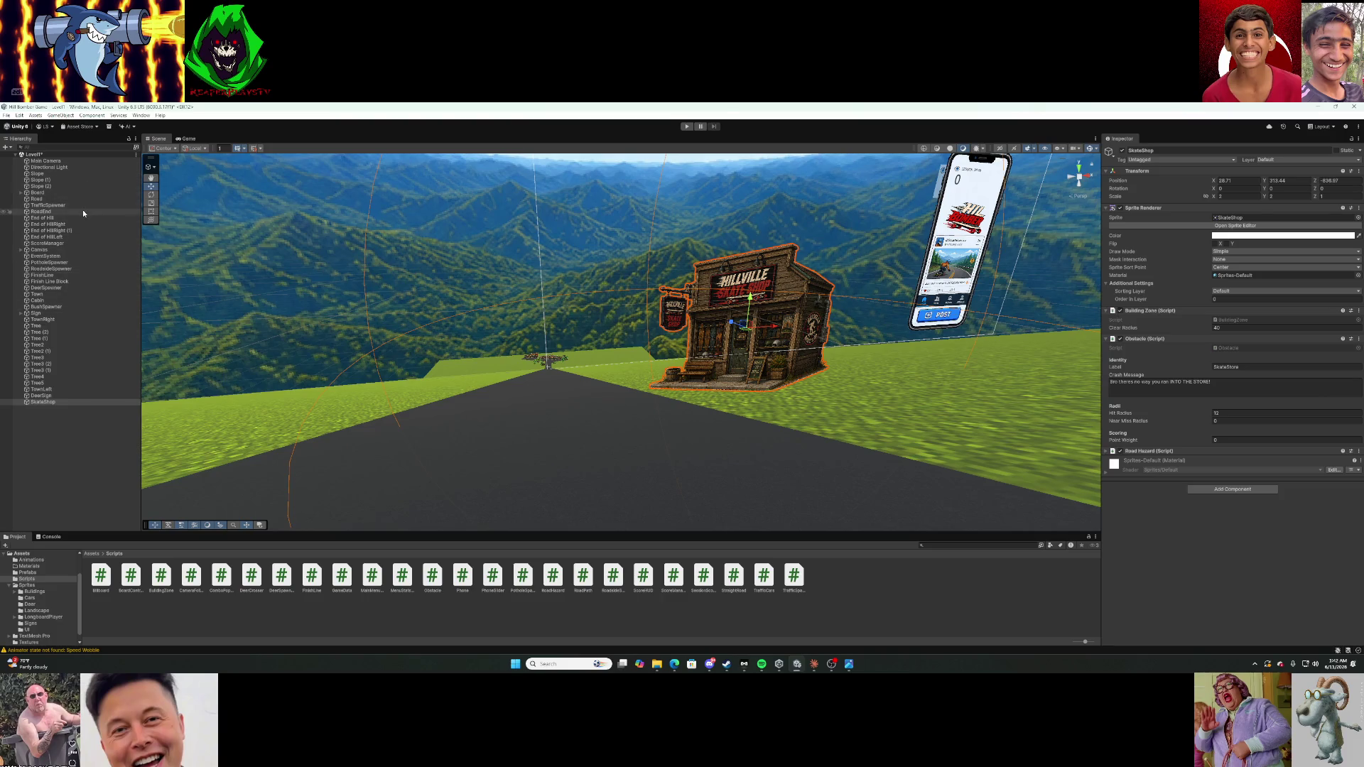
Edit Footbrake Max Speed in the Board's Board Controller, then start a play-test.
{"action": "left_click", "coordinate": [88, 194]}
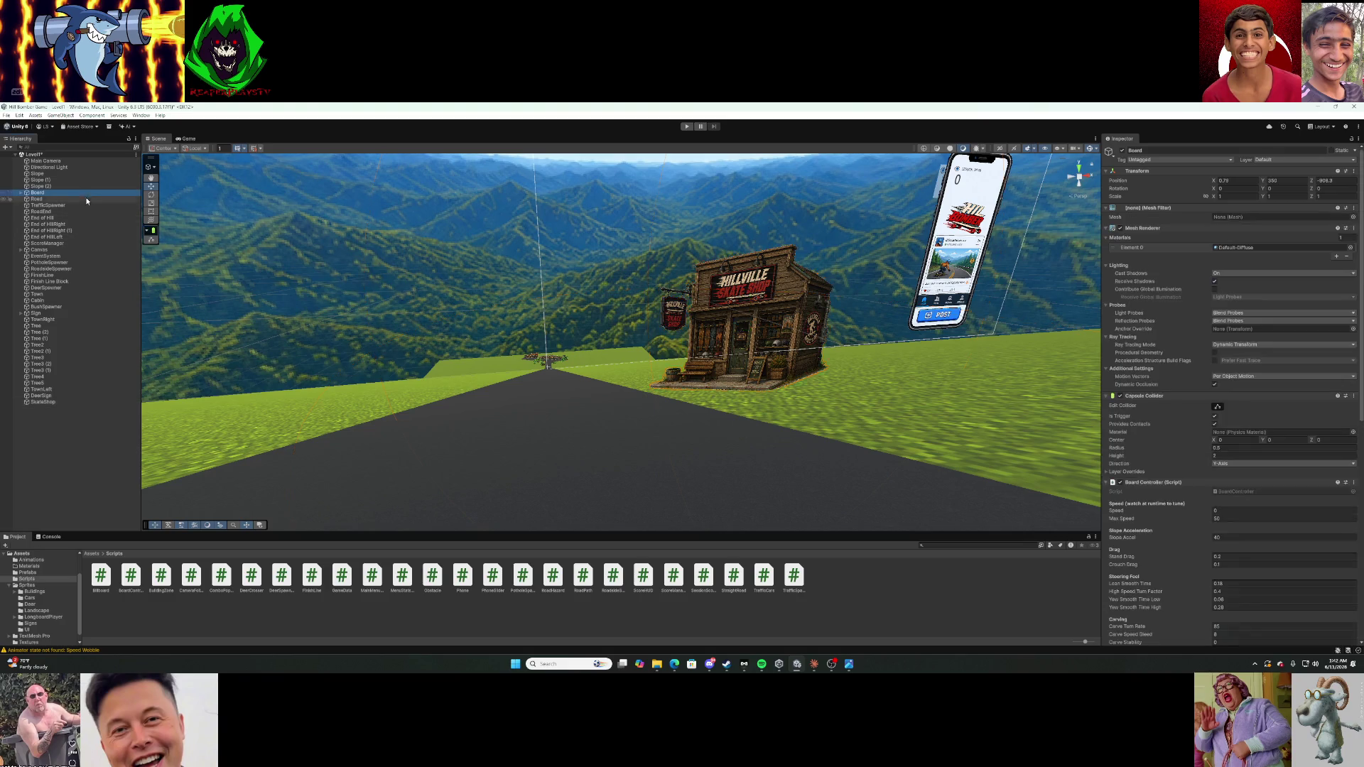
{"action": "scroll", "coordinate": [1157, 529], "scroll_direction": "down", "scroll_amount": 3}
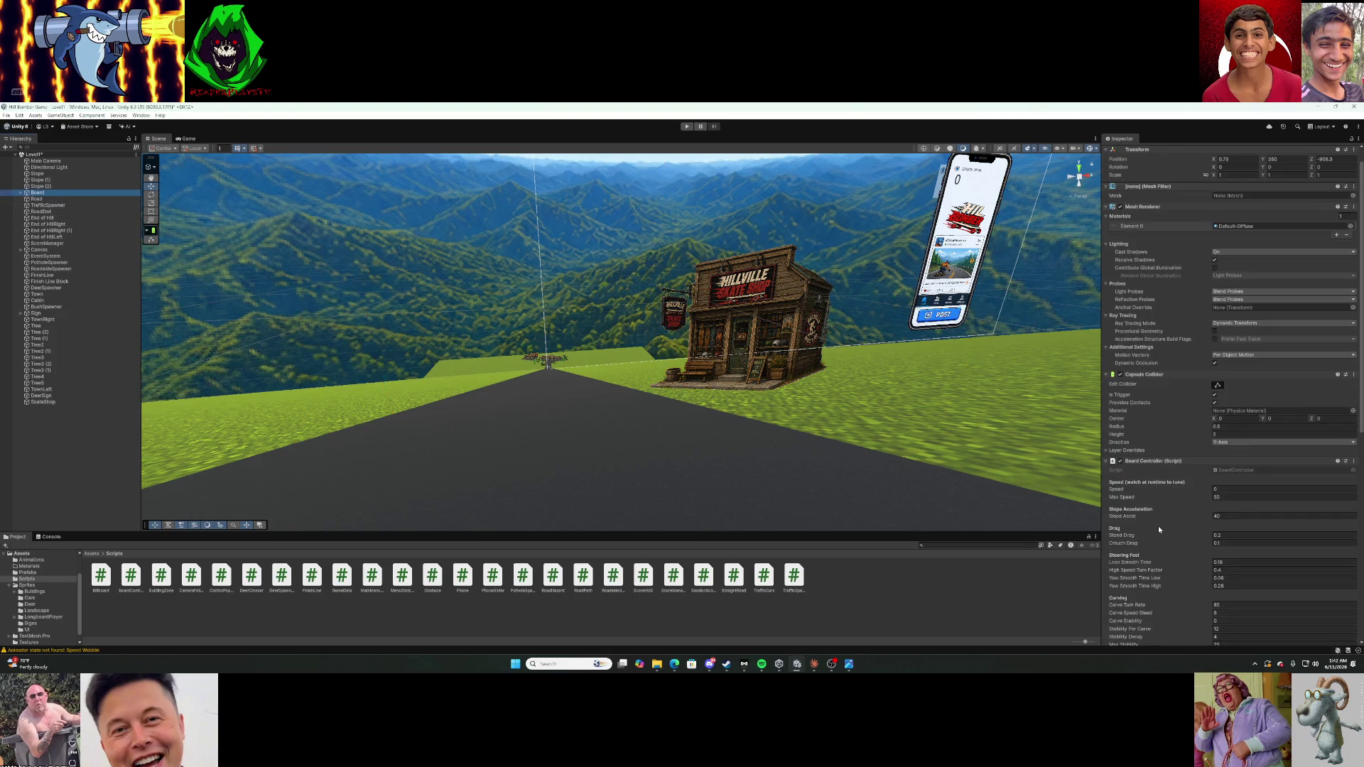
{"action": "scroll", "coordinate": [1162, 513], "scroll_direction": "down", "scroll_amount": 1}
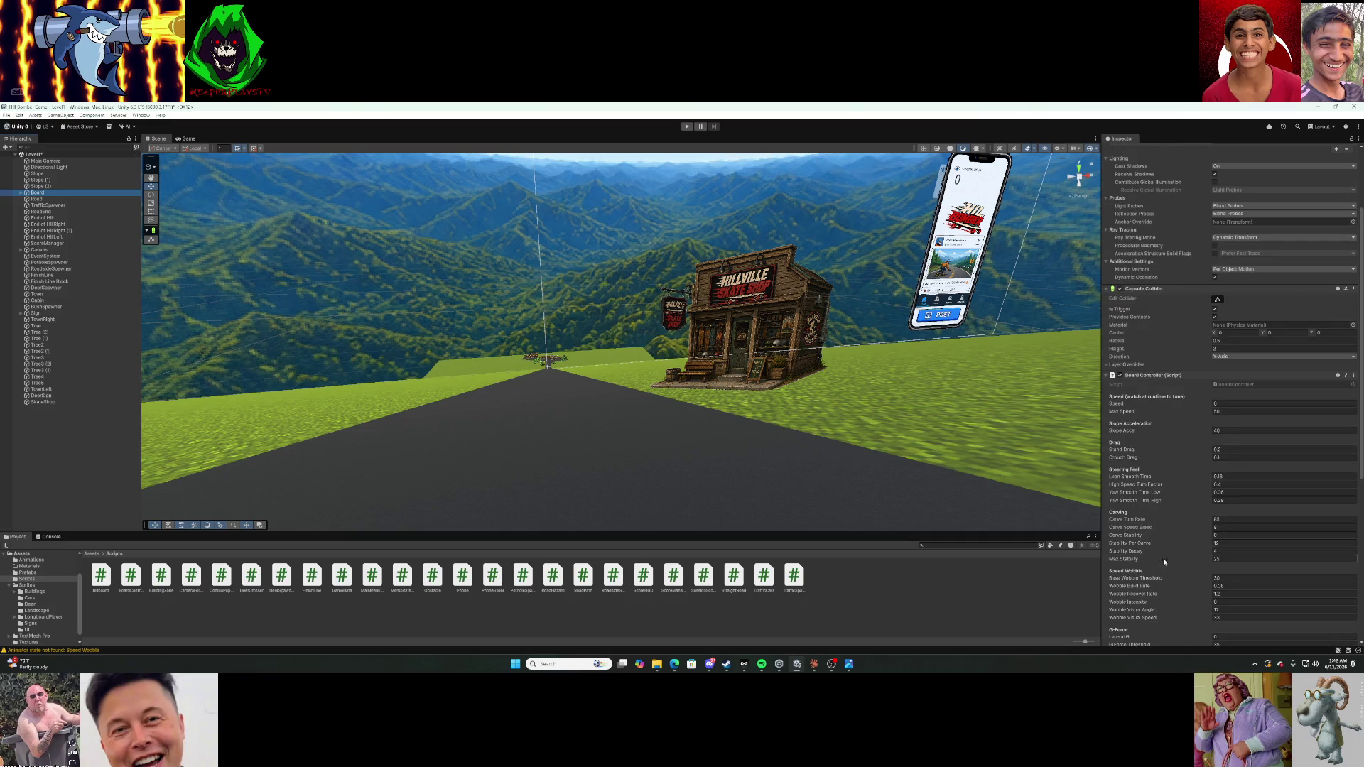
{"action": "scroll", "coordinate": [1164, 560], "scroll_direction": "down", "scroll_amount": 1}
{"action": "scroll", "coordinate": [1163, 561], "scroll_direction": "down", "scroll_amount": 5}
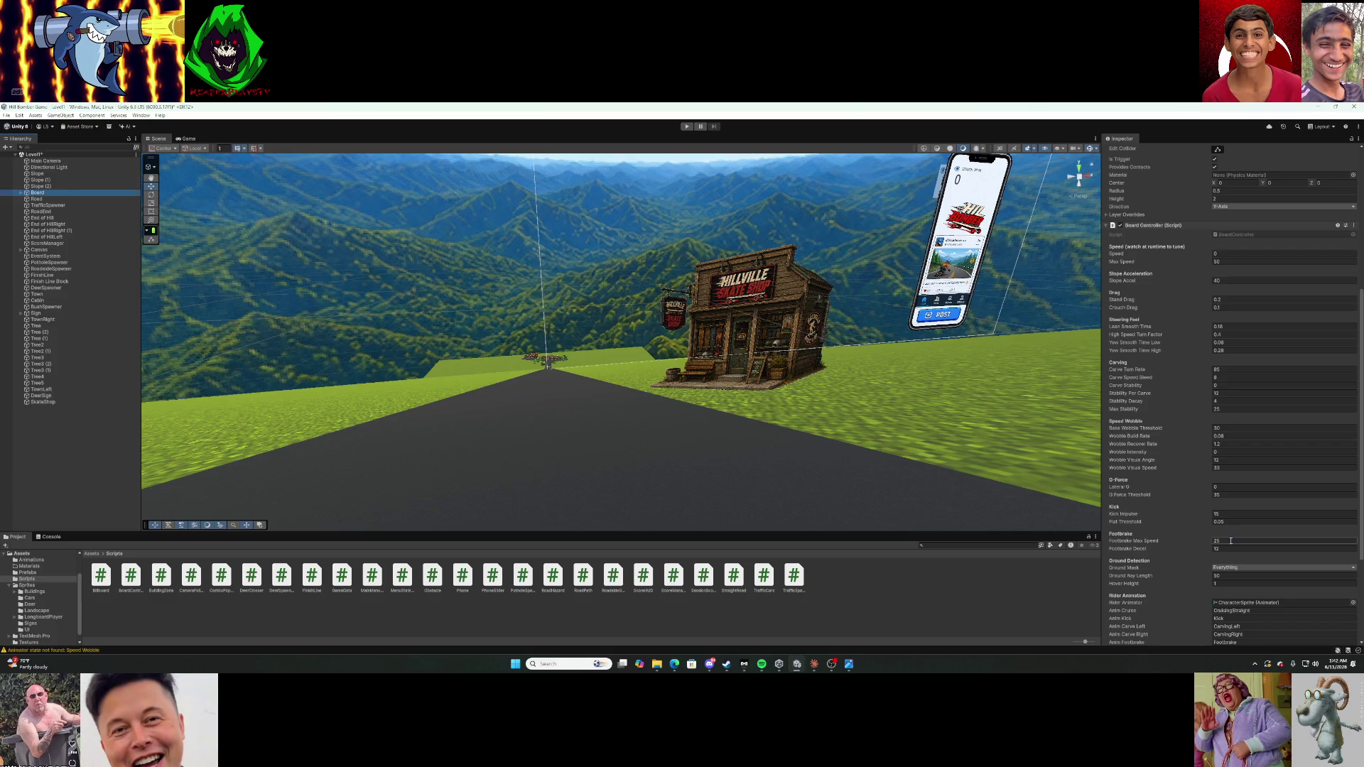
{"action": "left_click", "coordinate": [1230, 540]}
{"action": "scroll", "coordinate": [1231, 540], "scroll_direction": "up", "scroll_amount": 1}
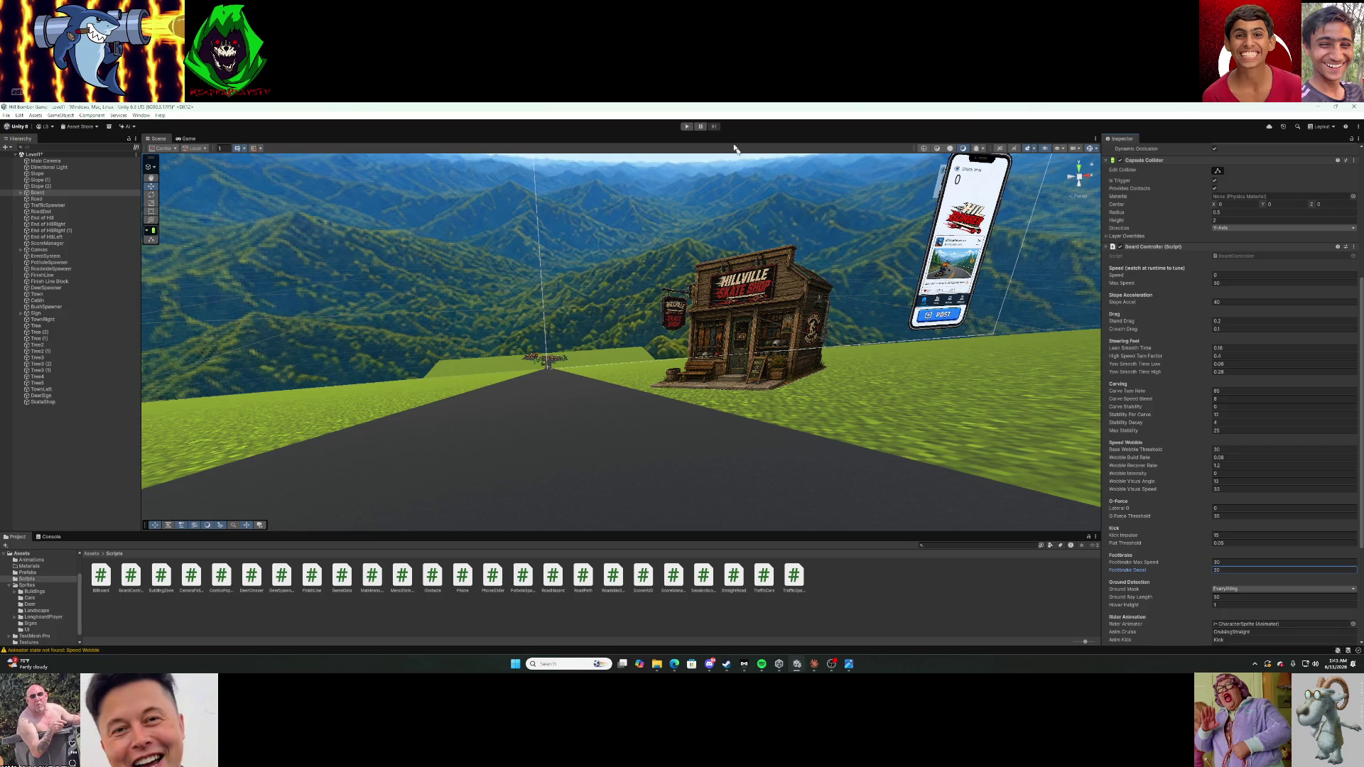
{"action": "left_click", "coordinate": [689, 127]}
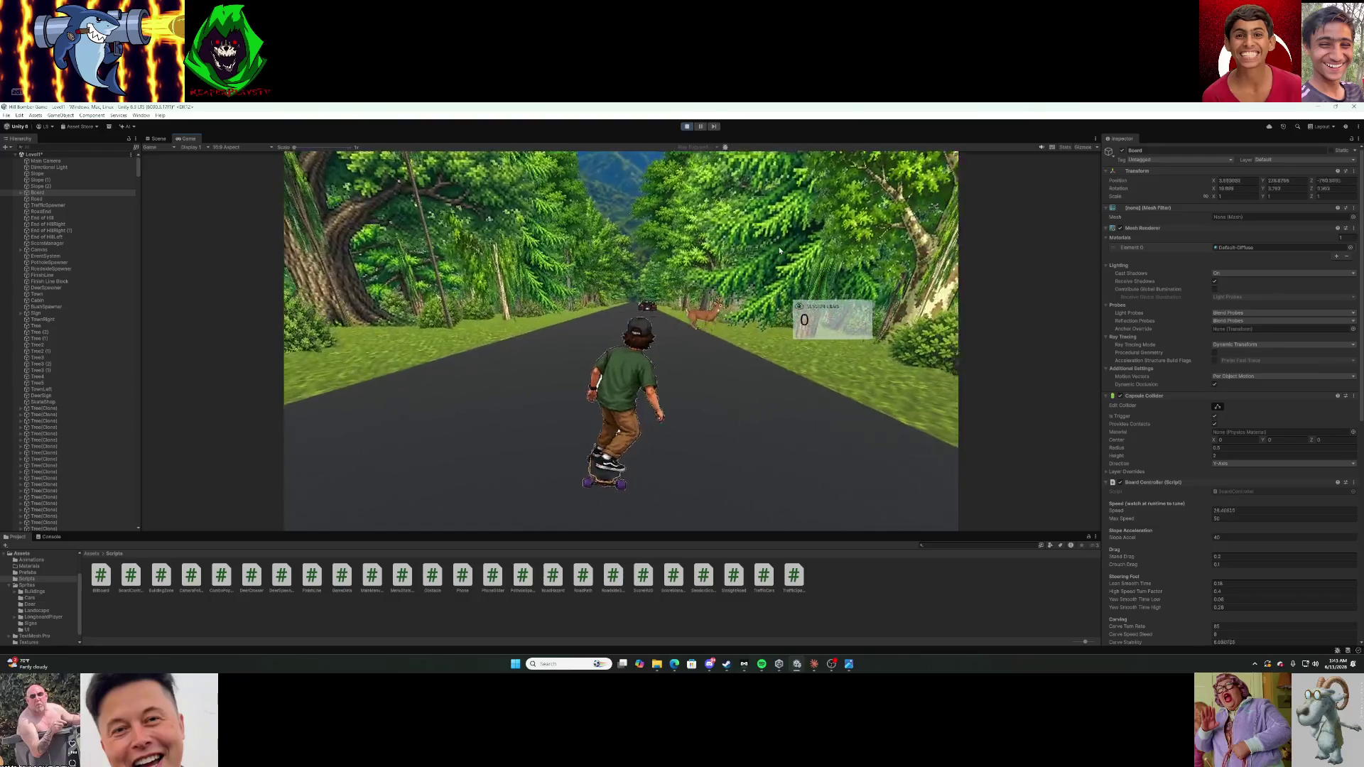
Ride the footbrake test run until the score reaches 24, then wipe out and reset with R.
{"action": "scroll", "coordinate": [1139, 500], "scroll_direction": "down", "scroll_amount": 4}
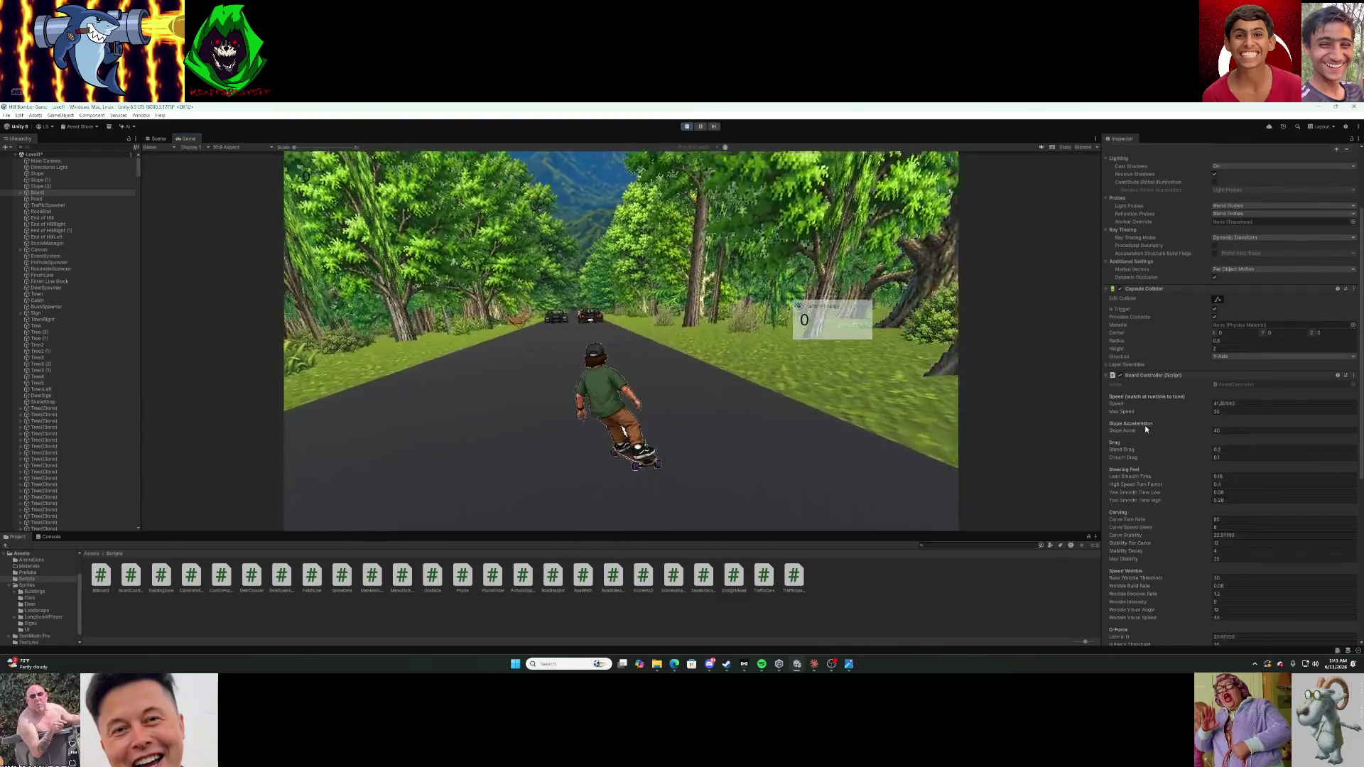
{"action": "key", "text": "ctrl+s"}
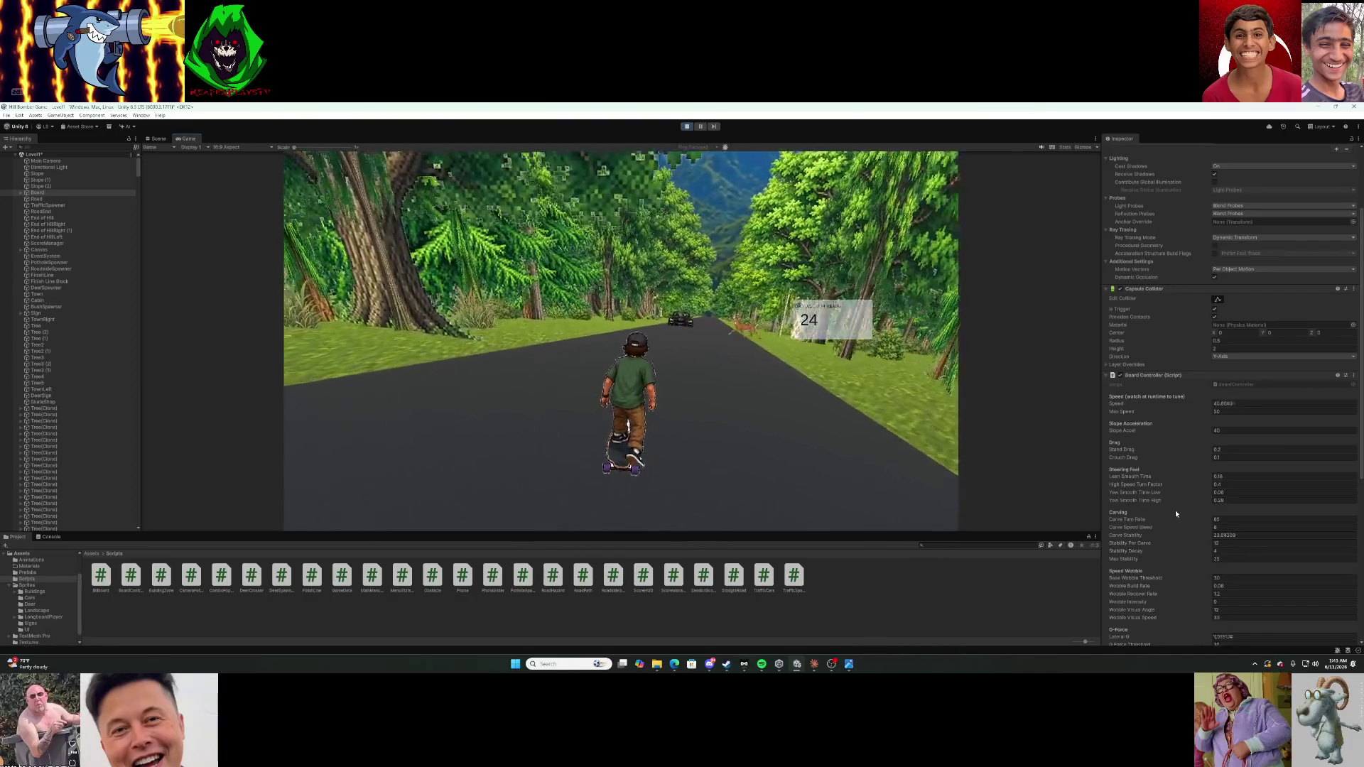
{"action": "scroll", "coordinate": [1175, 509], "scroll_direction": "down", "scroll_amount": 3}
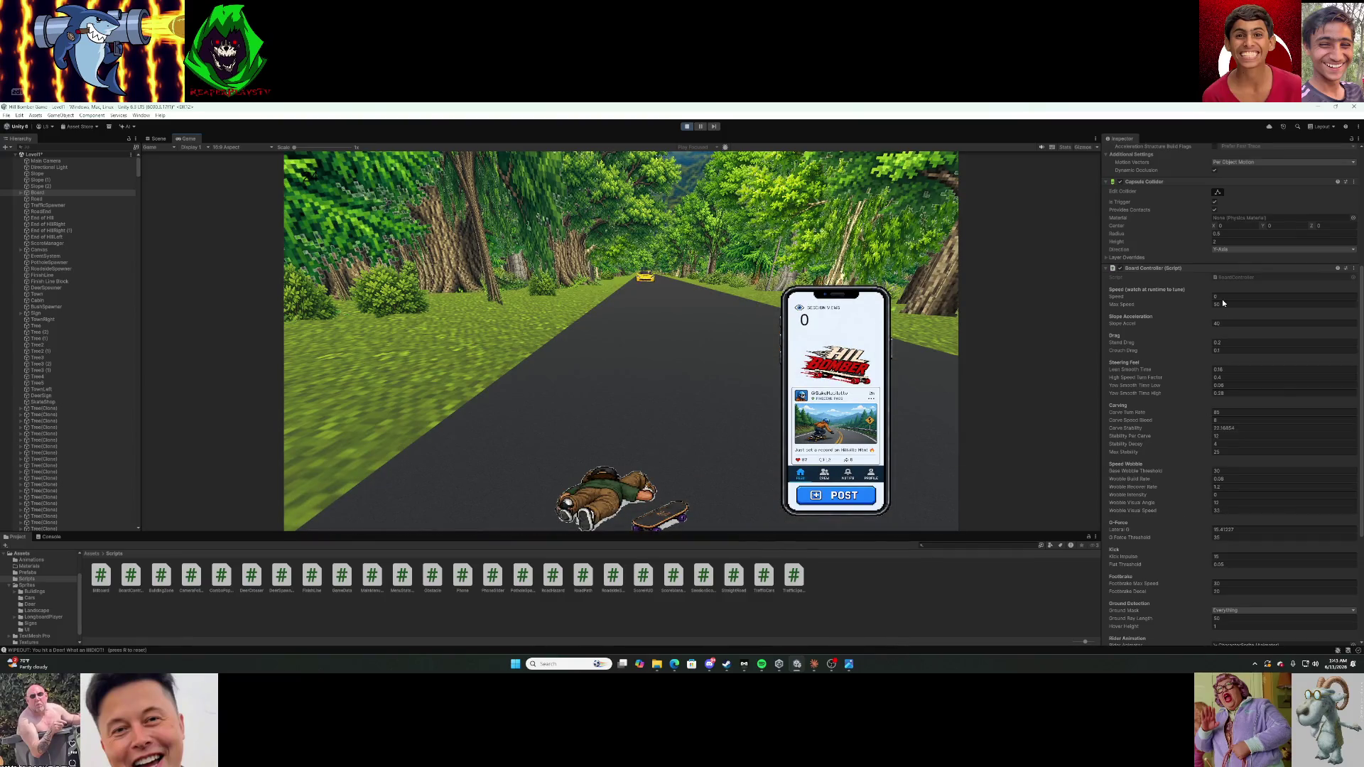
{"action": "key", "text": "r"}
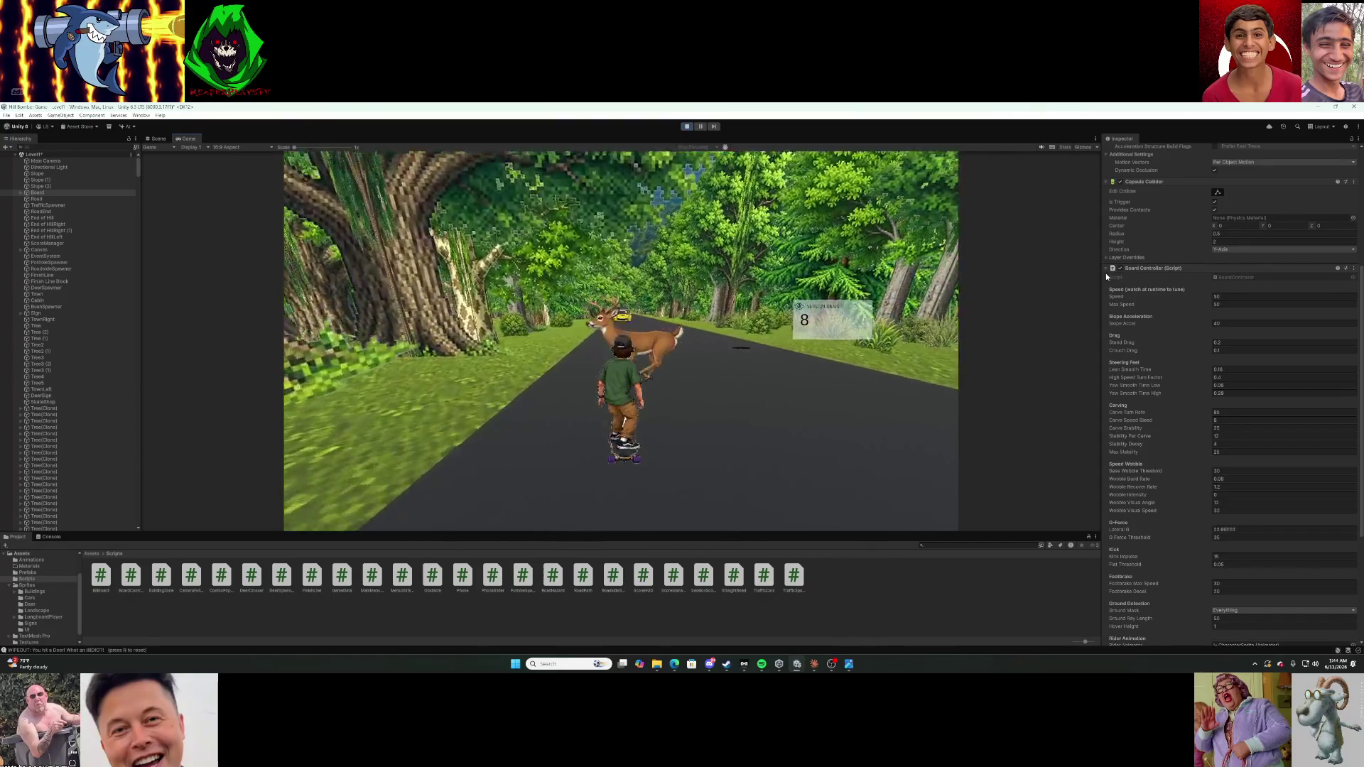
Reset after two wipeouts, ride to the finish line with a score of 76, then stop play mode.
{"action": "key", "text": "r"}
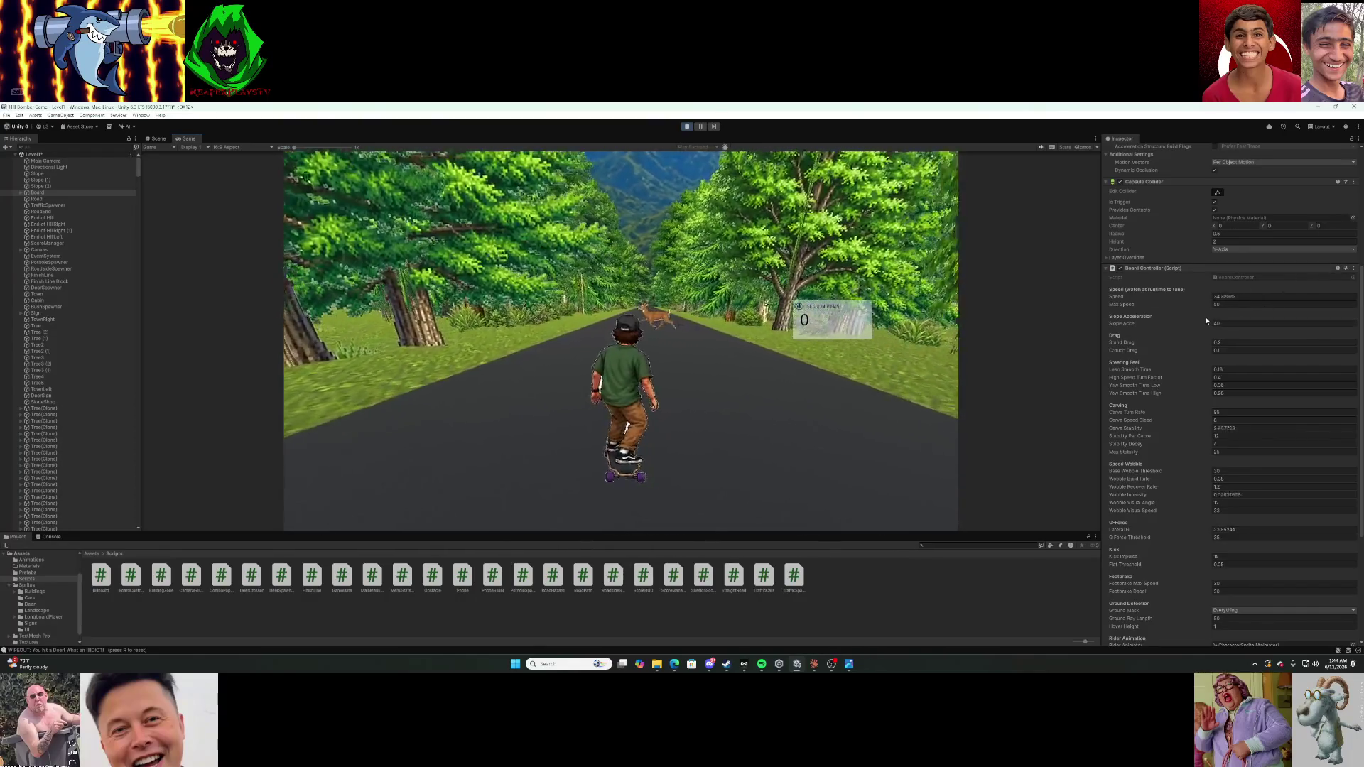
{"action": "key", "text": "r"}
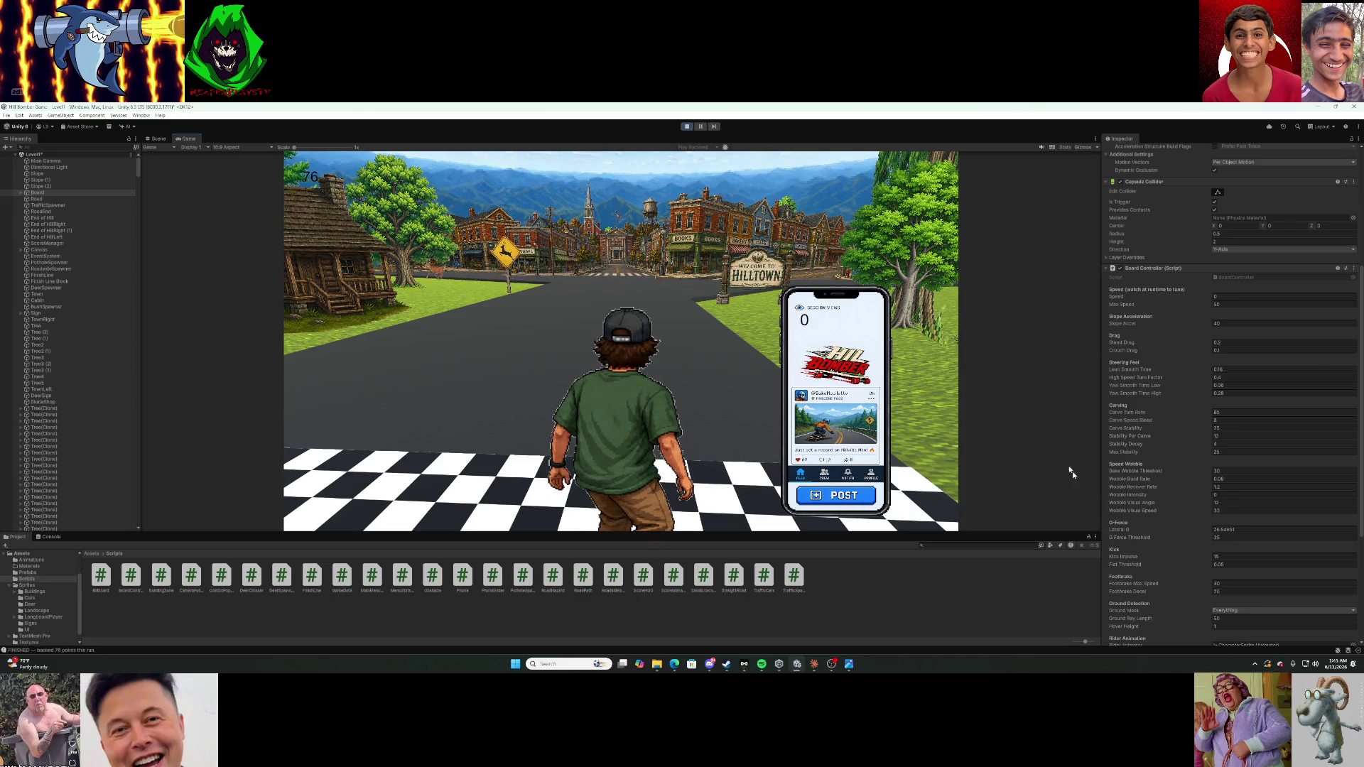
{"action": "left_click", "coordinate": [688, 127]}
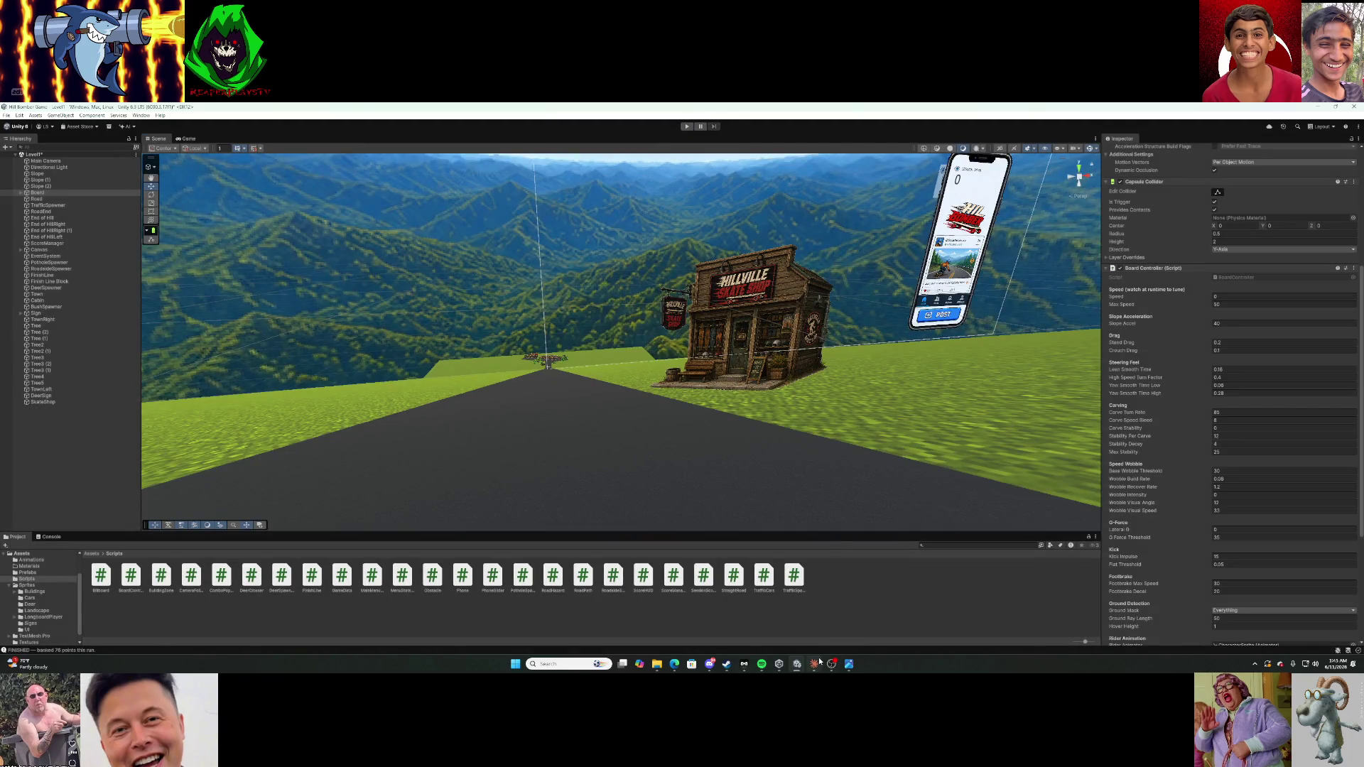
Copy the revised ScoreManager.cs code from Claude's reply and open ScoreManager in Visual Studio.
{"action": "left_click", "coordinate": [814, 664]}
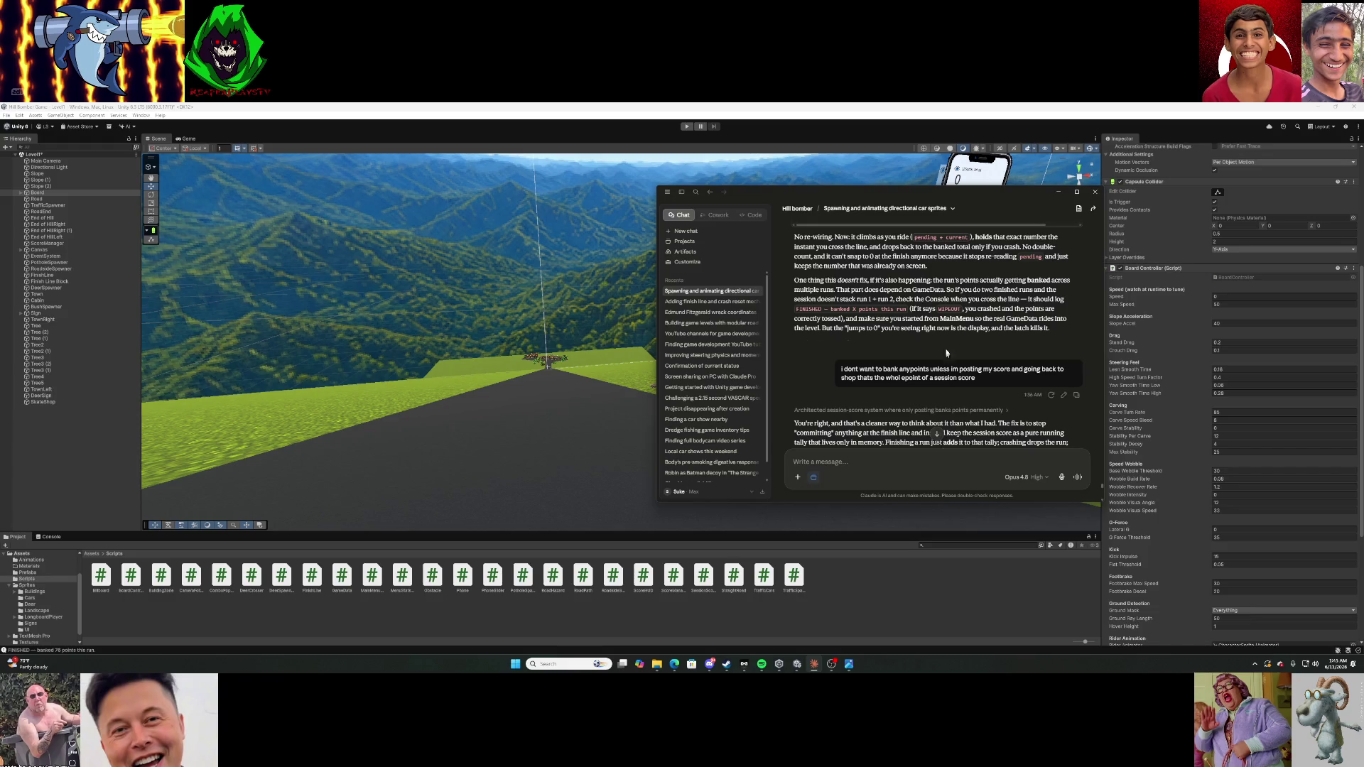
{"action": "scroll", "coordinate": [946, 348], "scroll_direction": "down", "scroll_amount": 2}
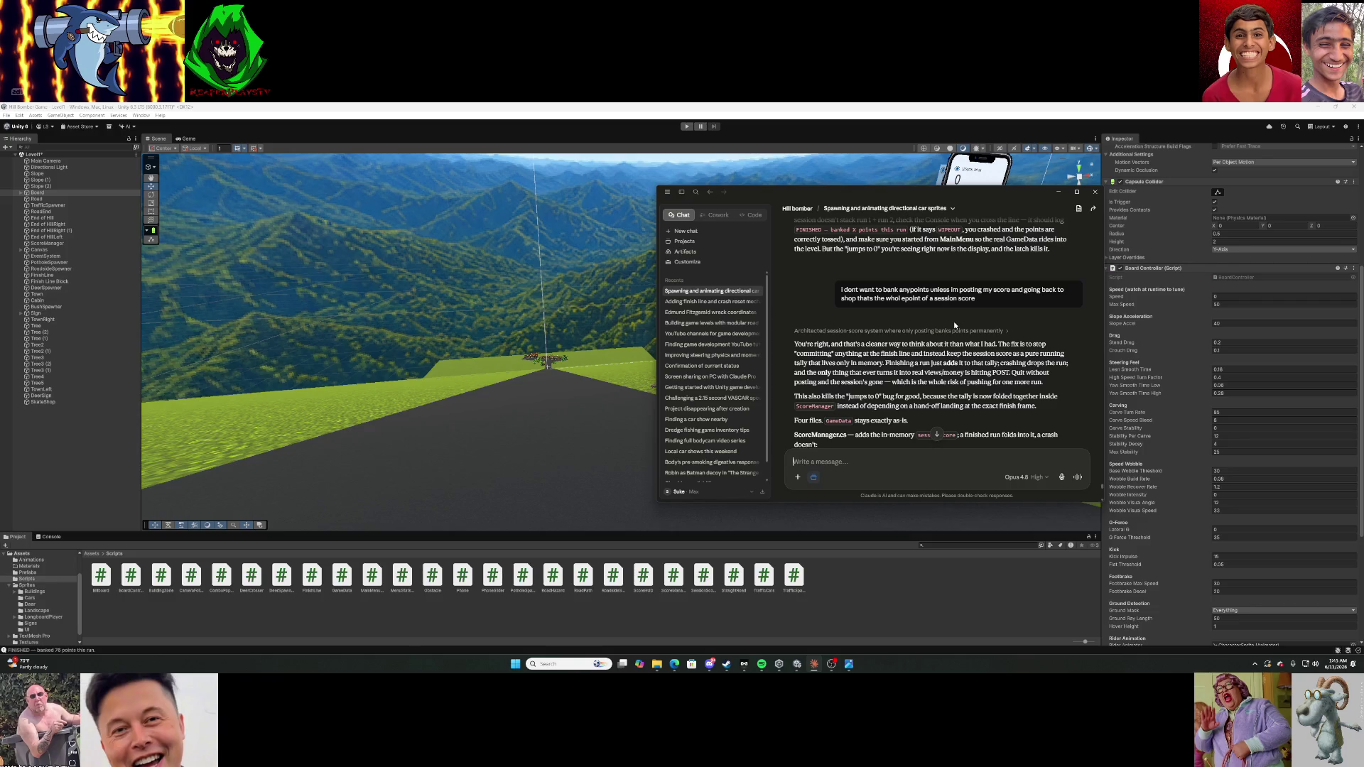
{"action": "scroll", "coordinate": [953, 325], "scroll_direction": "down", "scroll_amount": 2}
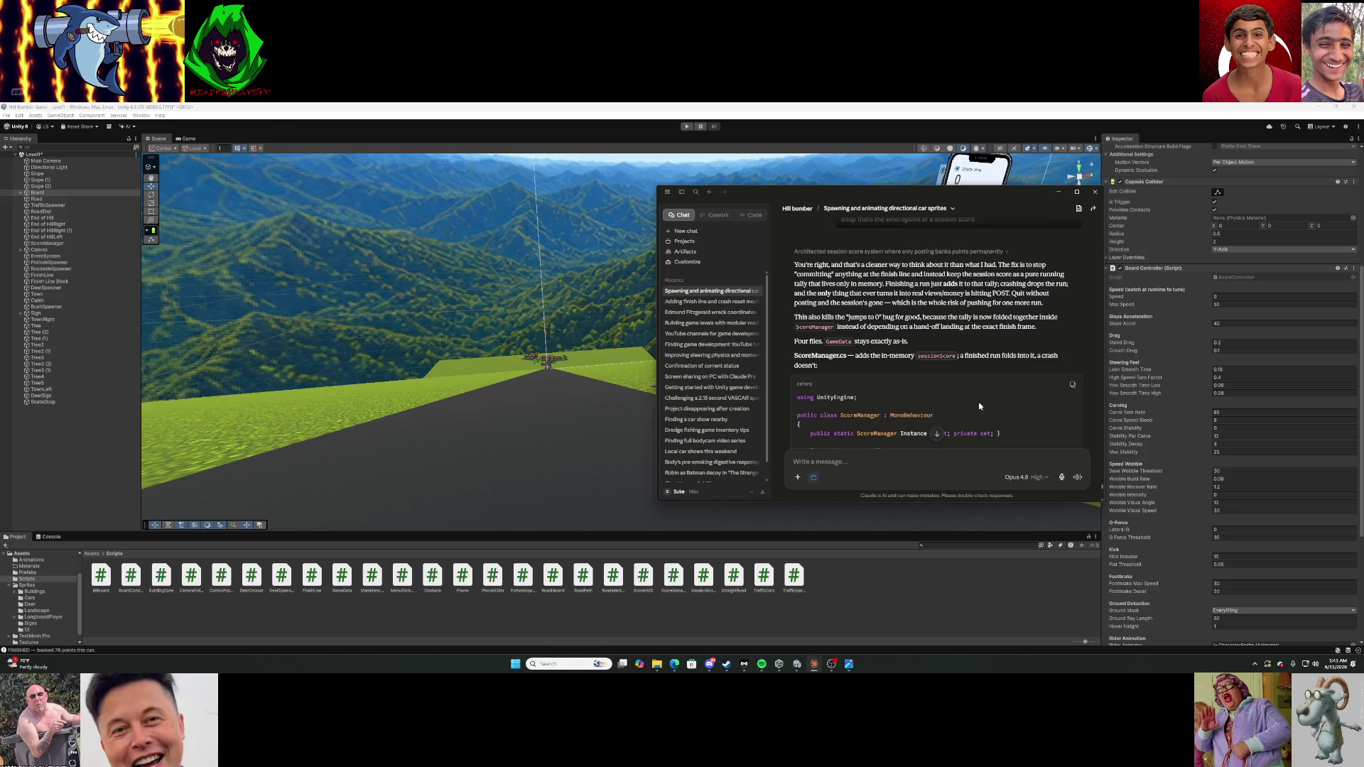
{"action": "left_click", "coordinate": [1072, 386]}
{"action": "scroll", "coordinate": [1002, 322], "scroll_direction": "down", "scroll_amount": 10}
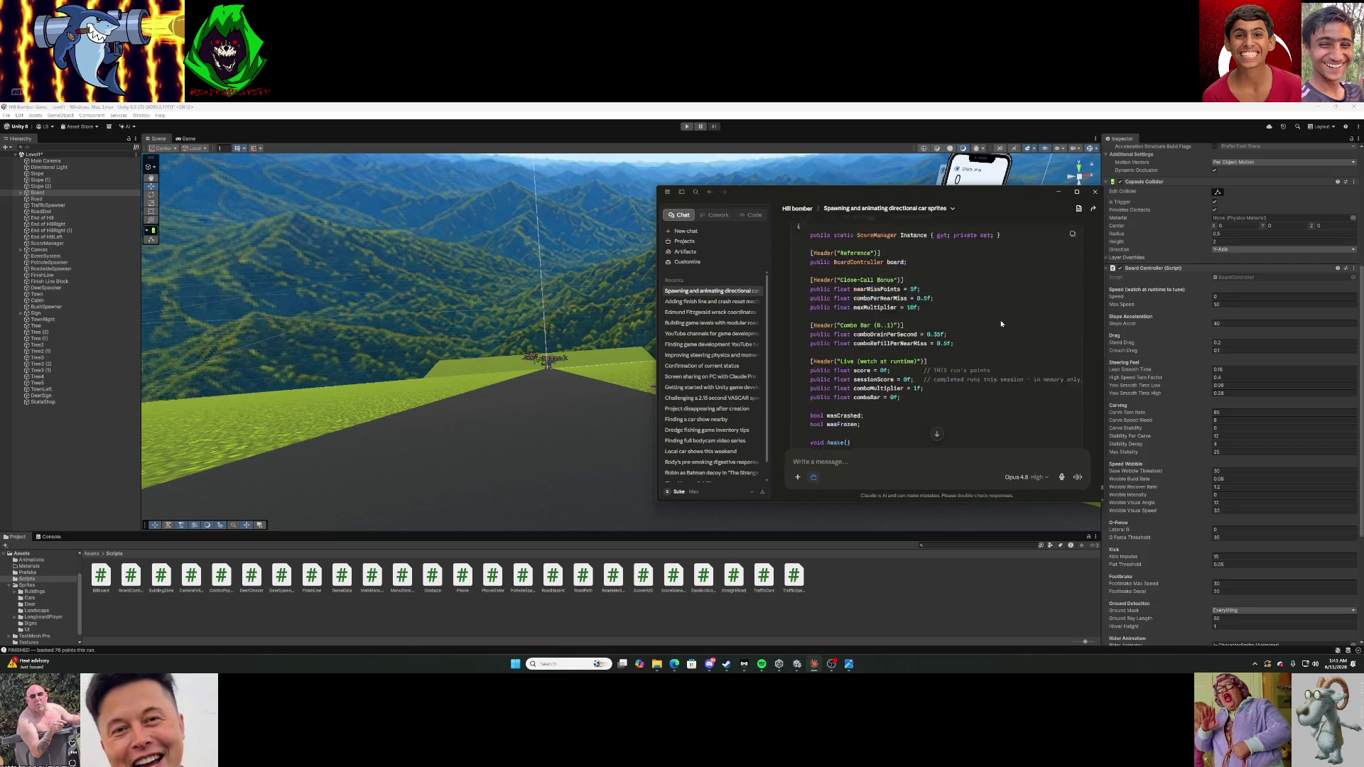
{"action": "scroll", "coordinate": [1000, 320], "scroll_direction": "down", "scroll_amount": 5}
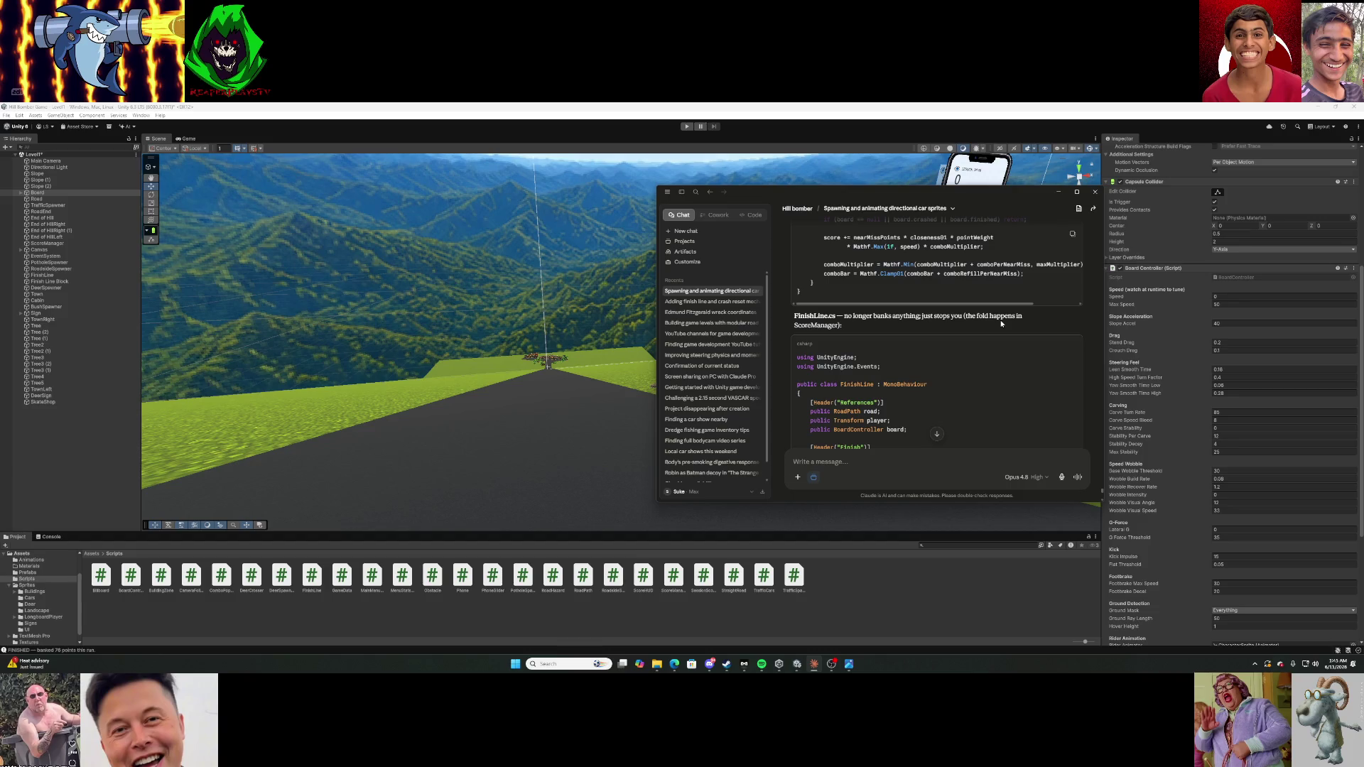
{"action": "left_click", "coordinate": [852, 569]}
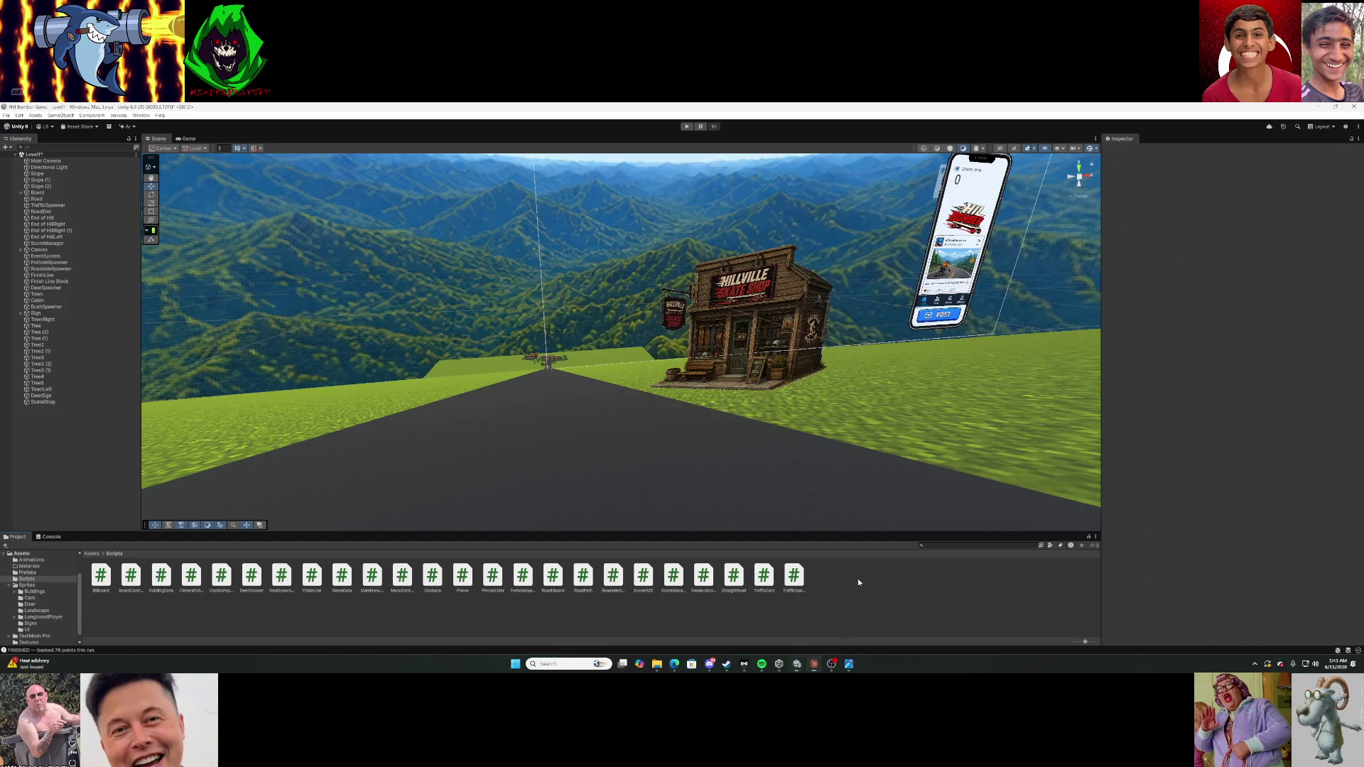
{"action": "double_click", "coordinate": [674, 575]}
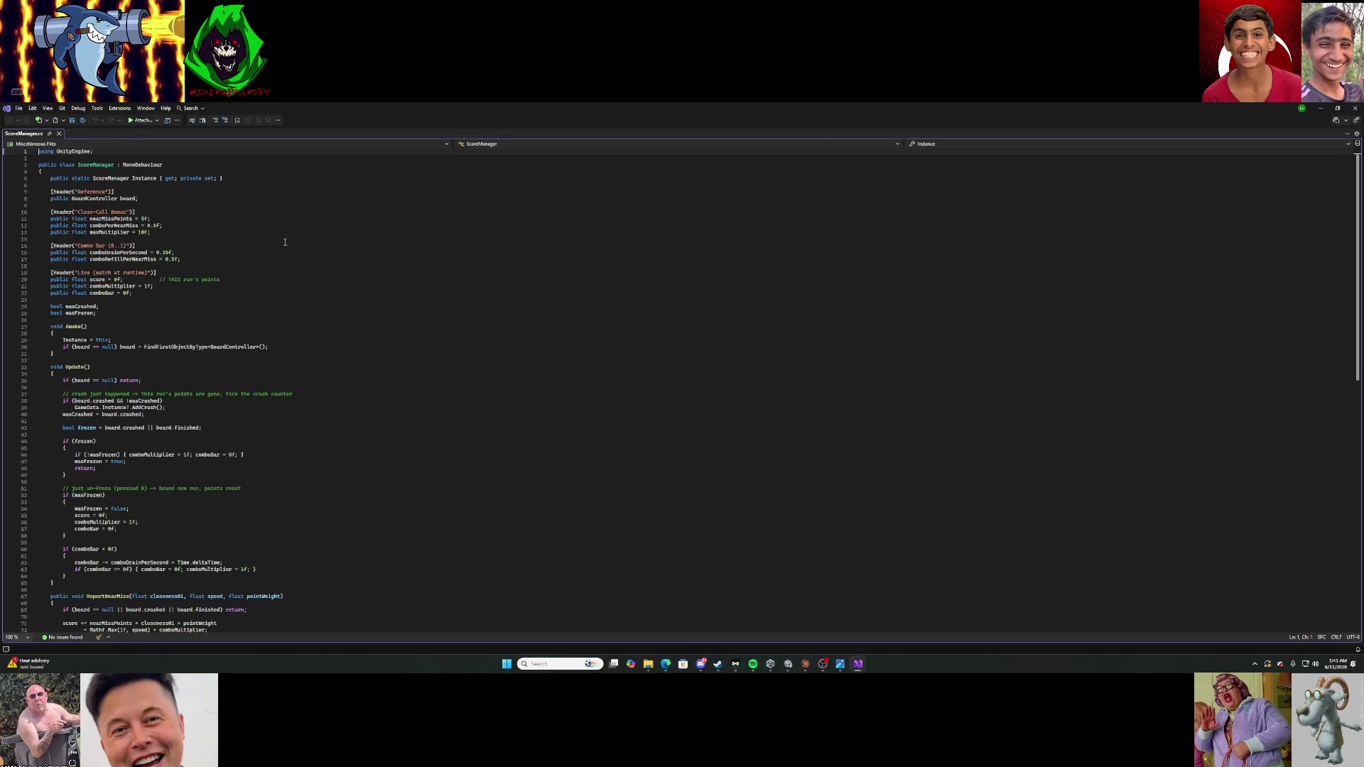
Overwrite ScoreManager.cs with the pasted sessionScore version, save it, and minimize Visual Studio.
{"action": "scroll", "coordinate": [312, 364], "scroll_direction": "down", "scroll_amount": 9}
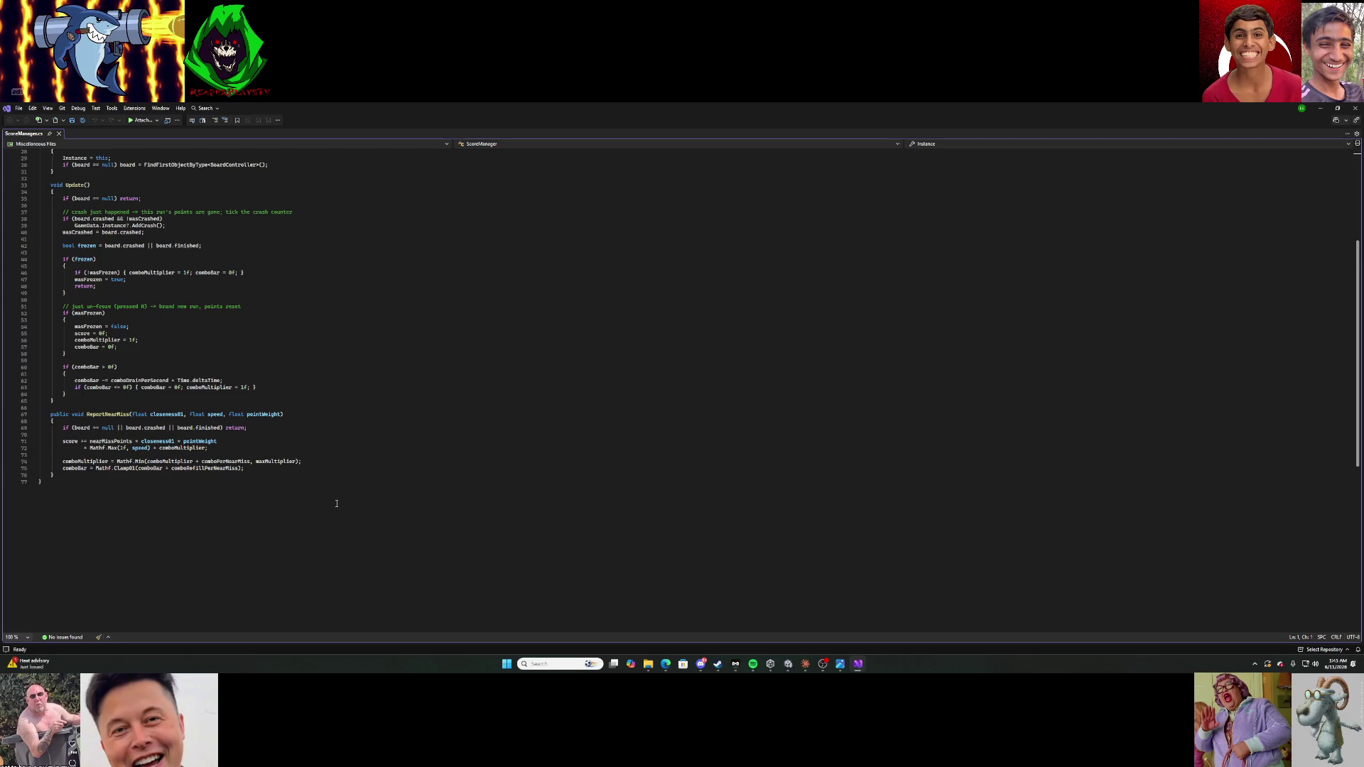
{"action": "key", "text": "ctrl+a"}
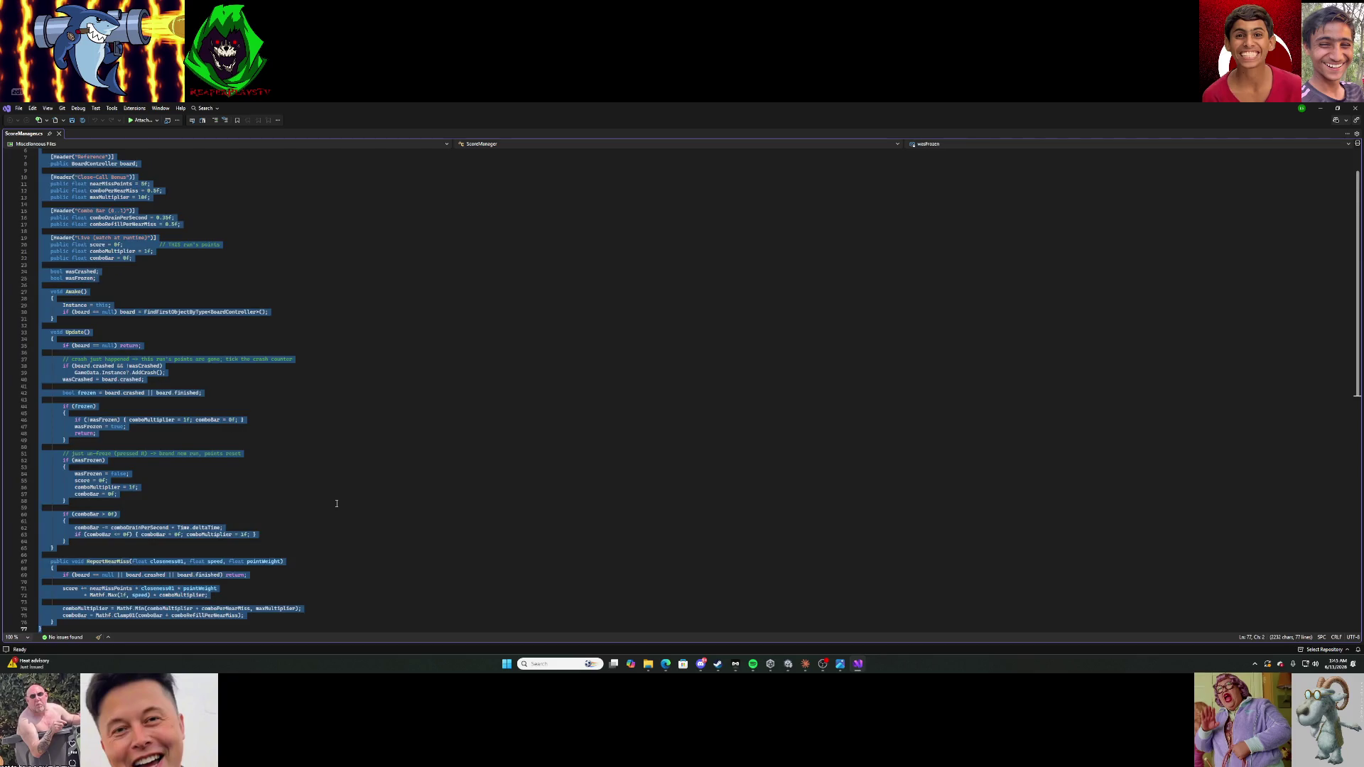
{"action": "key", "text": "Delete"}
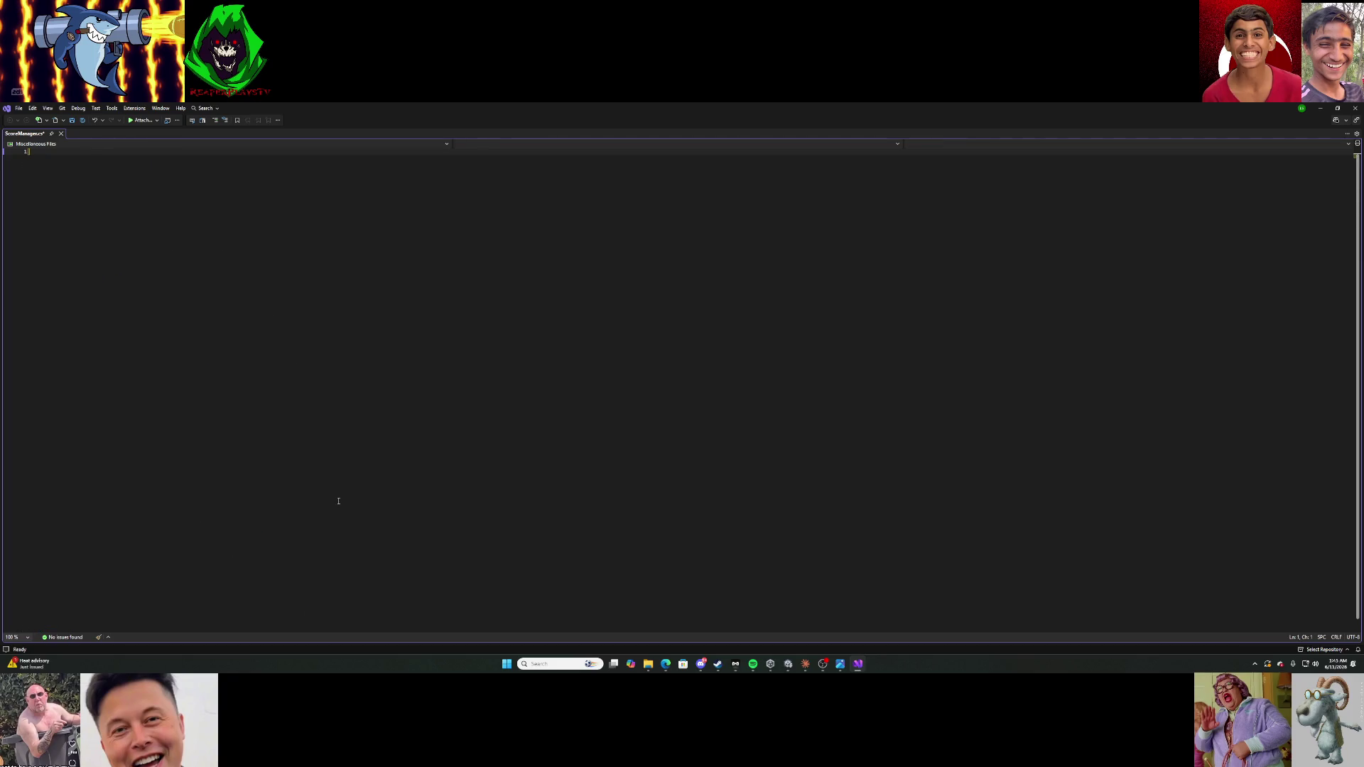
{"action": "key", "text": "ctrl+v"}
{"action": "left_click", "coordinate": [76, 122]}
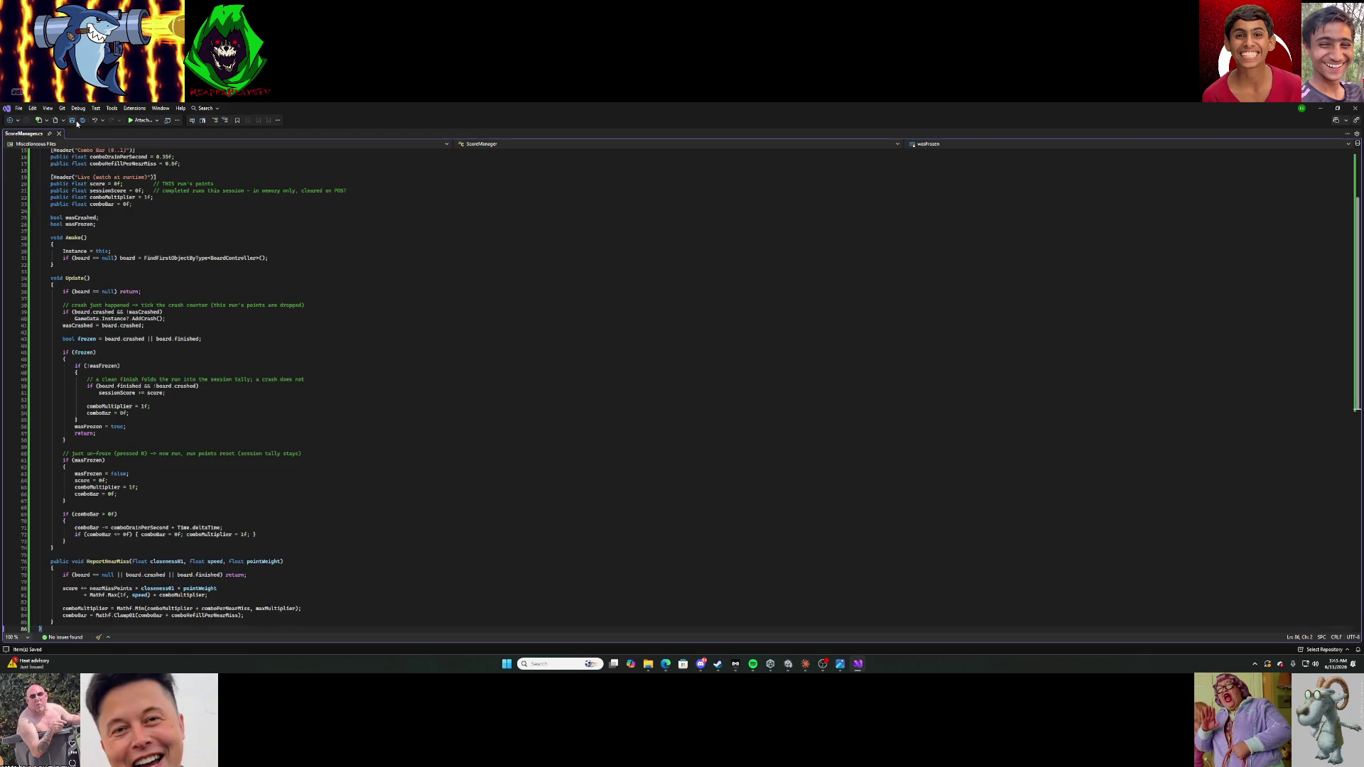
{"action": "left_click", "coordinate": [1320, 108]}
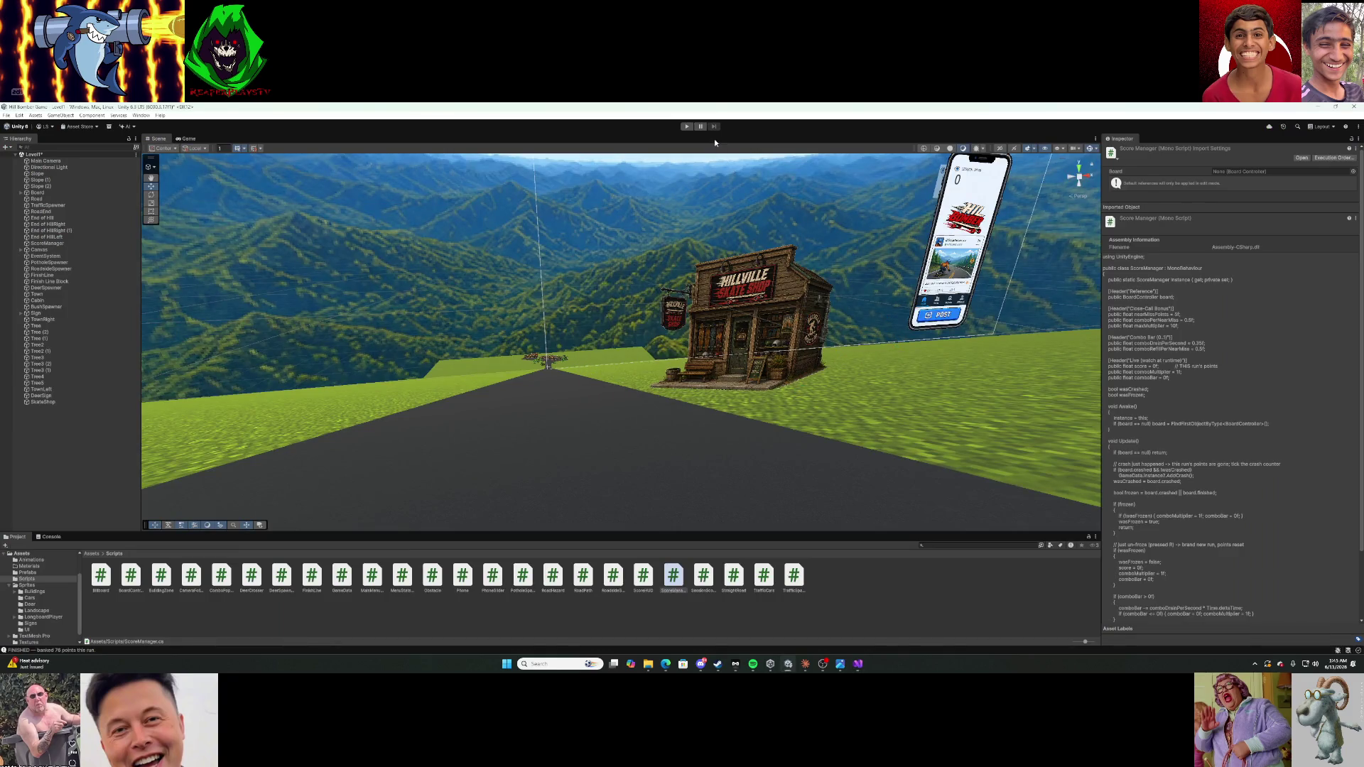
Replace FinishLine.cs with the pasted code that adds points to the session, and save it.
{"action": "left_click", "coordinate": [802, 664]}
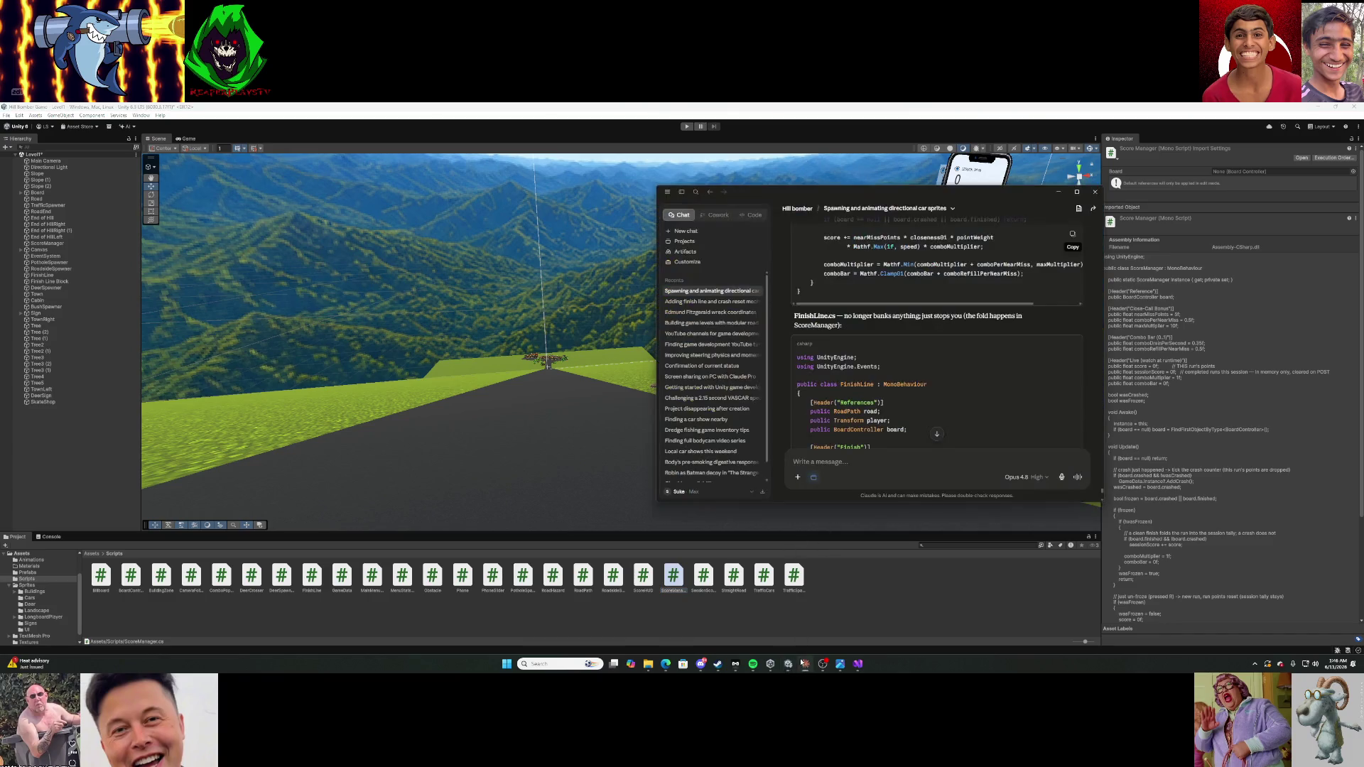
{"action": "left_click", "coordinate": [856, 590]}
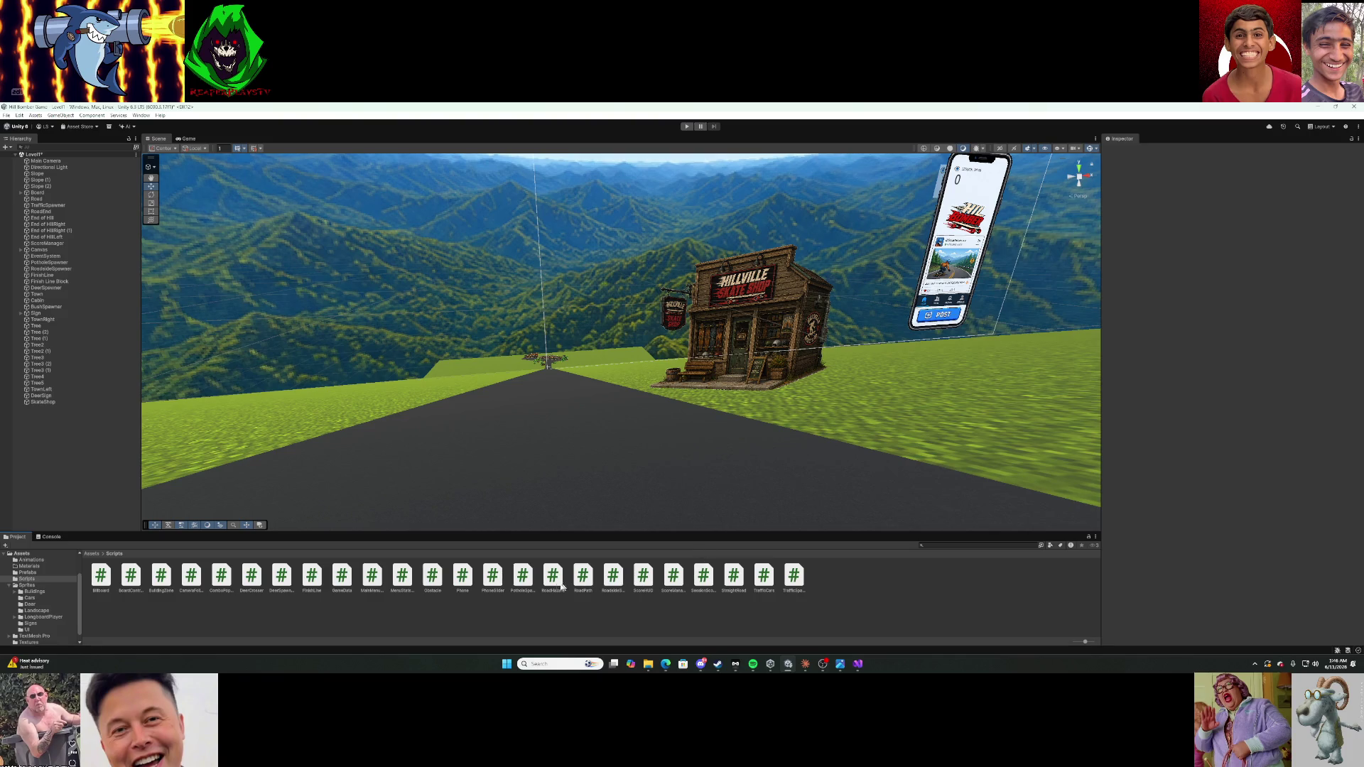
{"action": "double_click", "coordinate": [311, 586]}
{"action": "left_click", "coordinate": [274, 441]}
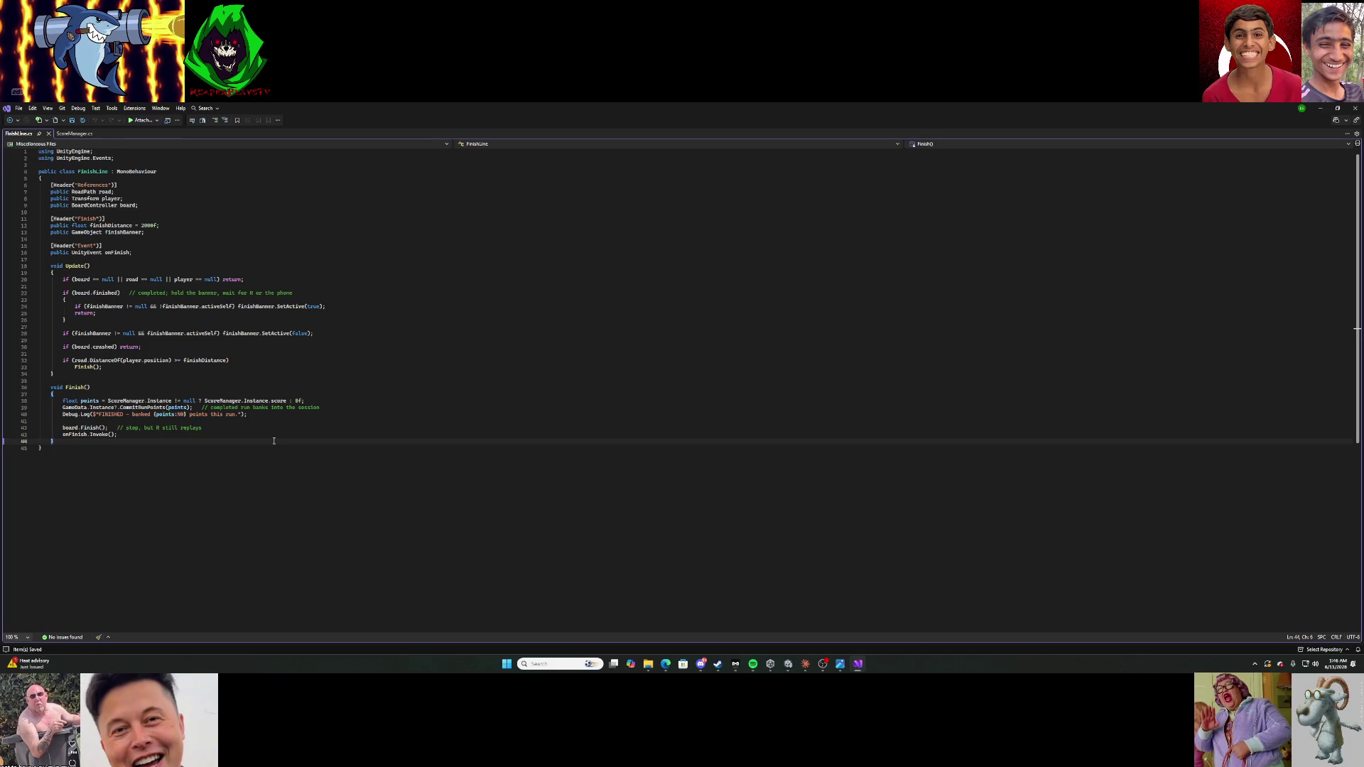
{"action": "key", "text": "ctrl+a"}
{"action": "key", "text": "Delete"}
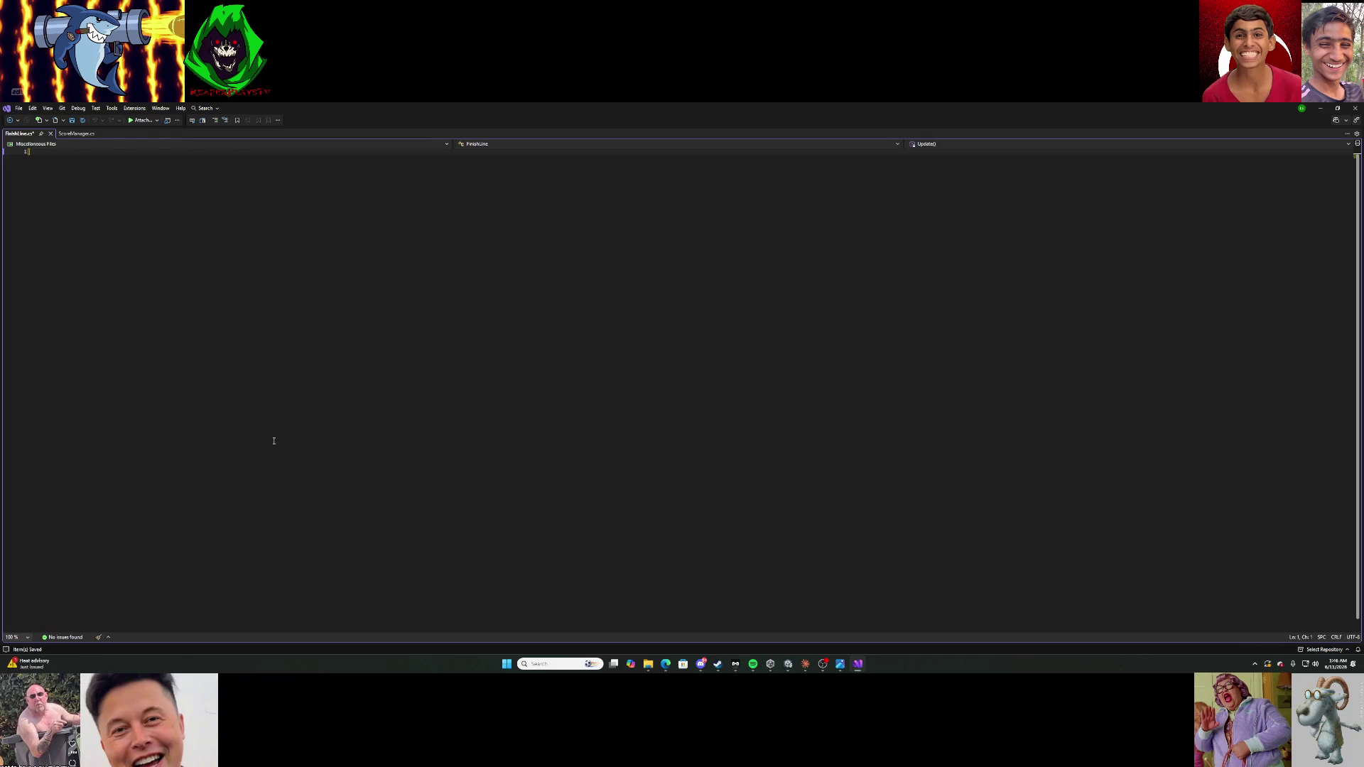
{"action": "key", "text": "ctrl+v"}
{"action": "left_click", "coordinate": [73, 121]}
{"action": "left_click", "coordinate": [1355, 110]}
Bring Claude back up and scroll to the Phone.cs code.
{"action": "mouse_move", "coordinate": [816, 666]}
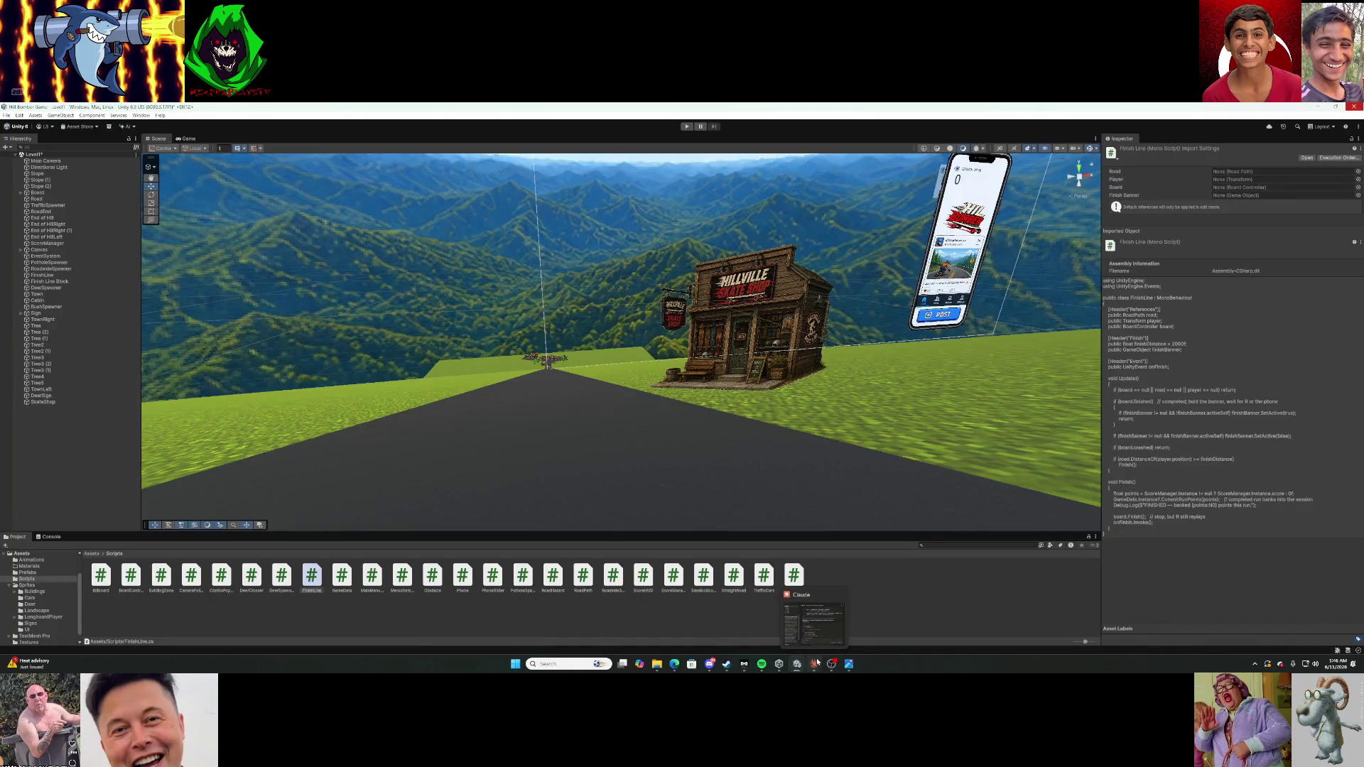
{"action": "left_click", "coordinate": [815, 664]}
{"action": "scroll", "coordinate": [931, 384], "scroll_direction": "down", "scroll_amount": 3}
Replace Phone.cs with code that banks the session score into pending points, and save it.
{"action": "scroll", "coordinate": [931, 384], "scroll_direction": "down", "scroll_amount": 3}
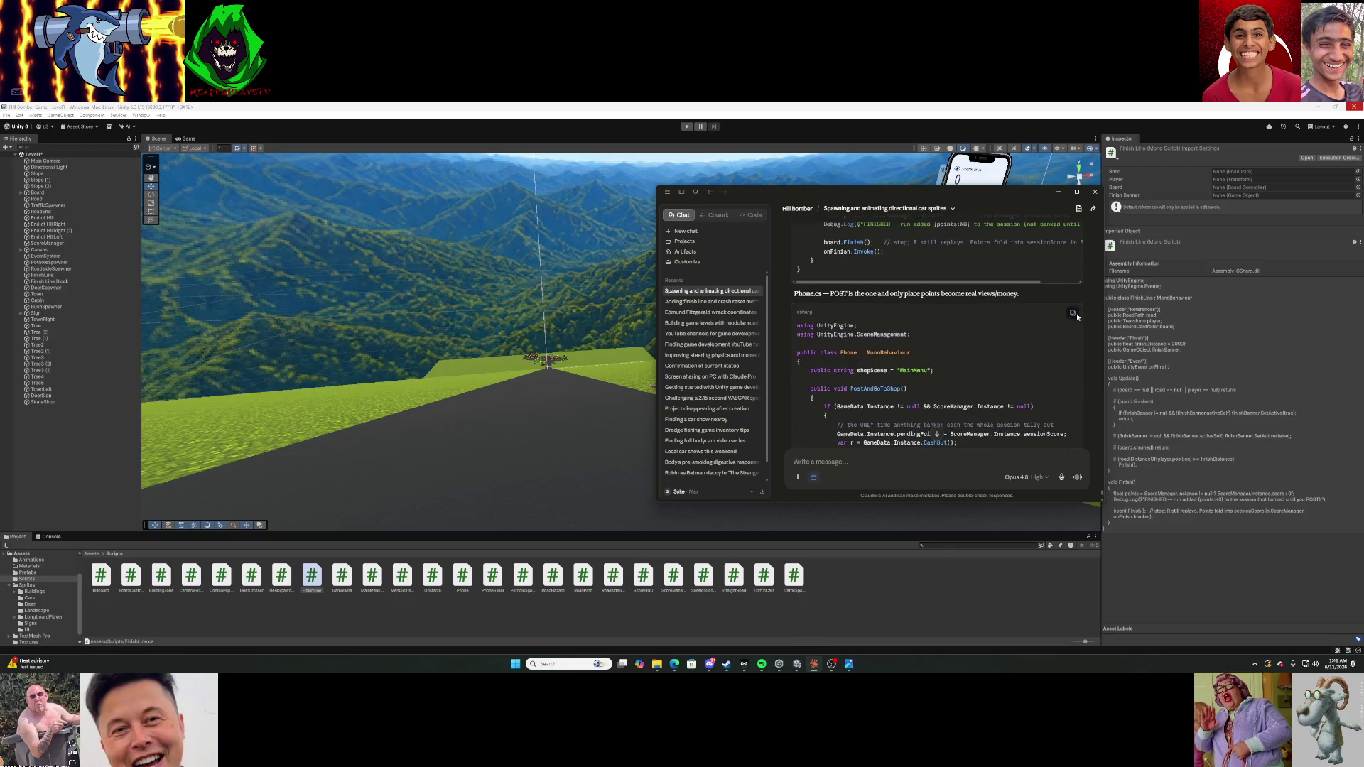
{"action": "scroll", "coordinate": [969, 346], "scroll_direction": "down", "scroll_amount": 10}
{"action": "scroll", "coordinate": [969, 346], "scroll_direction": "up", "scroll_amount": 5}
{"action": "left_click", "coordinate": [1056, 194]}
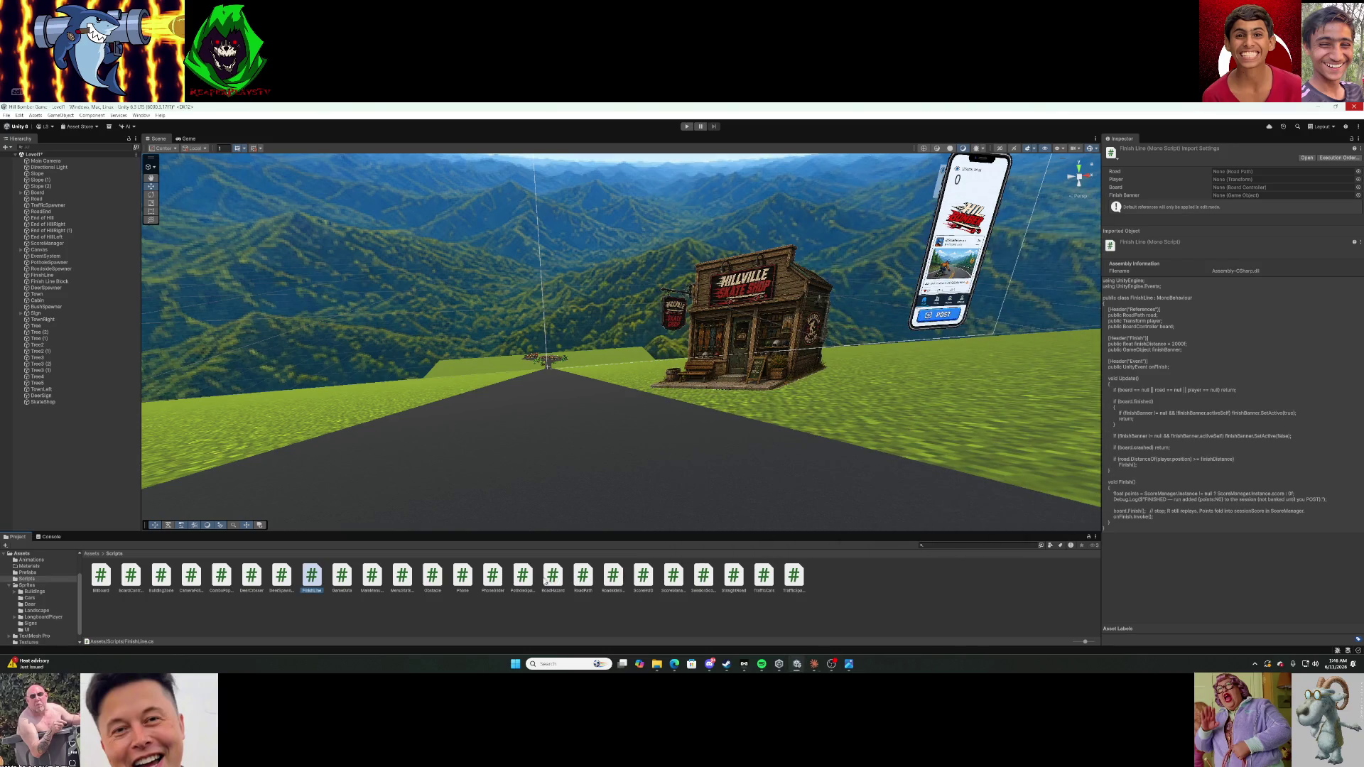
{"action": "left_click", "coordinate": [463, 577]}
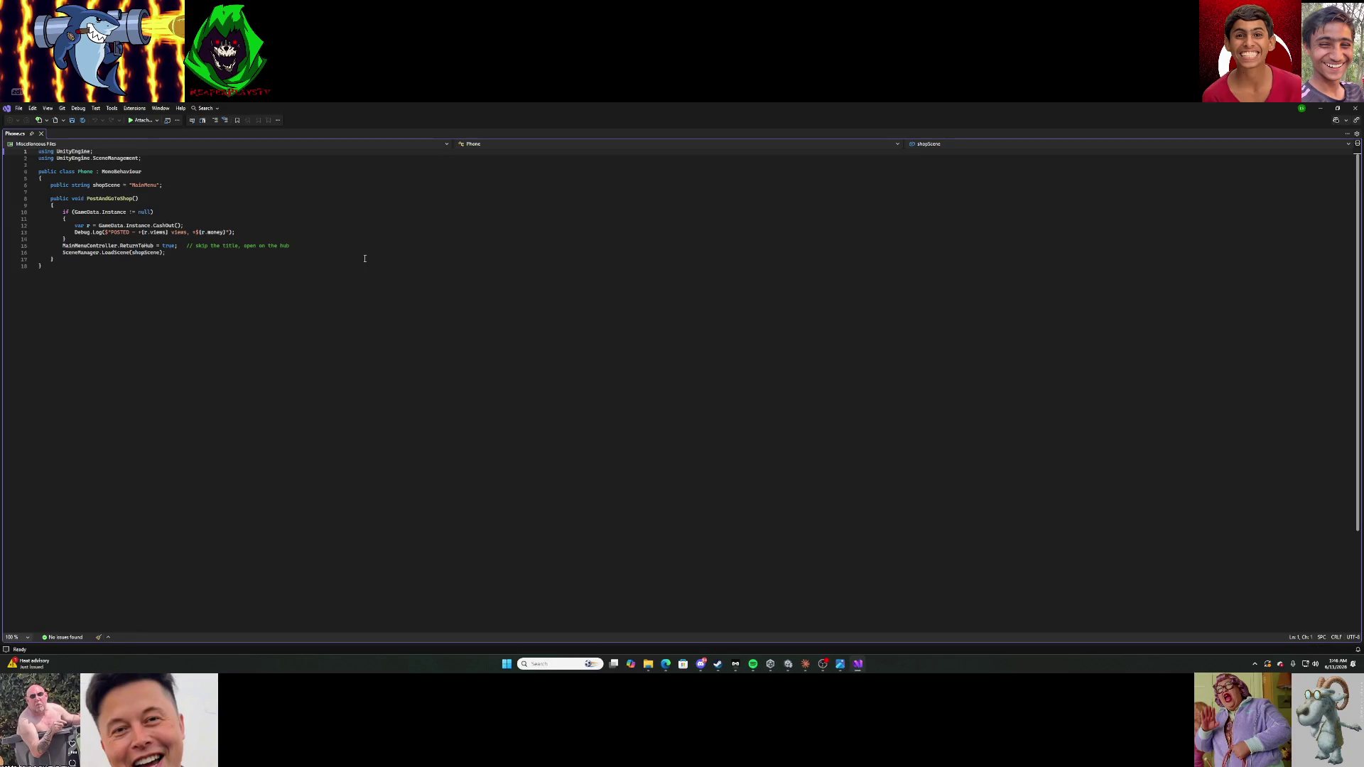
{"action": "key", "text": "ctrl+a"}
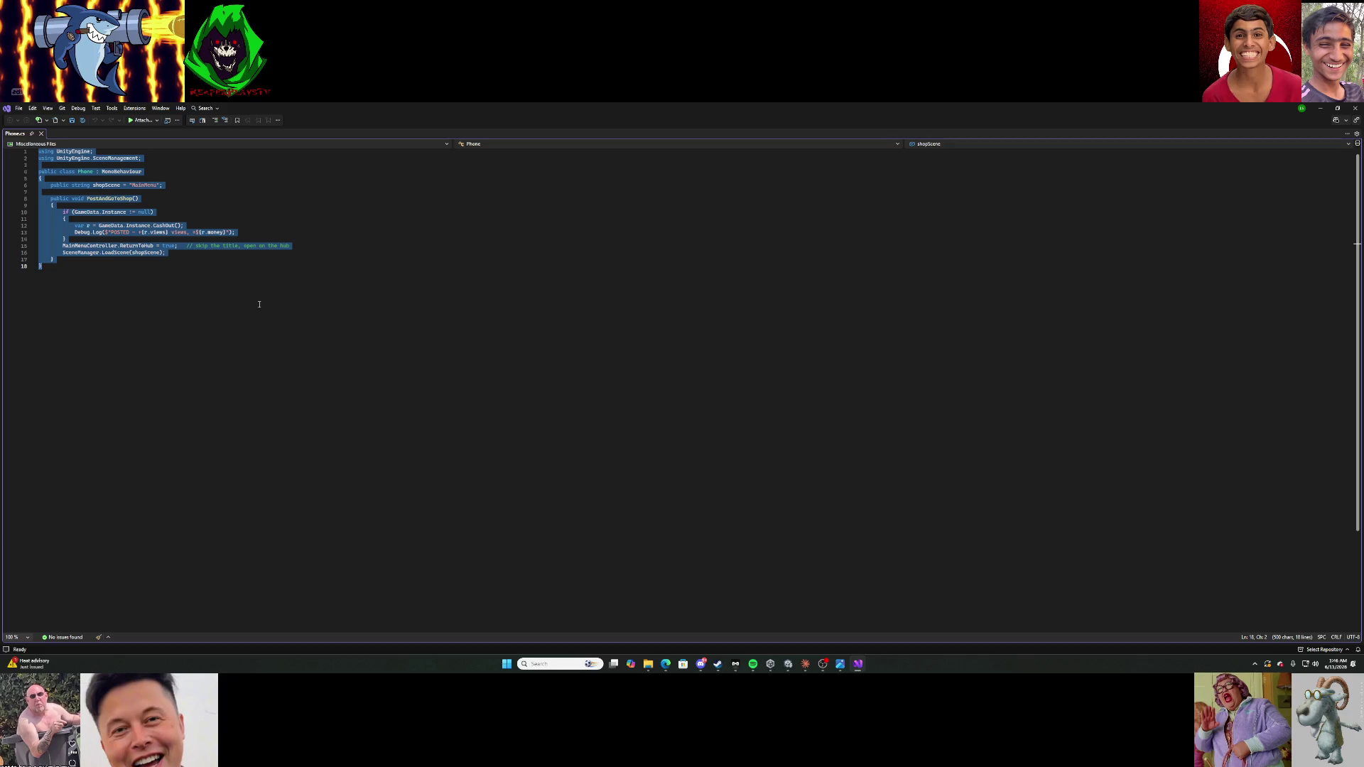
{"action": "key", "text": "Delete"}
{"action": "key", "text": "ctrl+v"}
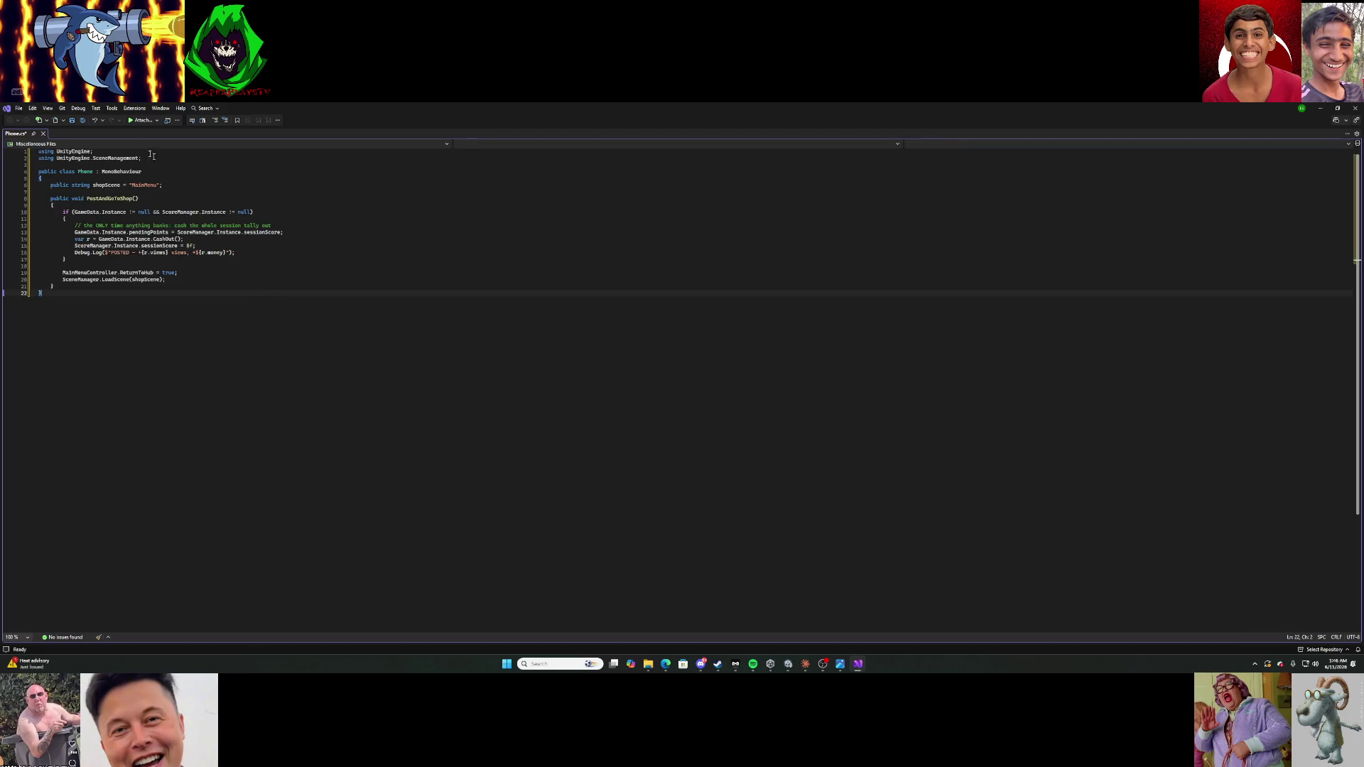
{"action": "left_click", "coordinate": [75, 122]}
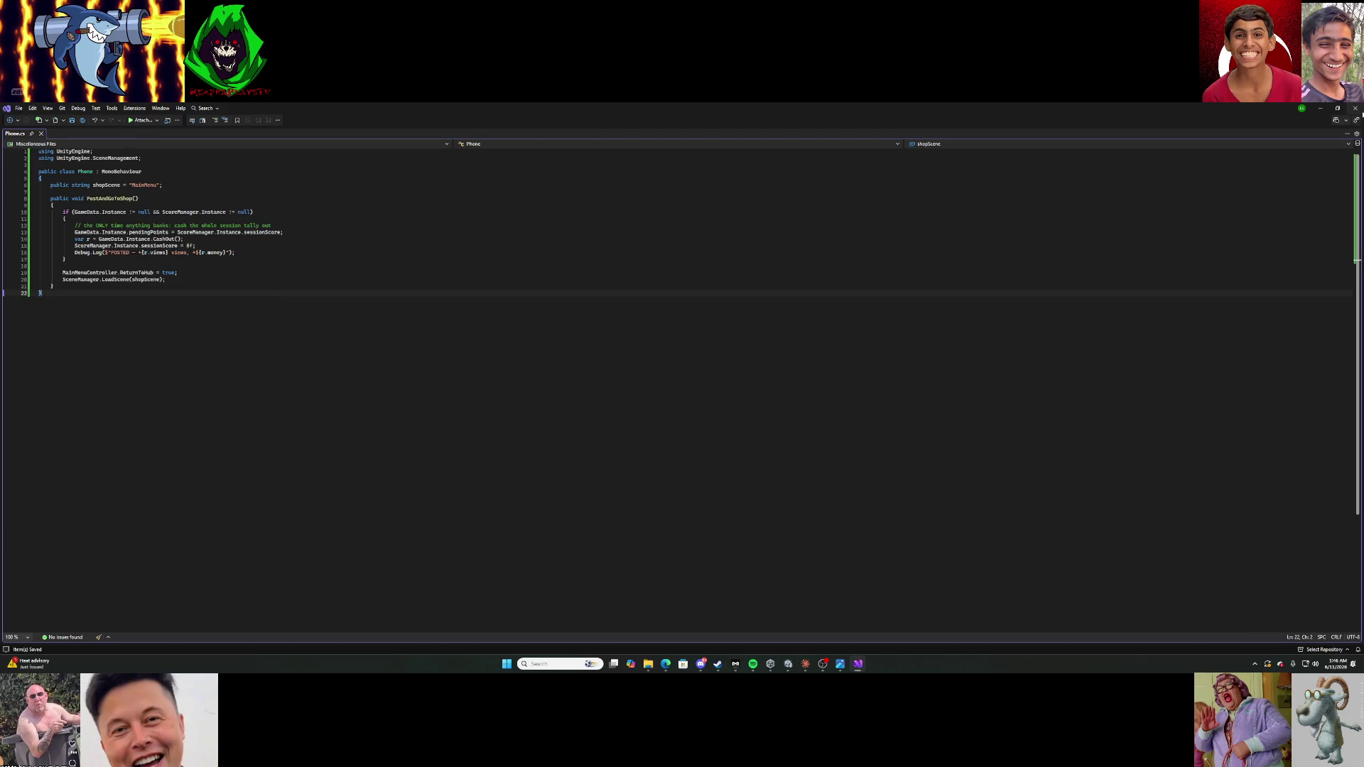
{"action": "left_click", "coordinate": [1354, 108]}
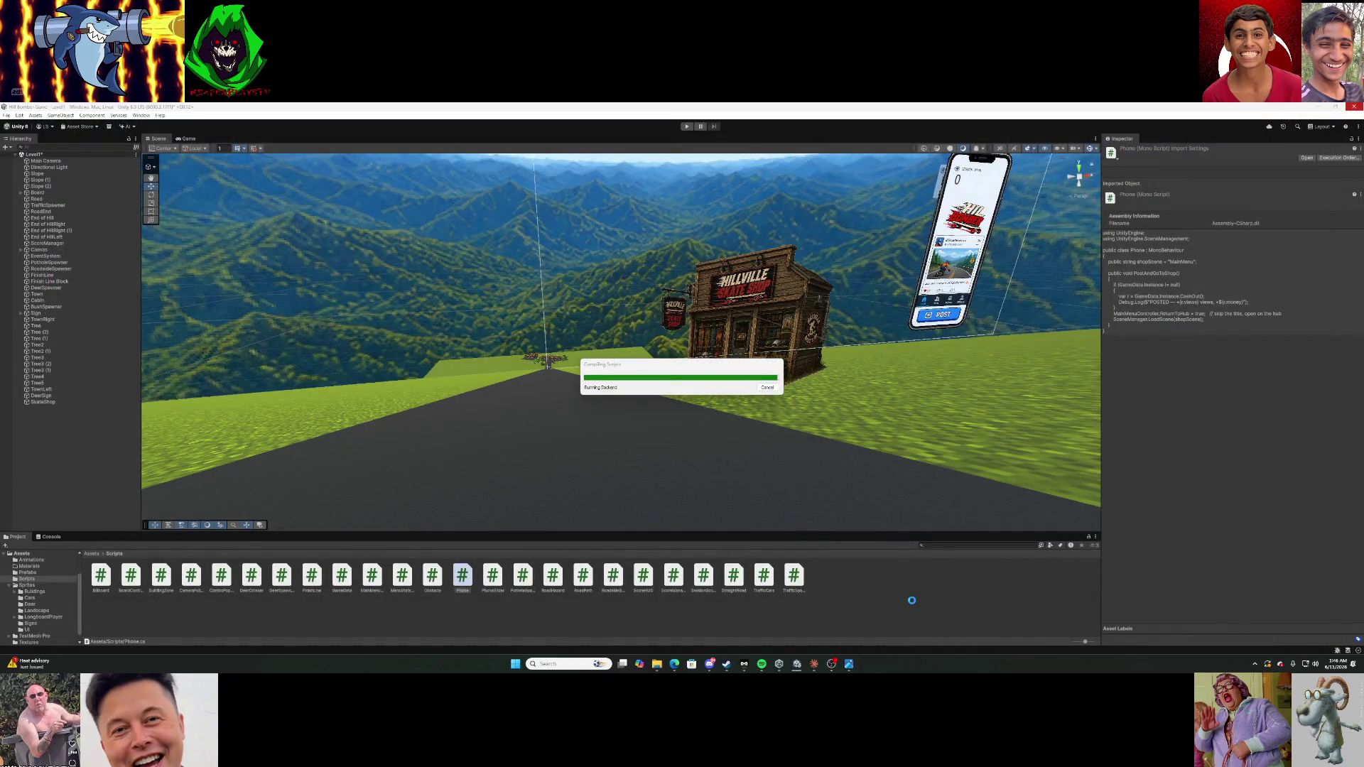
Paste Claude's new SessionScoreDisplay.cs over the old script and save it.
{"action": "left_click", "coordinate": [815, 664]}
{"action": "scroll", "coordinate": [950, 339], "scroll_direction": "down", "scroll_amount": 5}
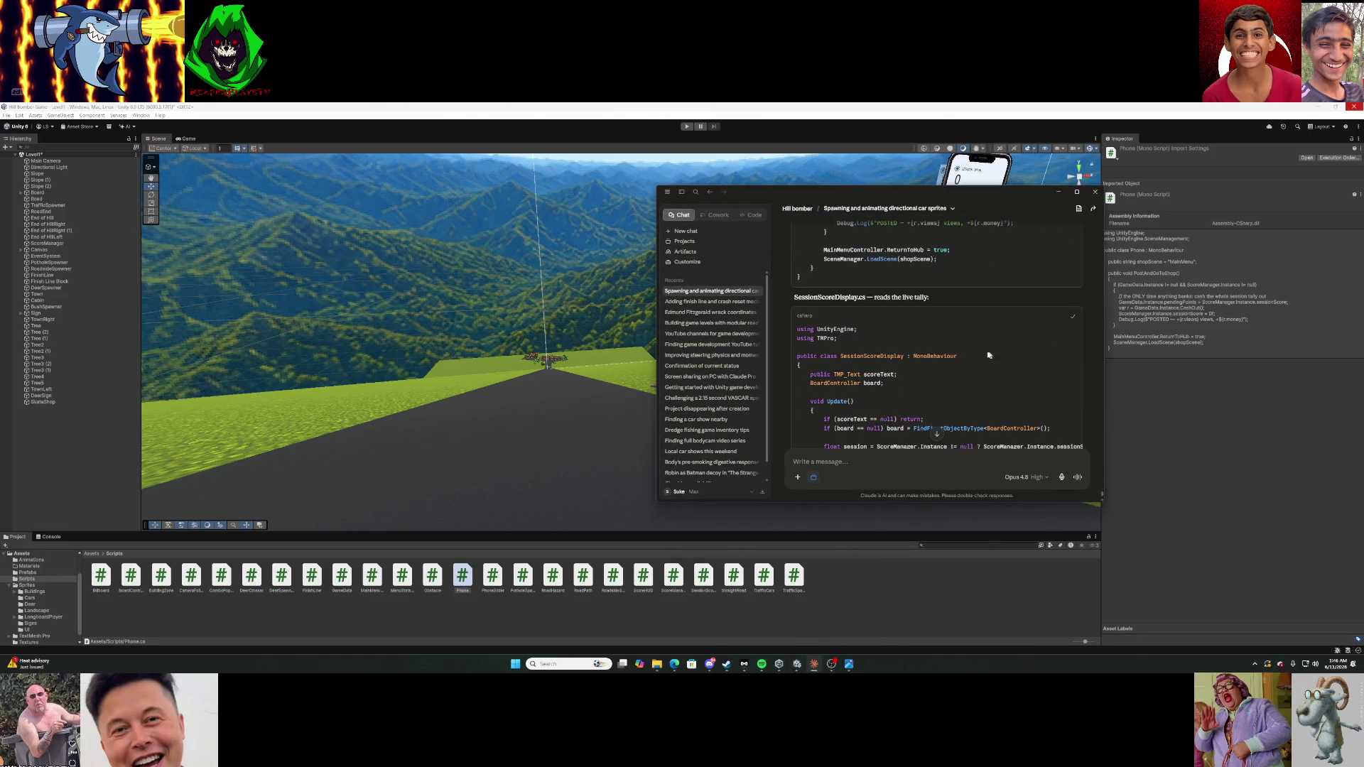
{"action": "scroll", "coordinate": [987, 355], "scroll_direction": "down", "scroll_amount": 3}
{"action": "left_click", "coordinate": [850, 607]}
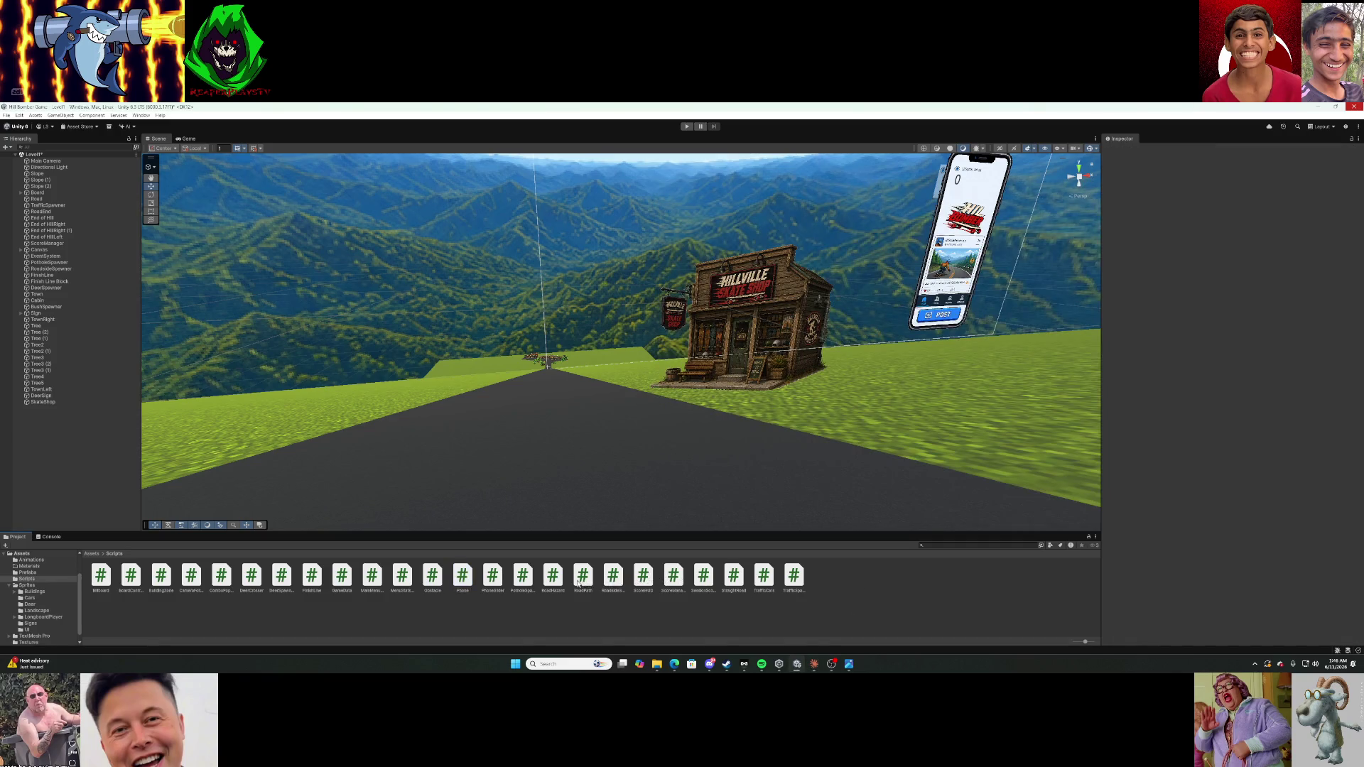
{"action": "double_click", "coordinate": [703, 579]}
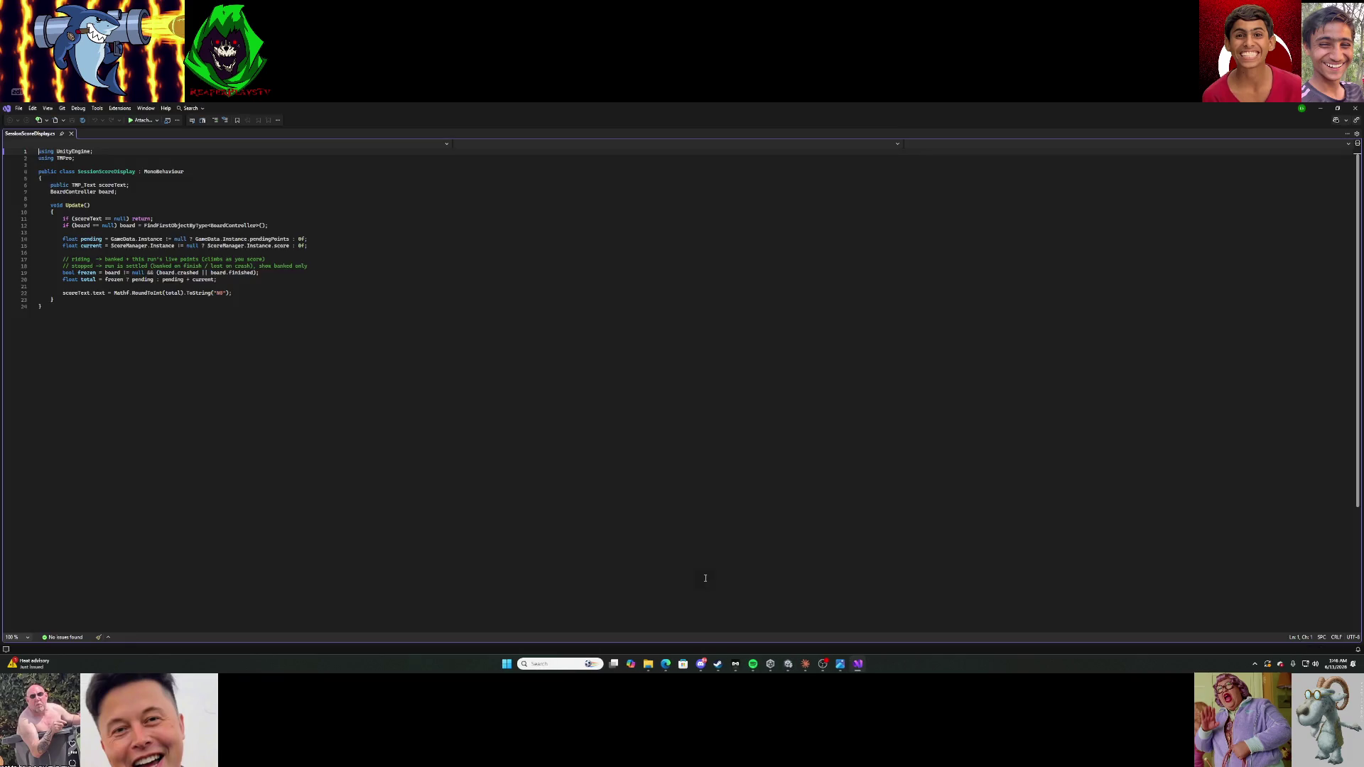
{"action": "key", "text": "ctrl+a"}
{"action": "key", "text": "Delete"}
{"action": "key", "text": "ctrl+v"}
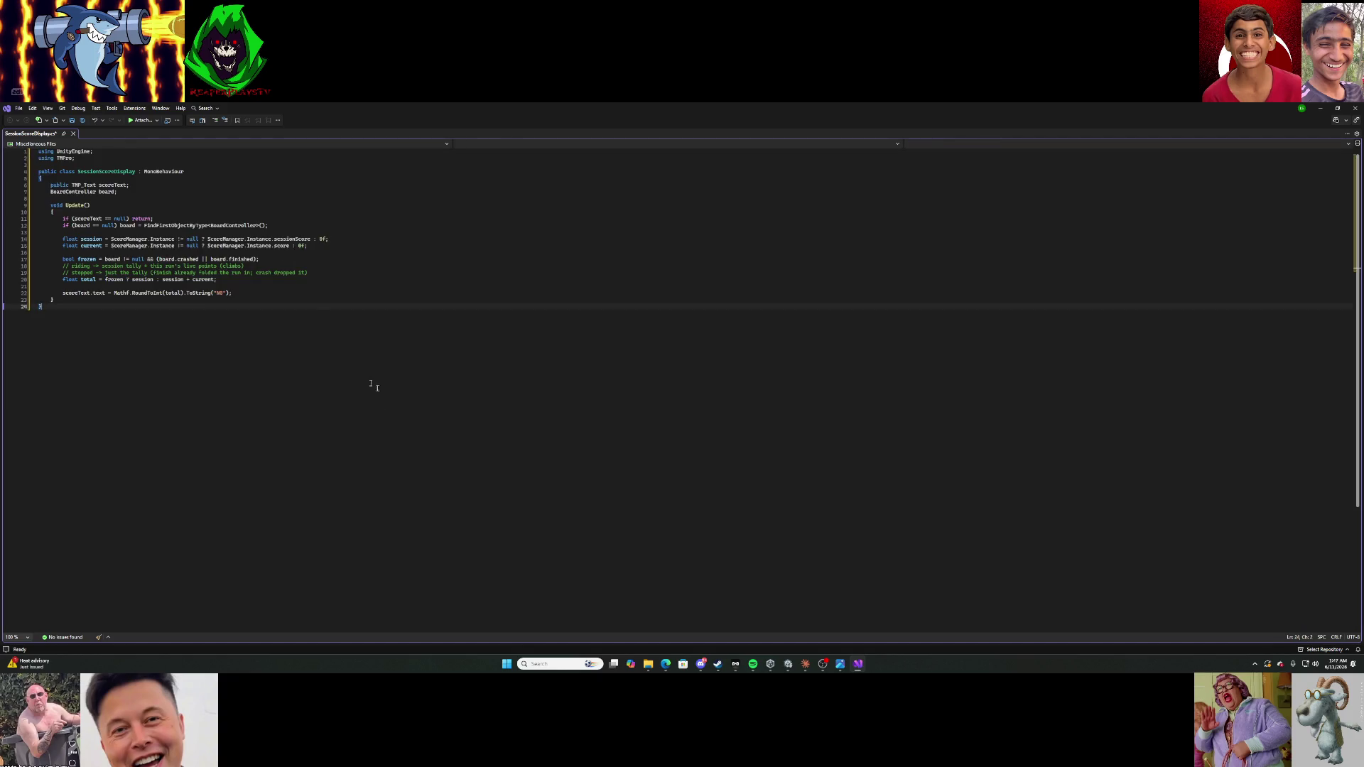
{"action": "left_click", "coordinate": [72, 122]}
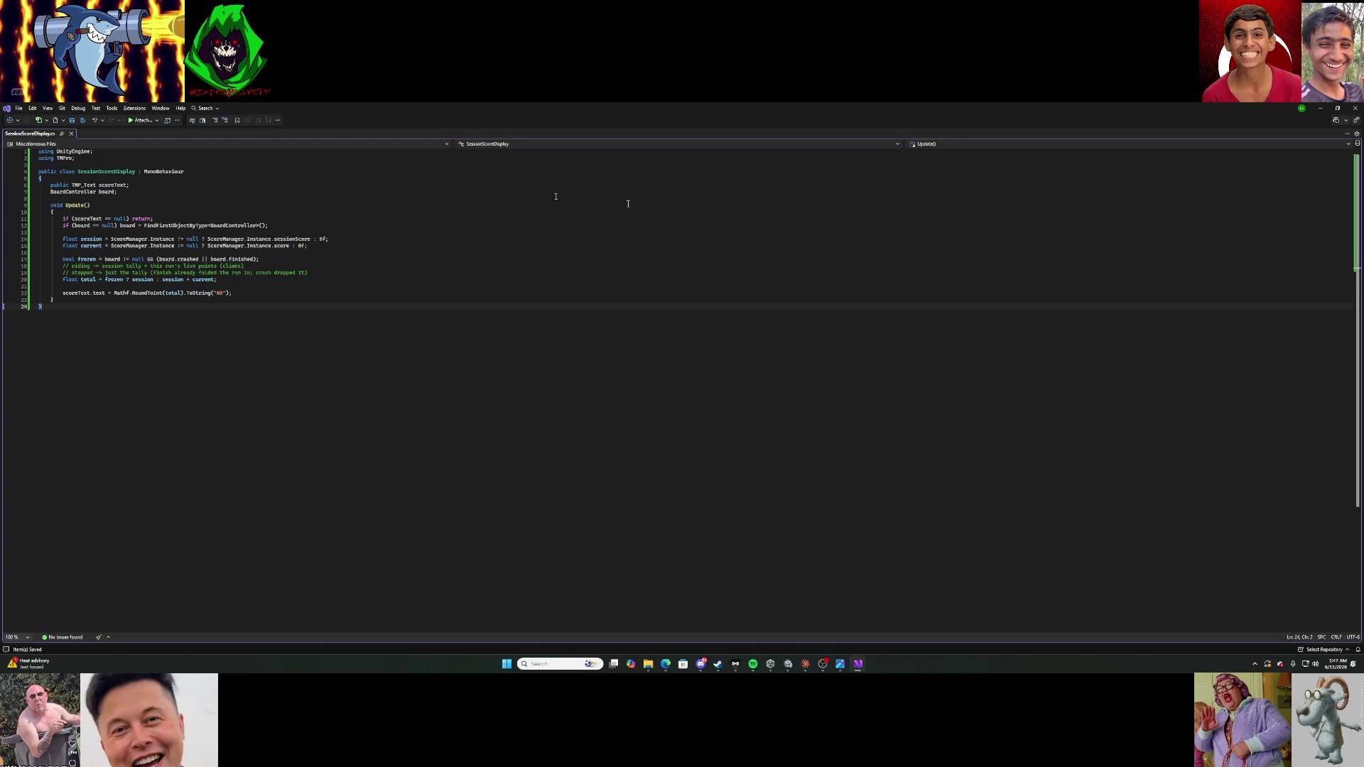
{"action": "left_click", "coordinate": [1355, 108]}
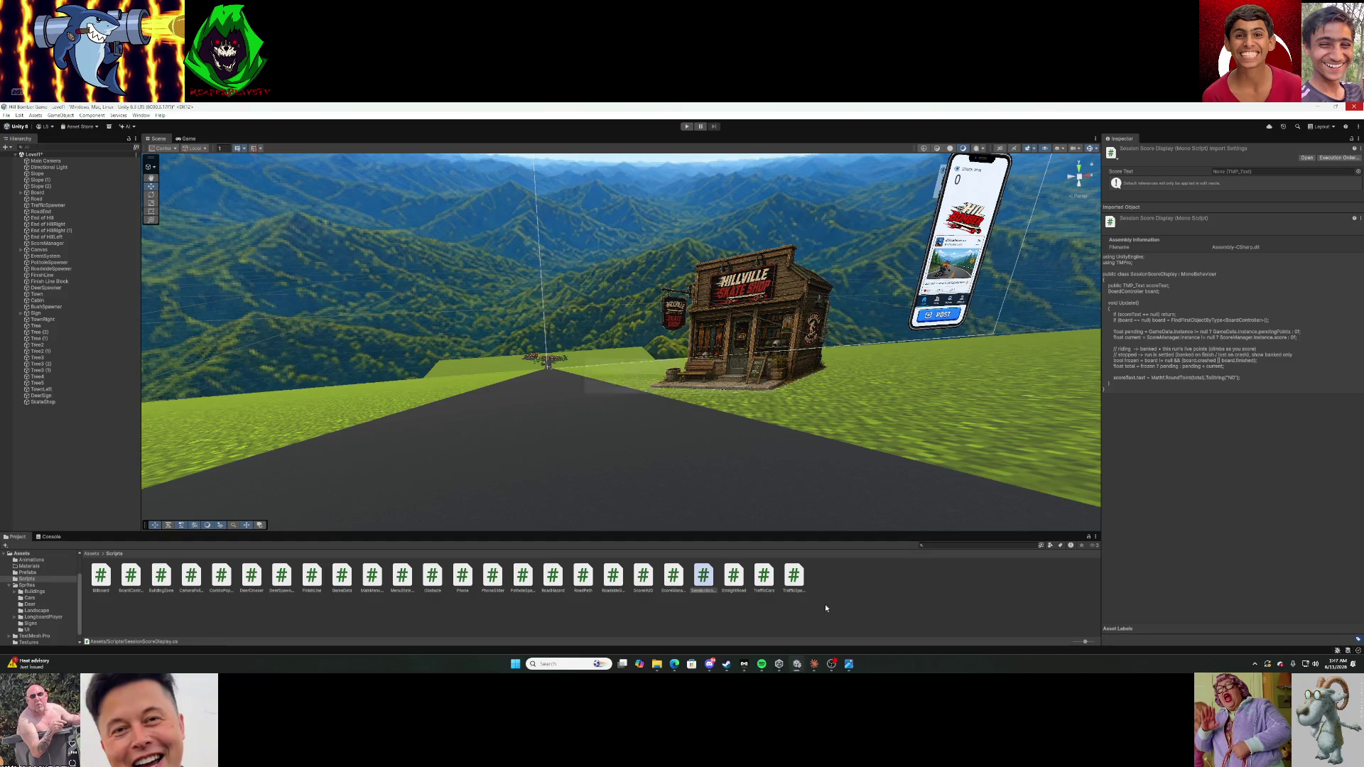
Check Claude's summary of the rewritten scripts, then enter Play mode to test the session score tally.
{"action": "left_click", "coordinate": [814, 664]}
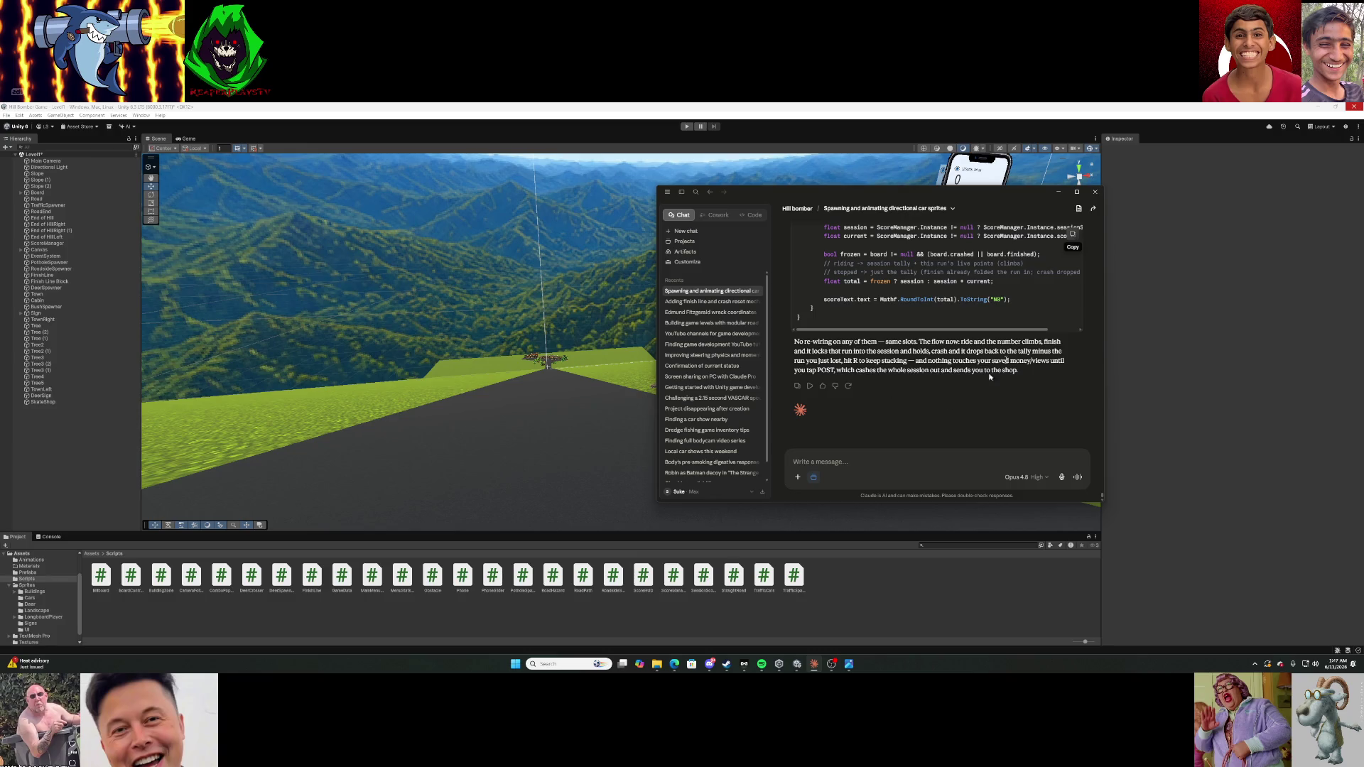
{"action": "left_click", "coordinate": [1059, 192]}
{"action": "left_click", "coordinate": [686, 127]}
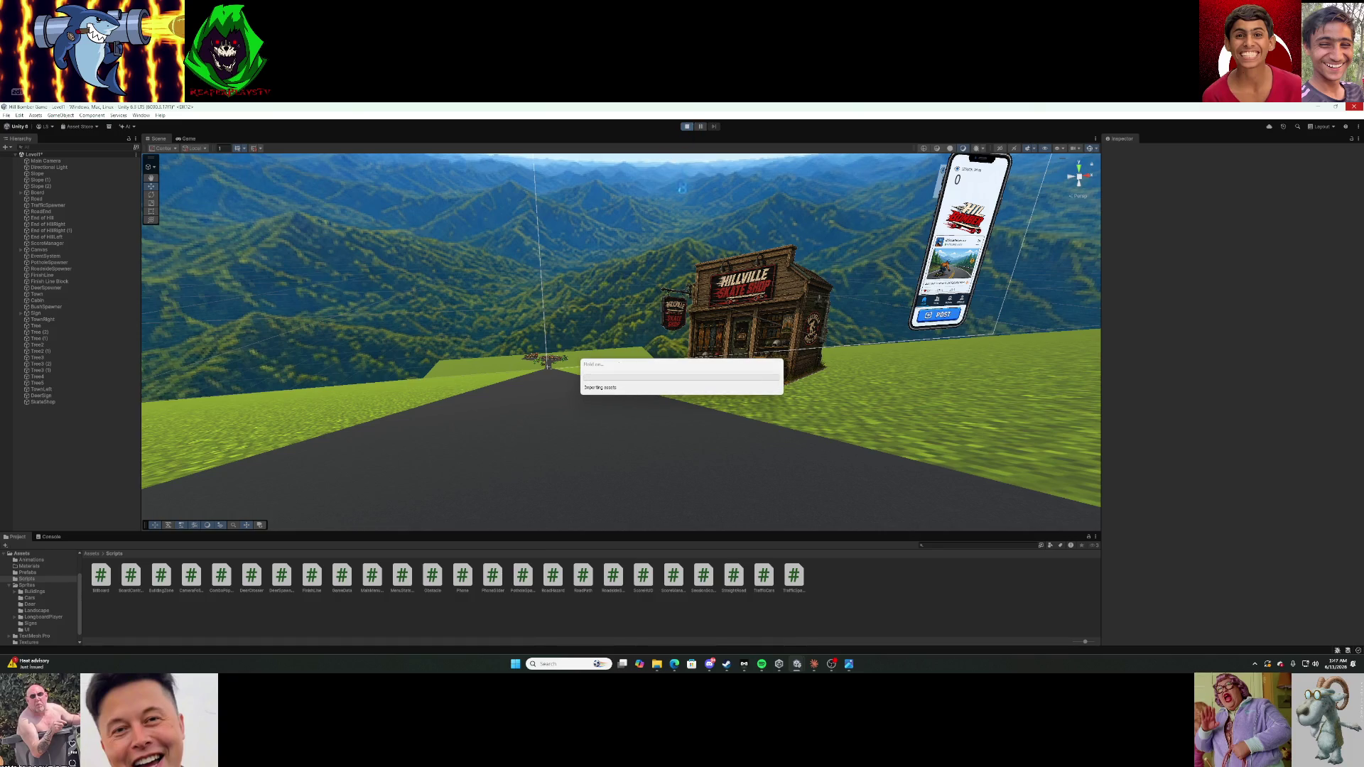